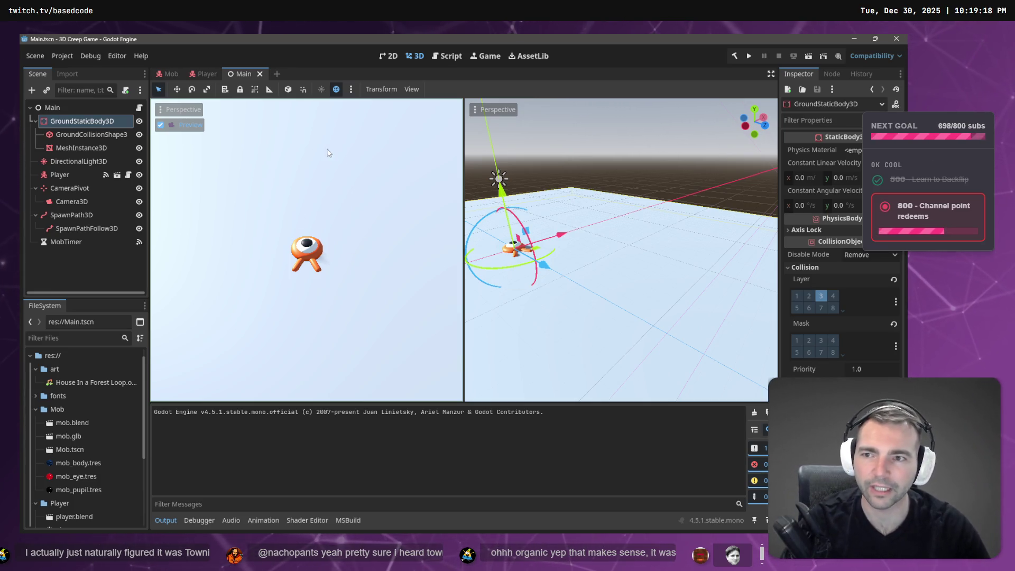
# Select the Main scene's three ground nodes and copy GroundStaticBody3D for the ArtTests scene
pyautogui.keyDown('shift'); pyautogui.click(68, 147); pyautogui.keyUp('shift')
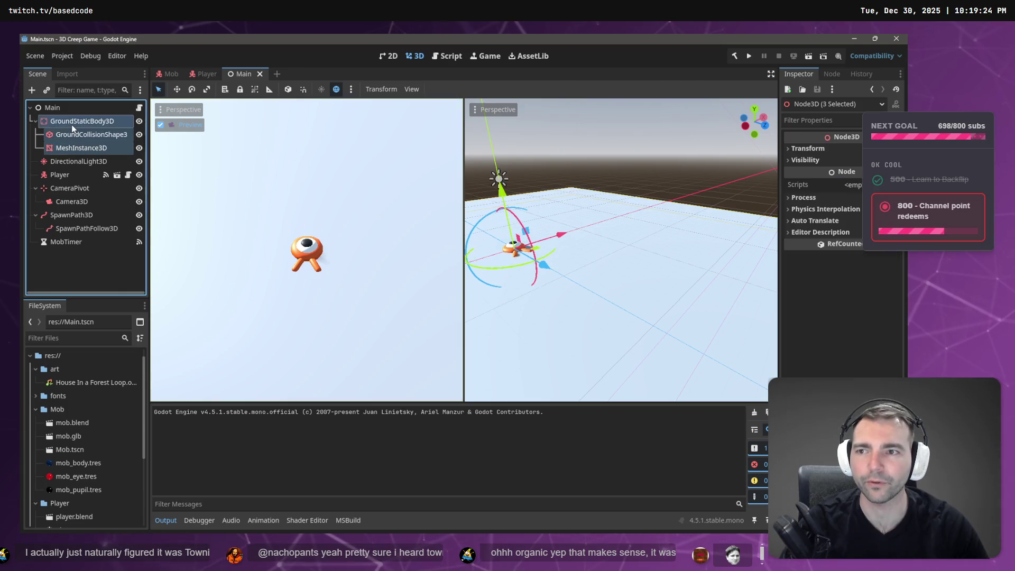
pyautogui.hotkey('alt', 'Tab')
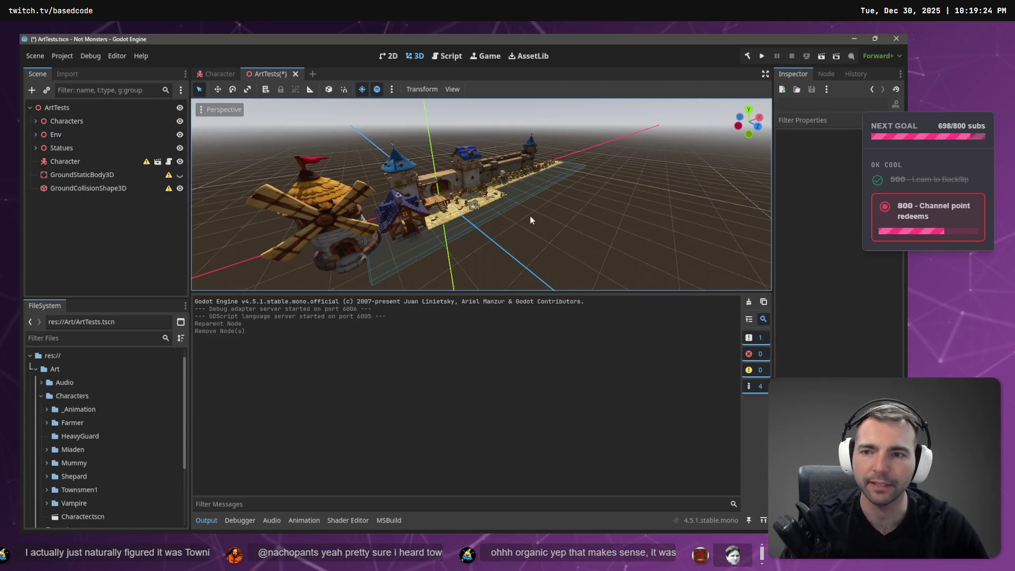
pyautogui.click(97, 218)
pyautogui.hotkey('alt', 'Tab')
pyautogui.rightClick(80, 122)
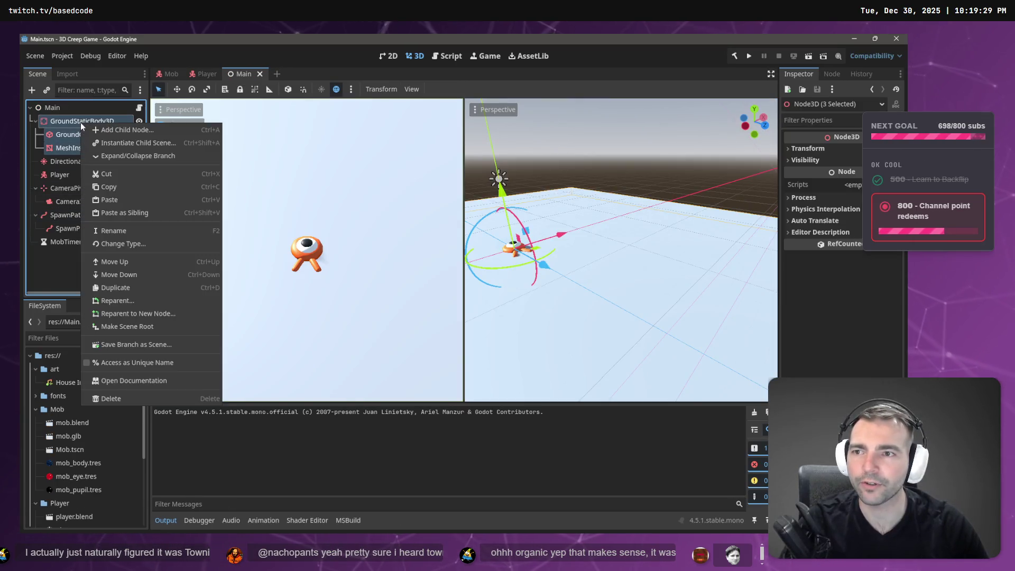
pyautogui.click(107, 184)
pyautogui.hotkey('alt', 'Tab')
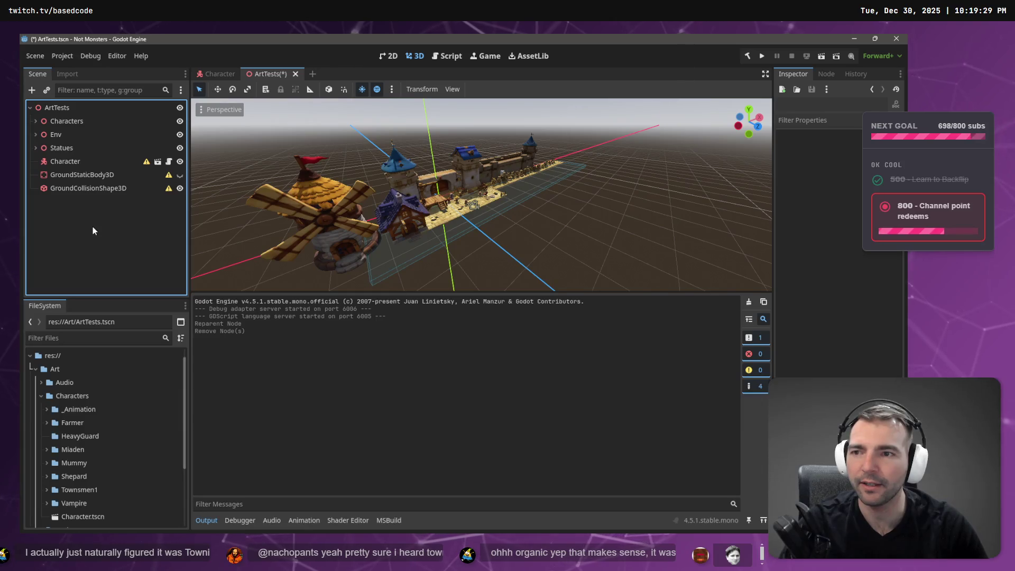
pyautogui.rightClick(93, 226)
pyautogui.click(57, 212)
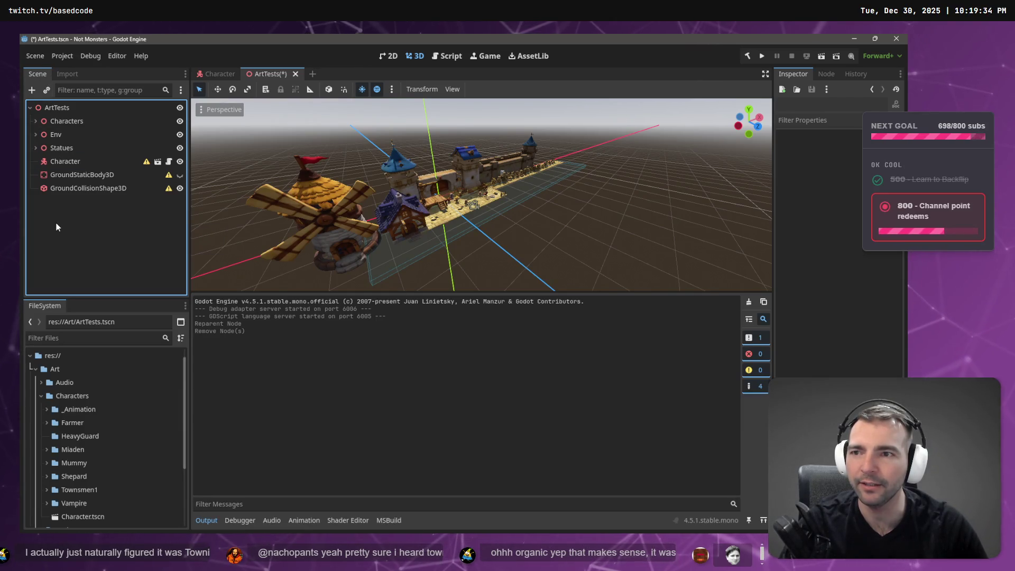
# Compare the ground static body, collision shape and mesh between the Main and ArtTests scenes
pyautogui.hotkey('alt', 'Tab')
pyautogui.click(81, 121)
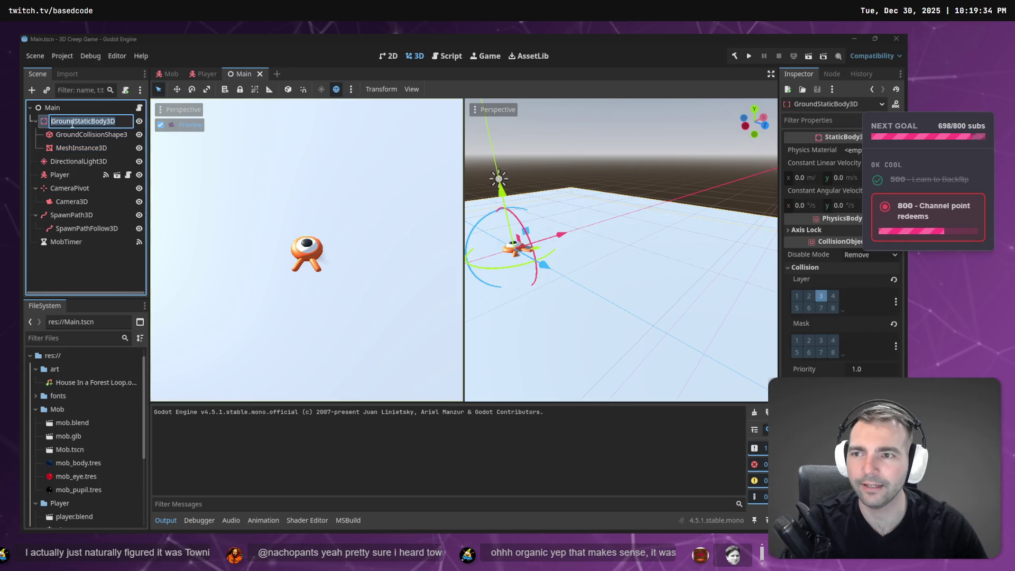
pyautogui.hotkey('alt', 'Tab')
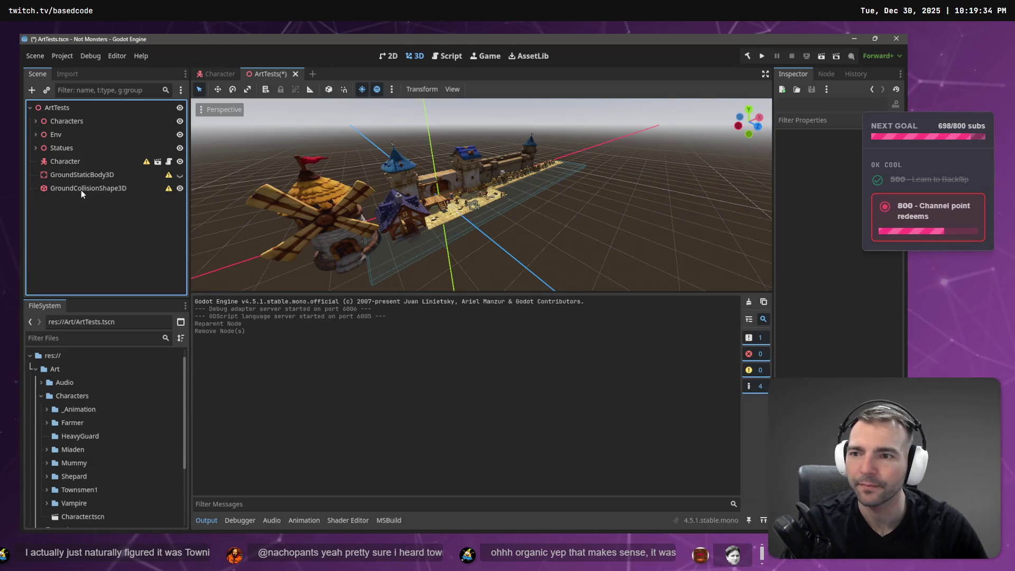
pyautogui.click(77, 176)
pyautogui.hotkey('alt', 'Tab')
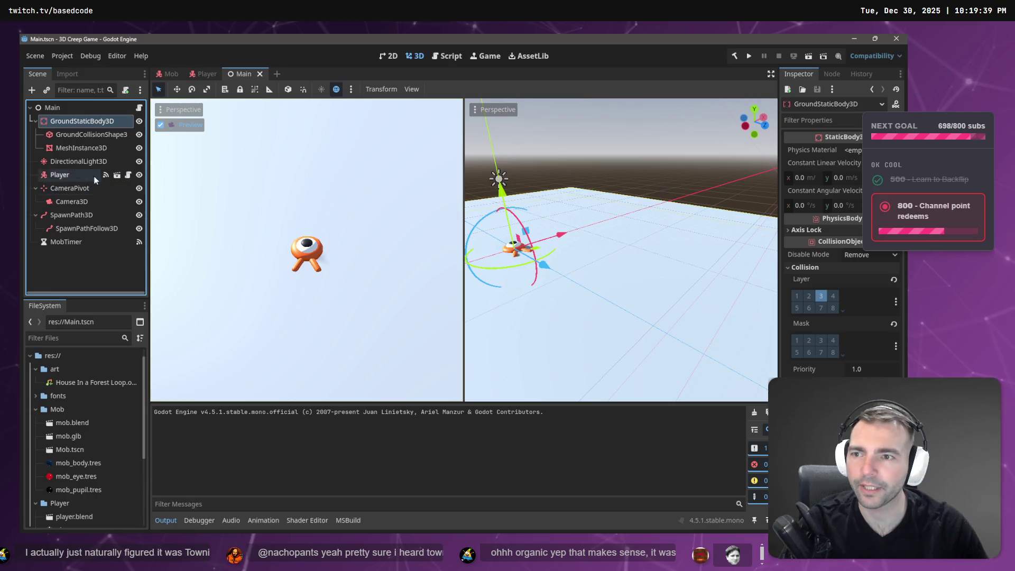
pyautogui.click(84, 134)
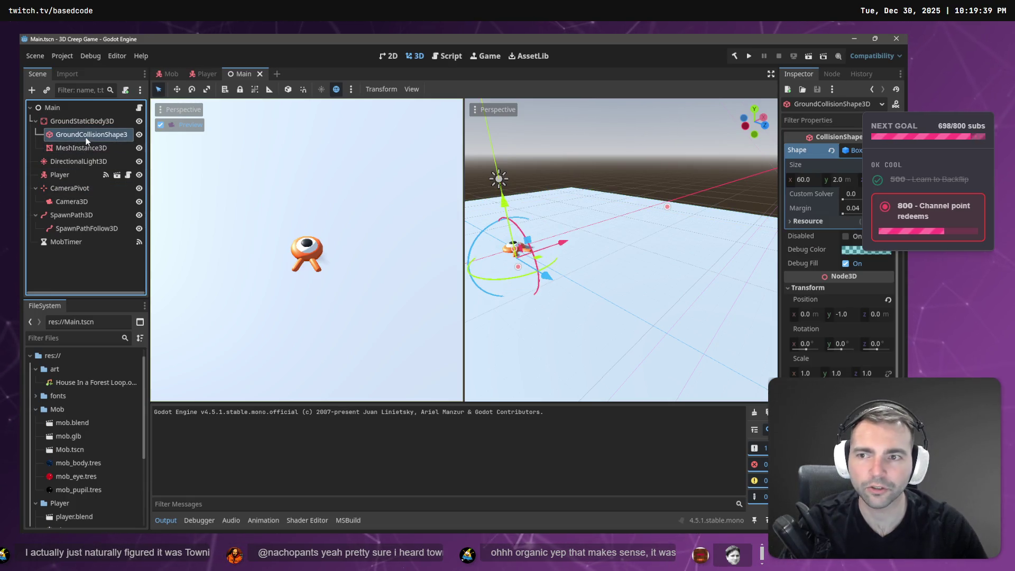
pyautogui.hotkey('alt', 'Tab')
pyautogui.click(97, 195)
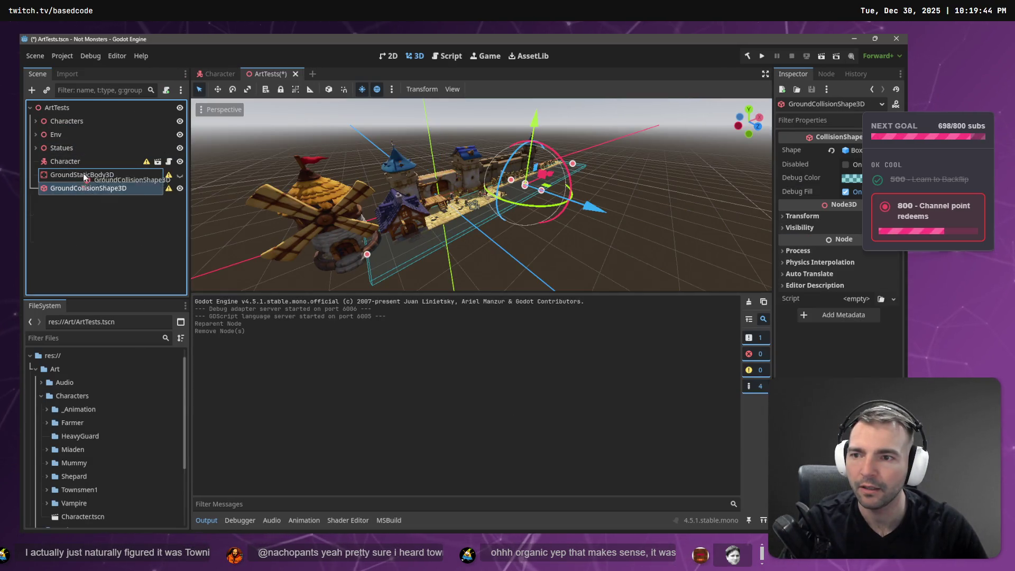
pyautogui.click(83, 173)
pyautogui.hotkey('alt', 'Tab')
pyautogui.click(90, 151)
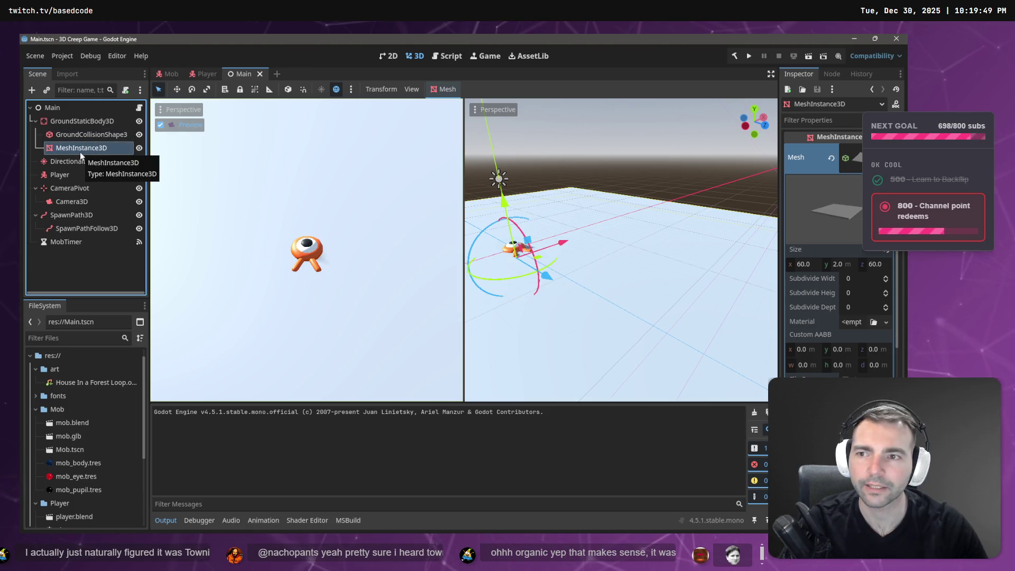
# Check the Main scene's ground mesh and 60 × 2 × 60 collision box size
pyautogui.click(81, 135)
pyautogui.click(82, 153)
pyautogui.click(84, 135)
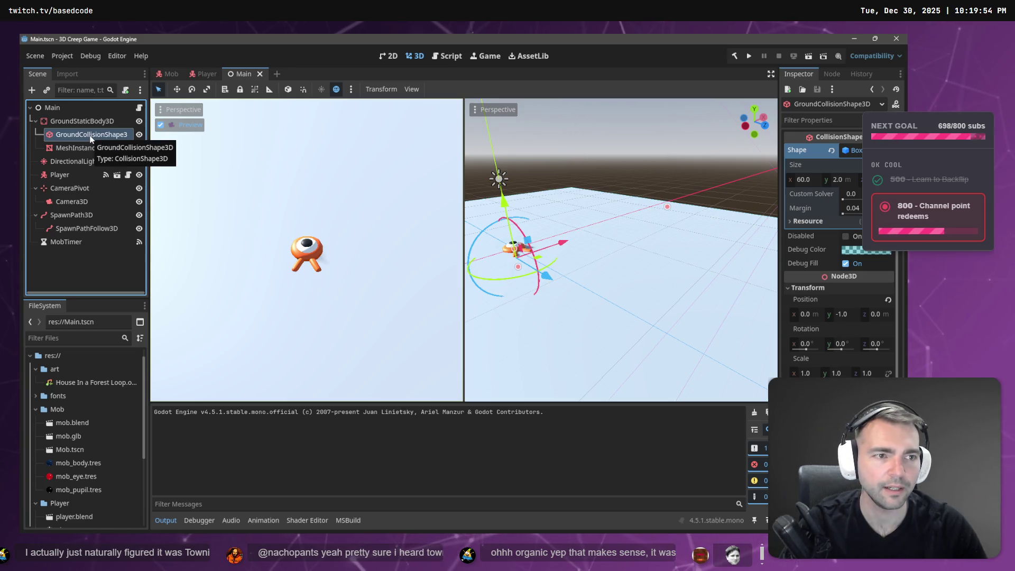
# Open the Player node's Player.cs script from the Scene dock
pyautogui.click(68, 173)
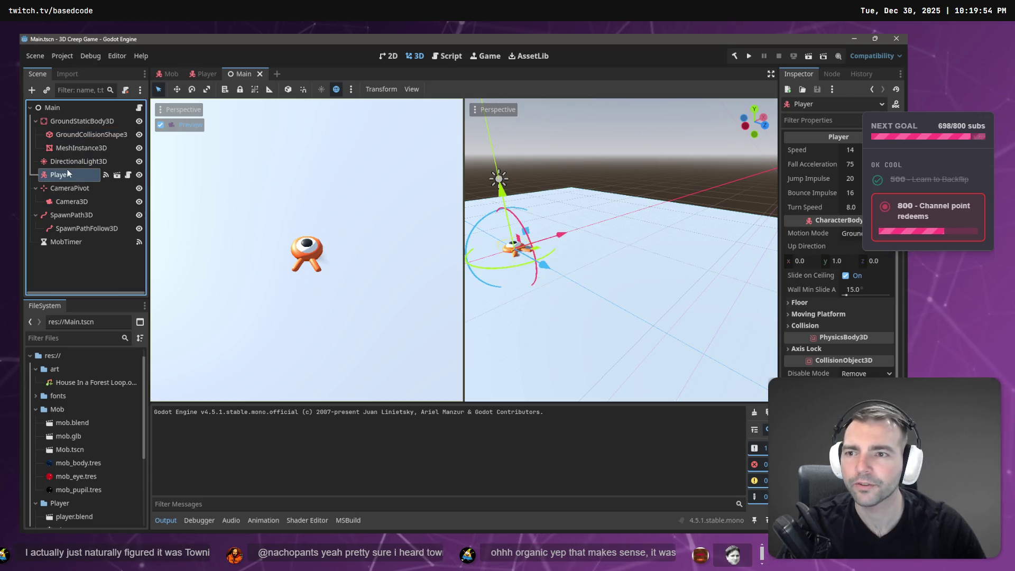
pyautogui.click(127, 175)
pyautogui.scroll(20, 604, 206)
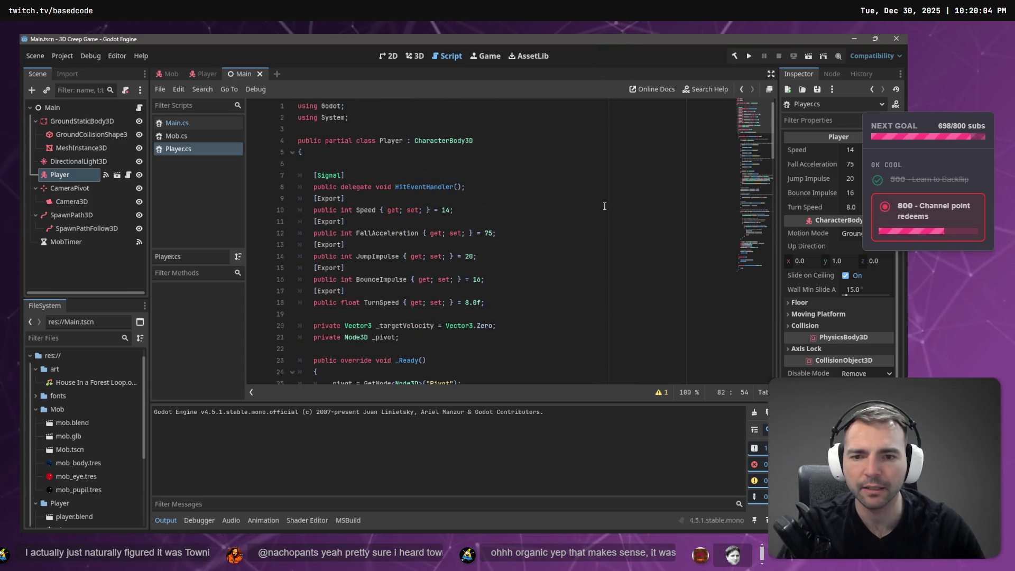
# Search Player.cs for JumpImpulse and jump to its next usage
pyautogui.click(365, 256)
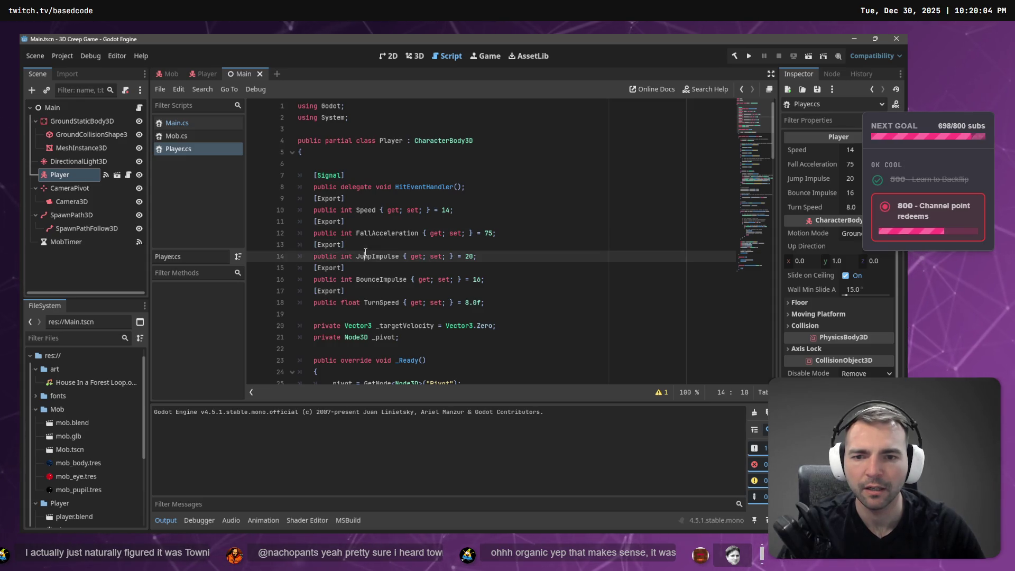
pyautogui.doubleClick(368, 257)
pyautogui.hotkey('ctrl', 'f')
pyautogui.scroll(-1, 366, 258)
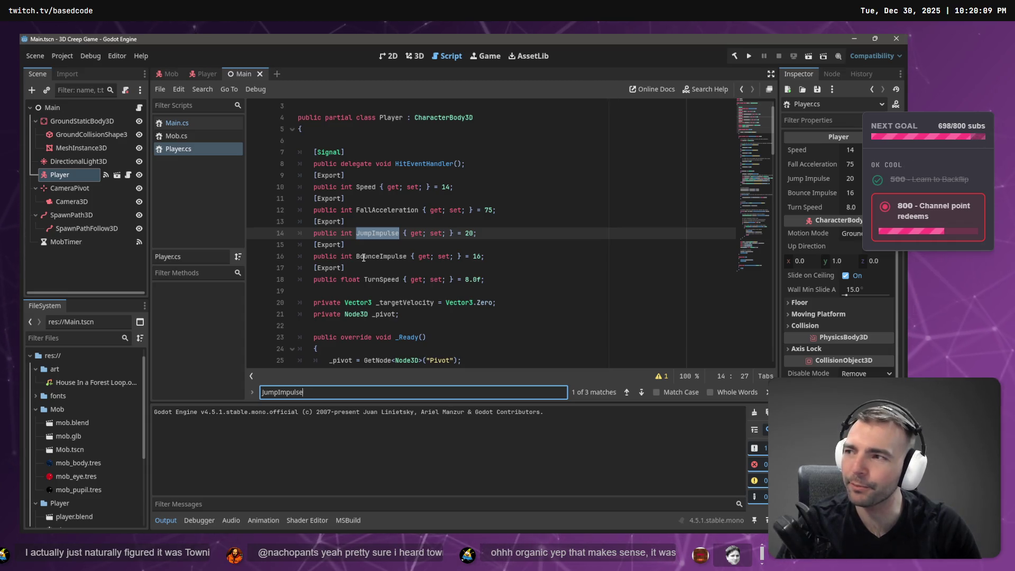
pyautogui.press('Return')
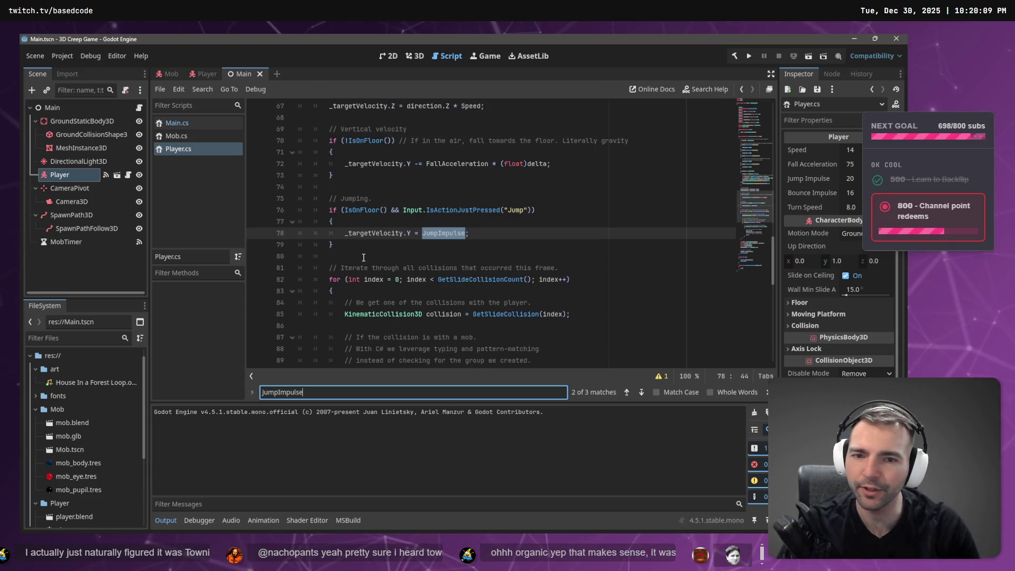
# Review the _targetVelocity jump line and MoveAndSlide call, then switch to CharacterRootLocomotion.cs
pyautogui.click(400, 234)
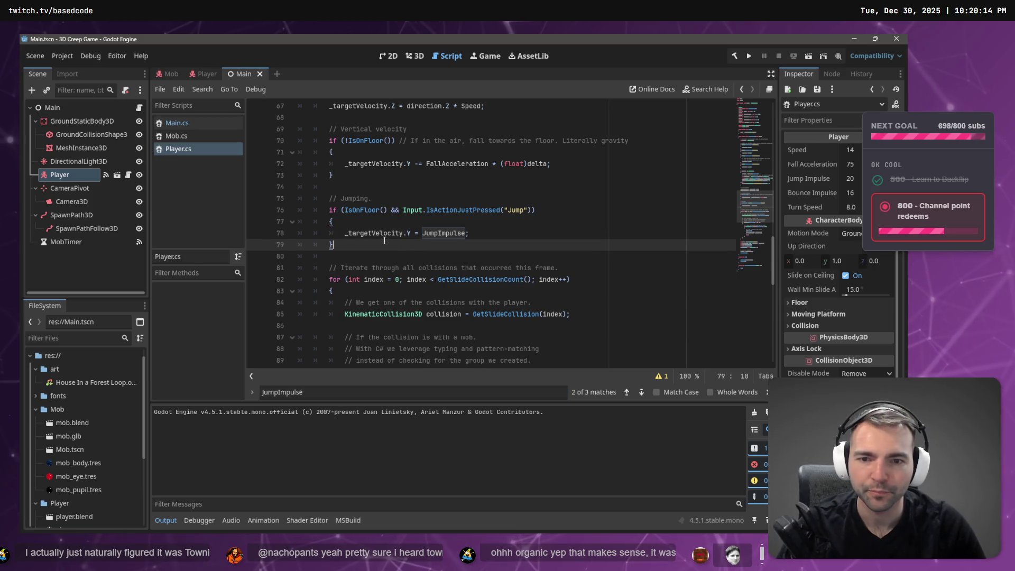
pyautogui.doubleClick(378, 233)
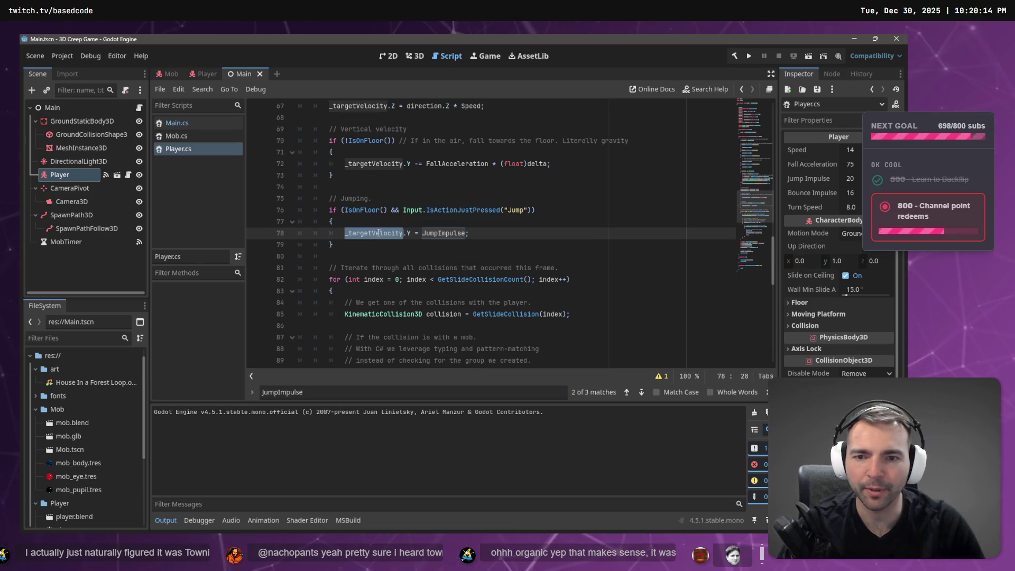
pyautogui.scroll(-6, 385, 235)
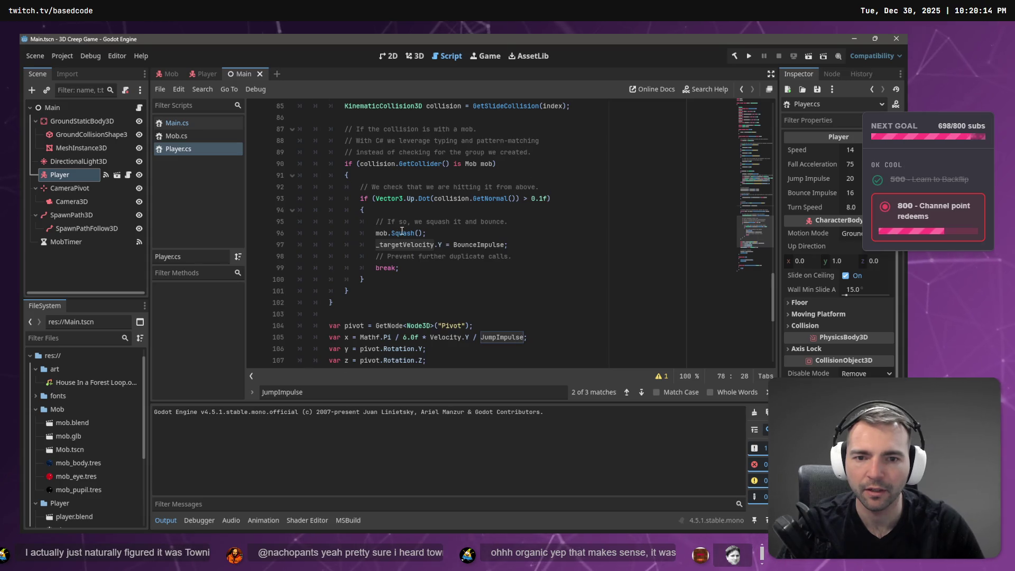
pyautogui.scroll(-2, 402, 231)
pyautogui.scroll(-1, 426, 205)
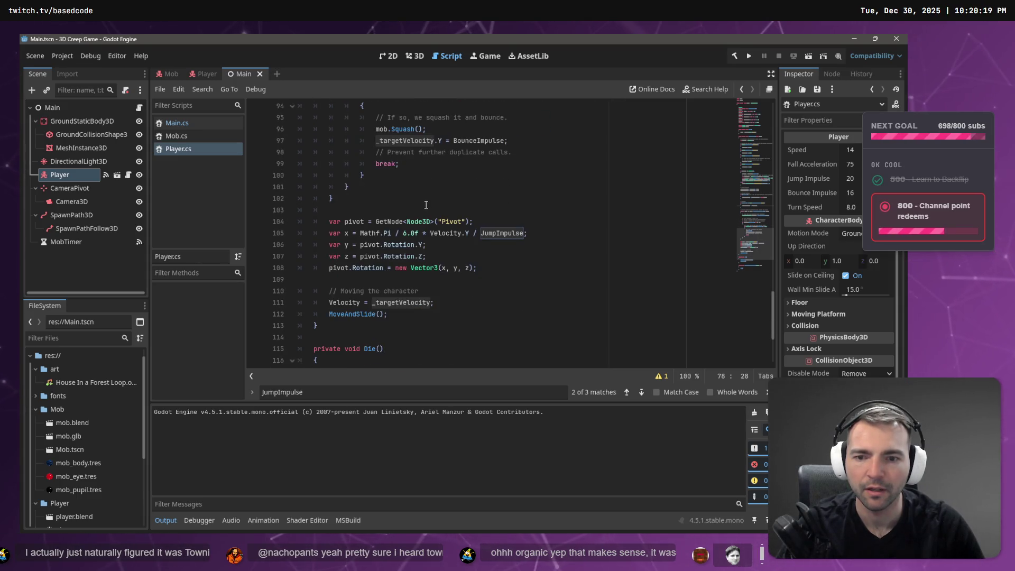
pyautogui.doubleClick(356, 316)
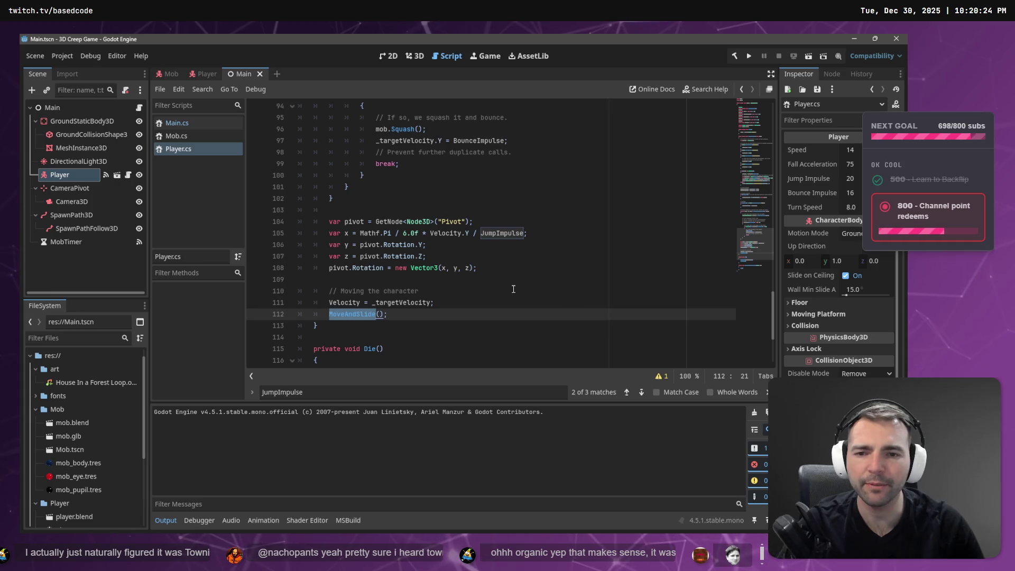
pyautogui.hotkey('alt', 'Tab')
pyautogui.hotkey('alt', 'Tab')
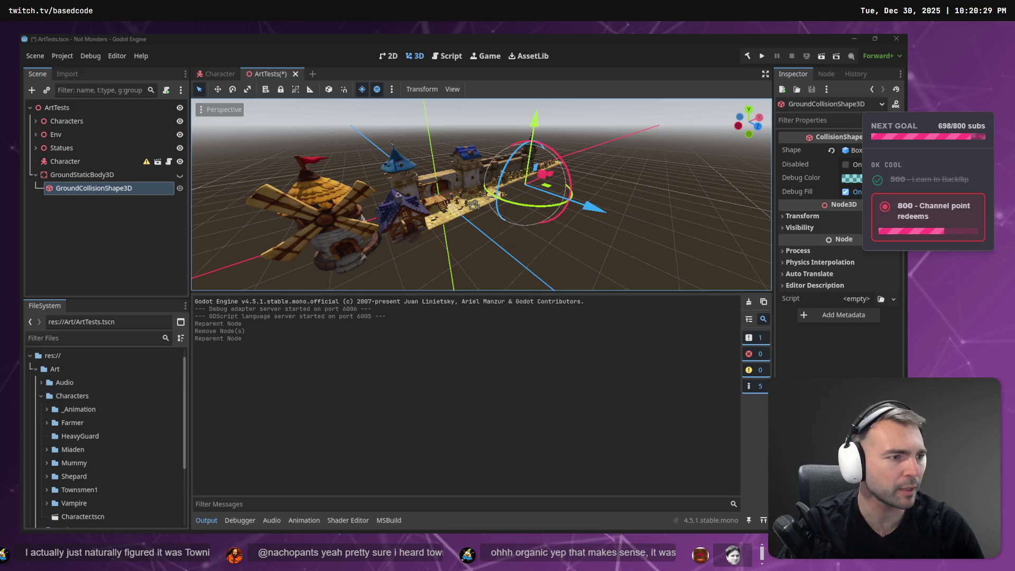
pyautogui.hotkey('alt', 'Tab')
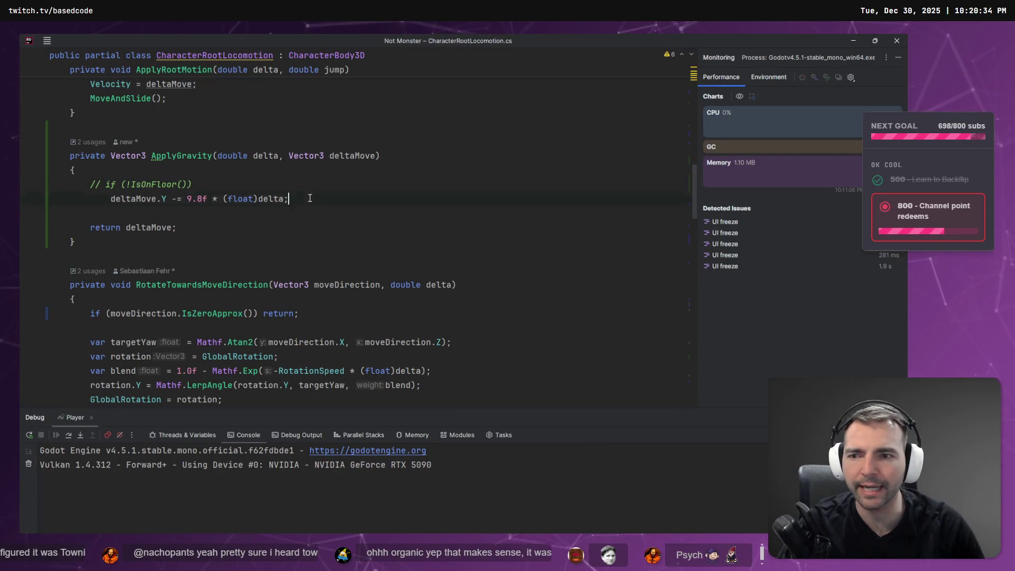
# Comment out the ApplyGravity gravity line and the Vector3.Up * 5.7f jump block in ApplyRootMotion
pyautogui.hotkey('ctrl', '/')
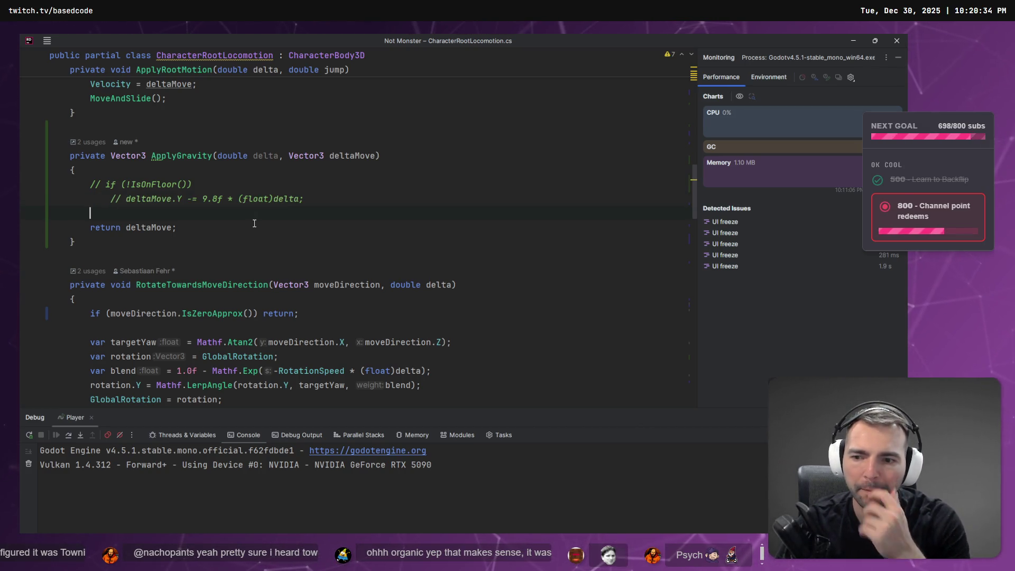
pyautogui.scroll(2, 254, 223)
pyautogui.click(132, 184)
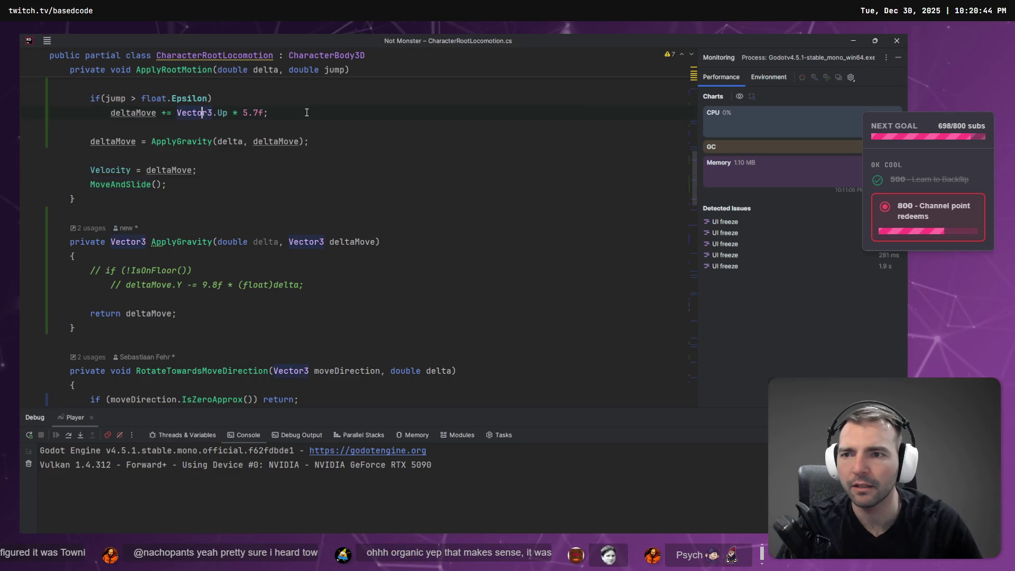
pyautogui.scroll(2, 300, 111)
pyautogui.moveTo(288, 201); pyautogui.dragTo(49, 184)
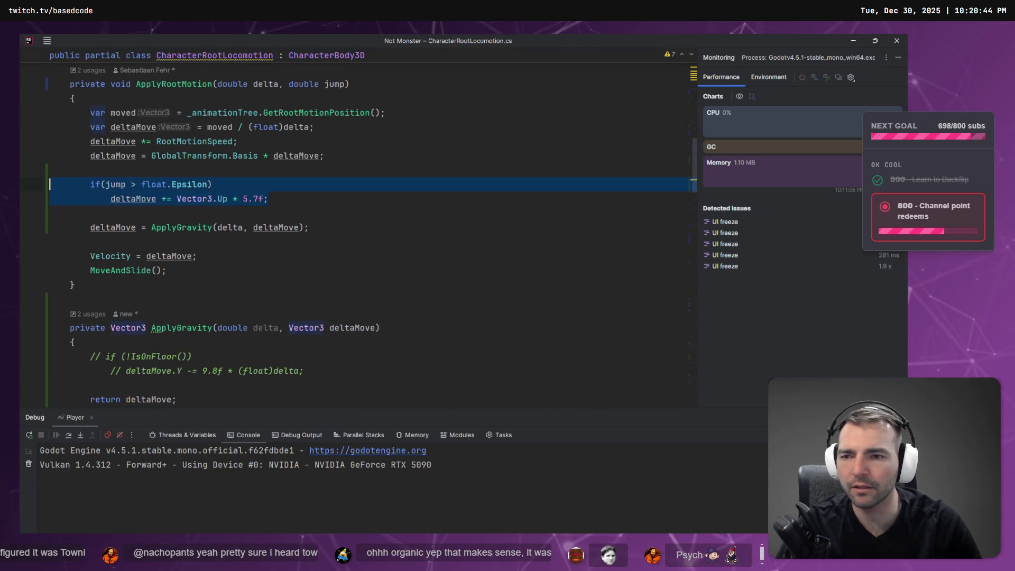
pyautogui.hotkey('ctrl', '/')
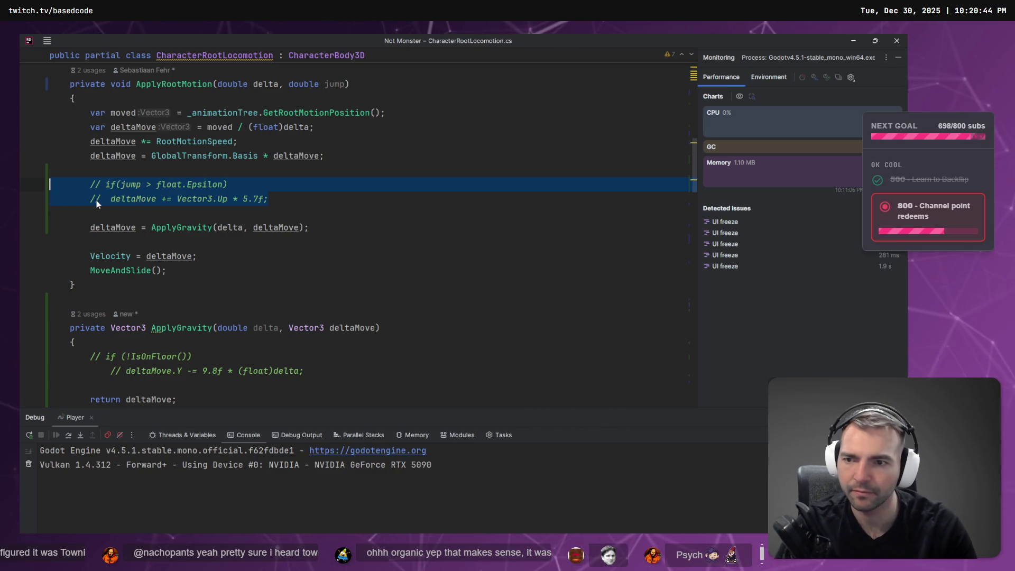
pyautogui.hotkey('alt', 'Tab')
pyautogui.hotkey('alt', 'Tab')
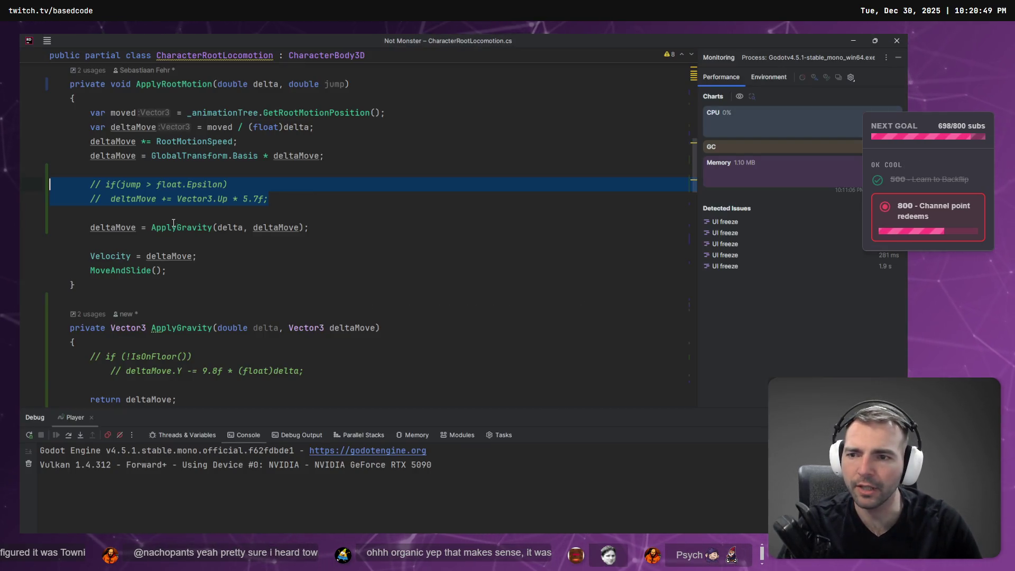
pyautogui.hotkey('alt', 'Tab')
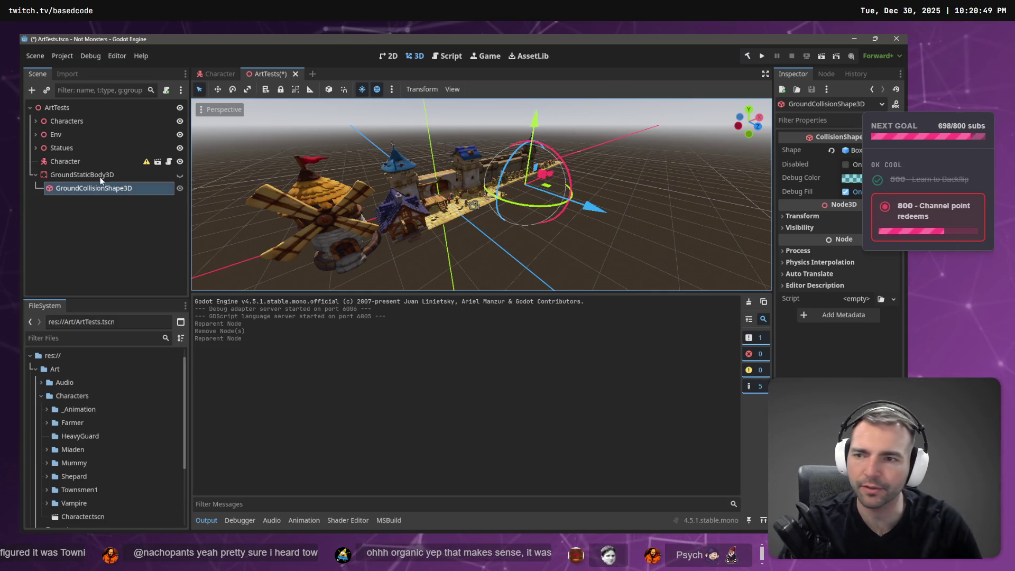
# Frame the Character in the ArtTests viewport and open the Character scene
pyautogui.click(70, 161)
pyautogui.doubleClick(70, 161)
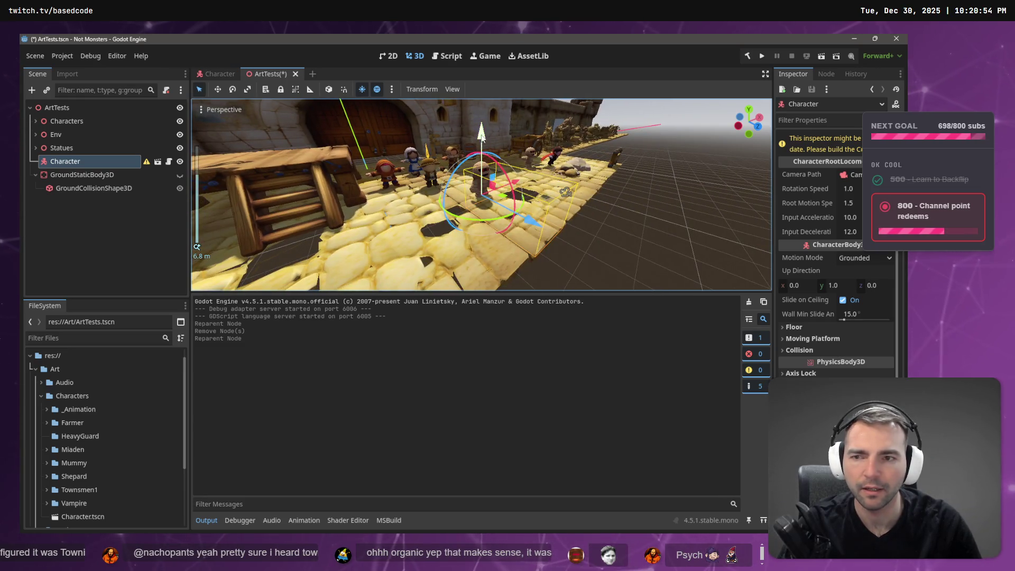
pyautogui.click(481, 135)
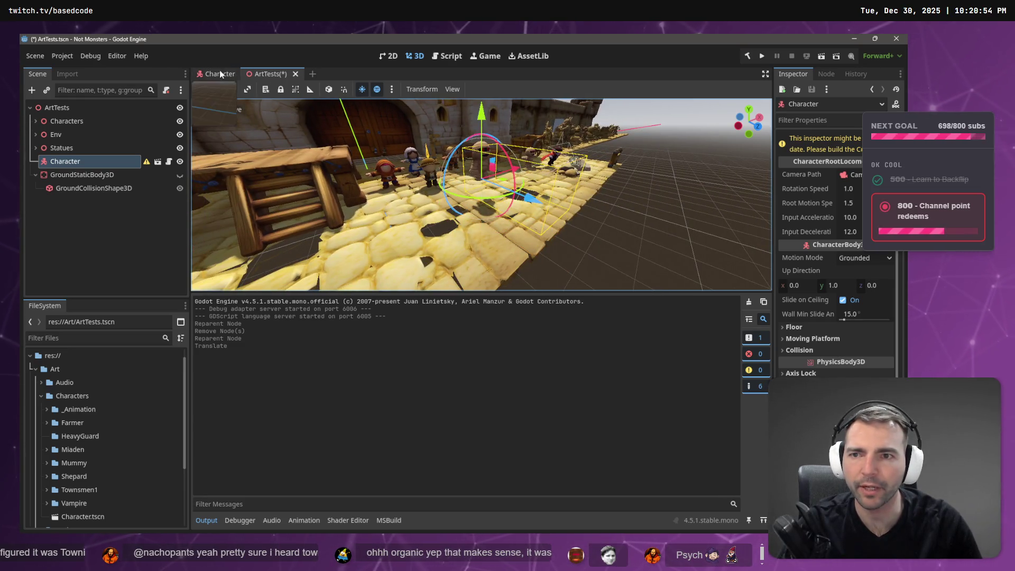
pyautogui.click(218, 73)
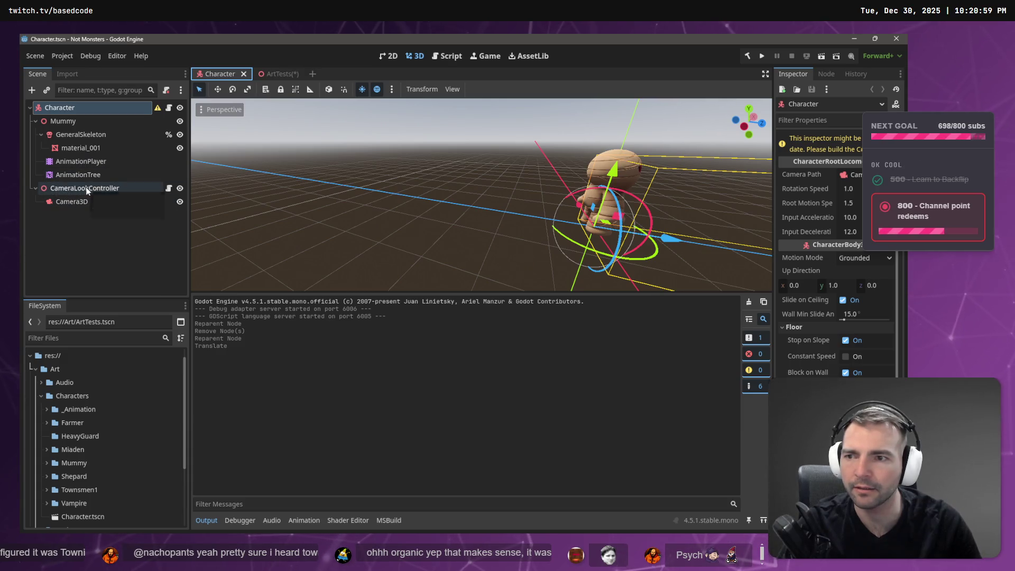
# Add a RigidBody3D node to the Character scene, then undo it
pyautogui.click(91, 243)
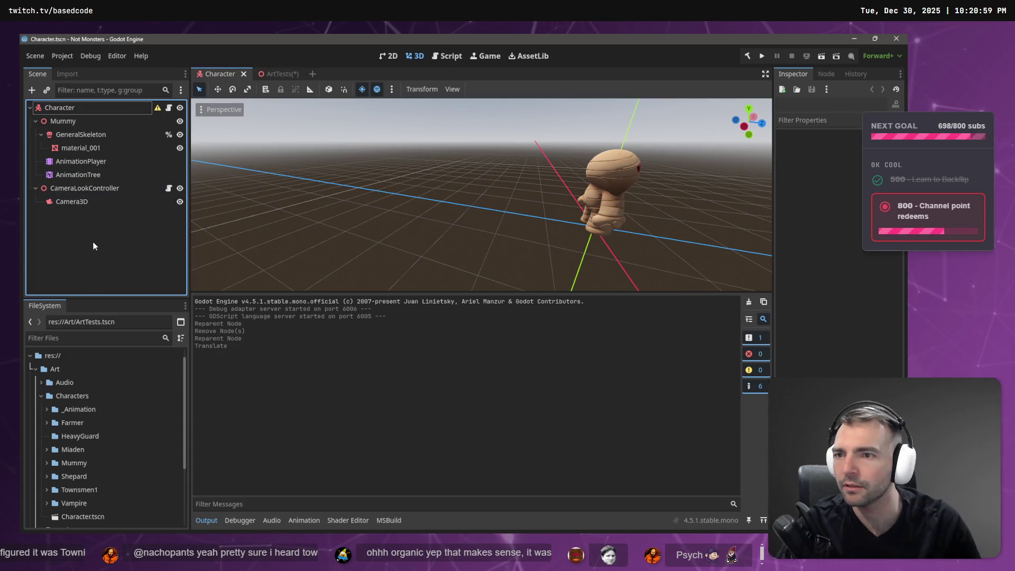
pyautogui.rightClick(93, 237)
pyautogui.click(106, 242)
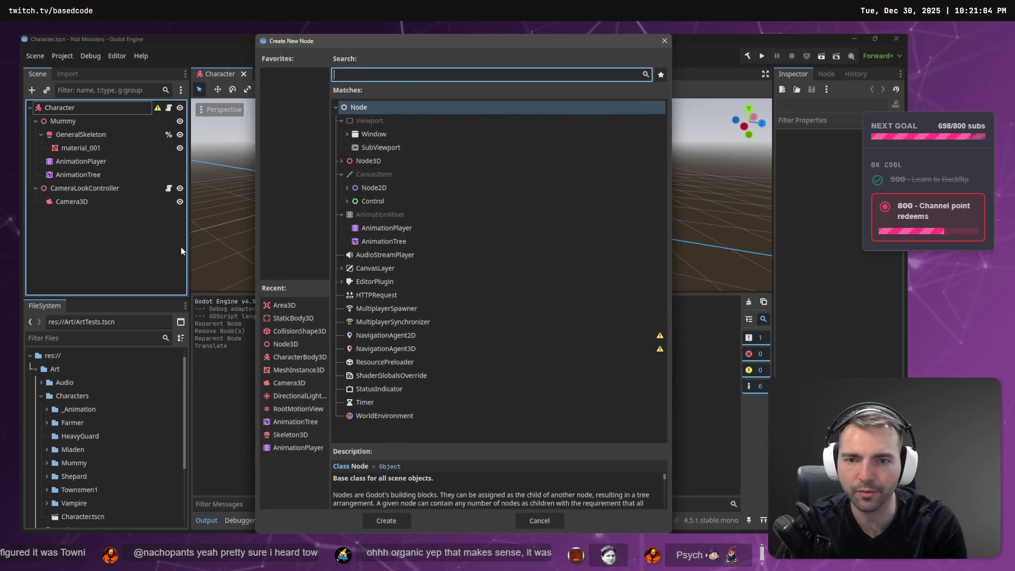
pyautogui.write('Rigi')
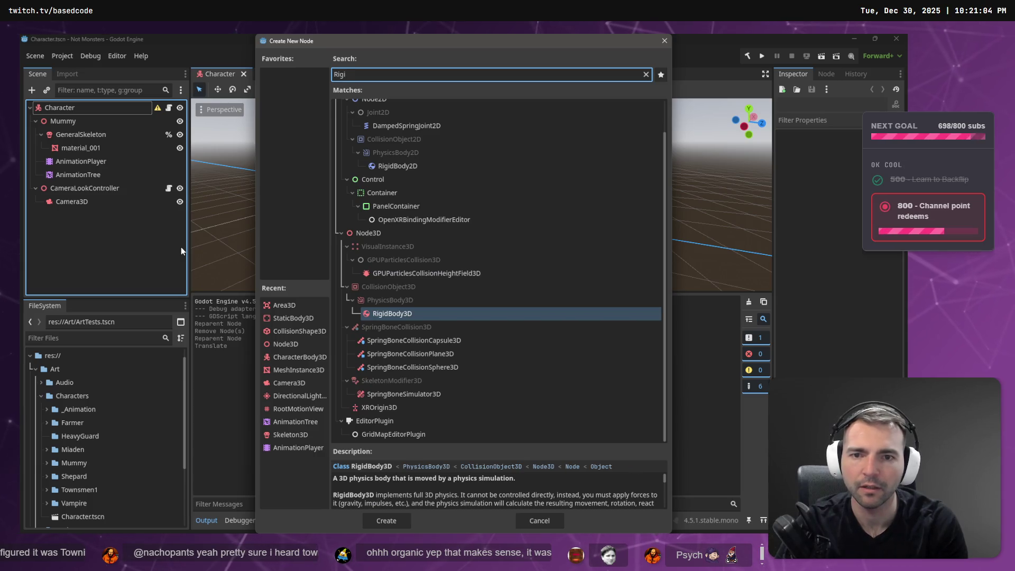
pyautogui.press('BackSpace')
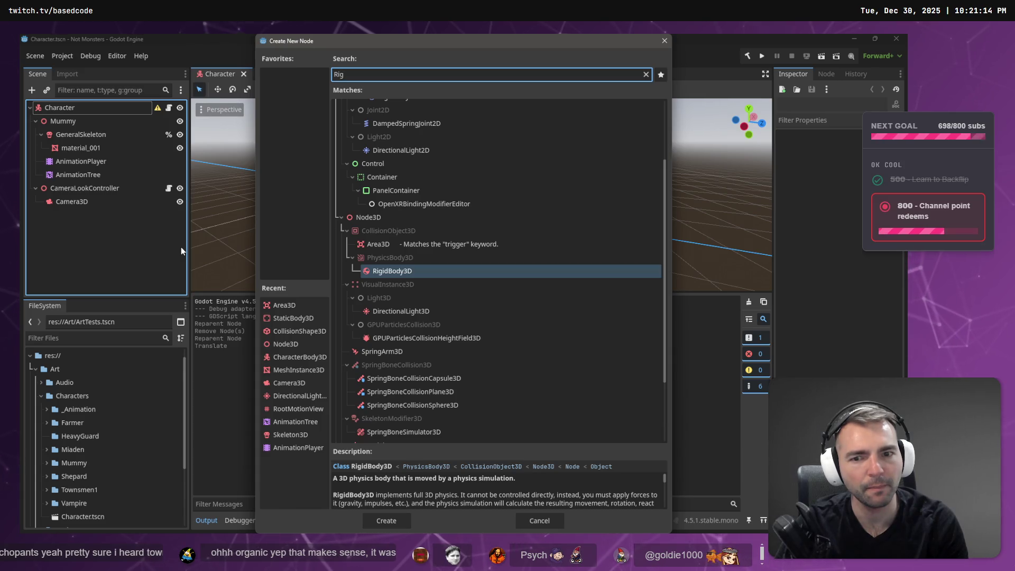
pyautogui.press('Return')
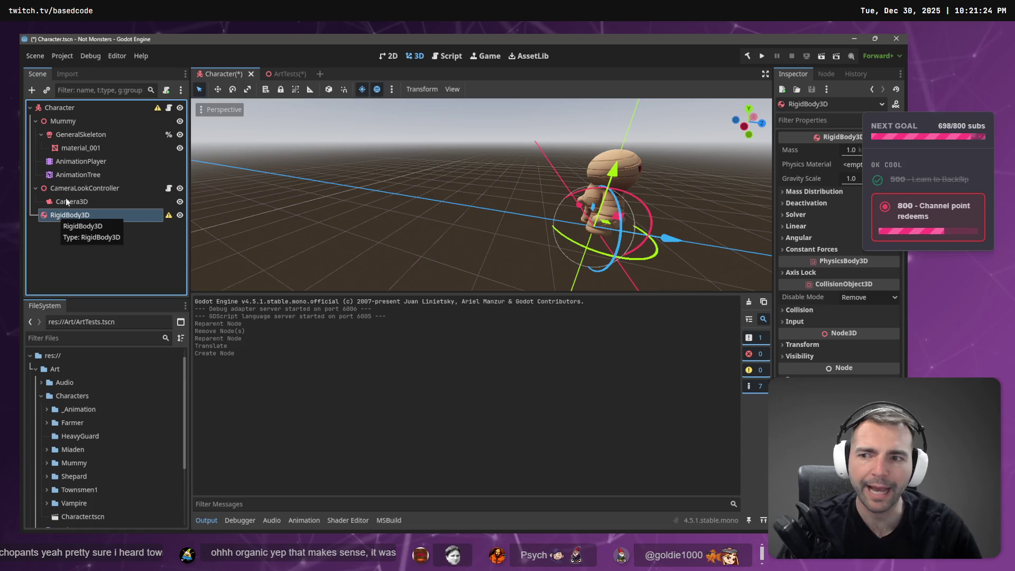
pyautogui.hotkey('ctrl', 'z')
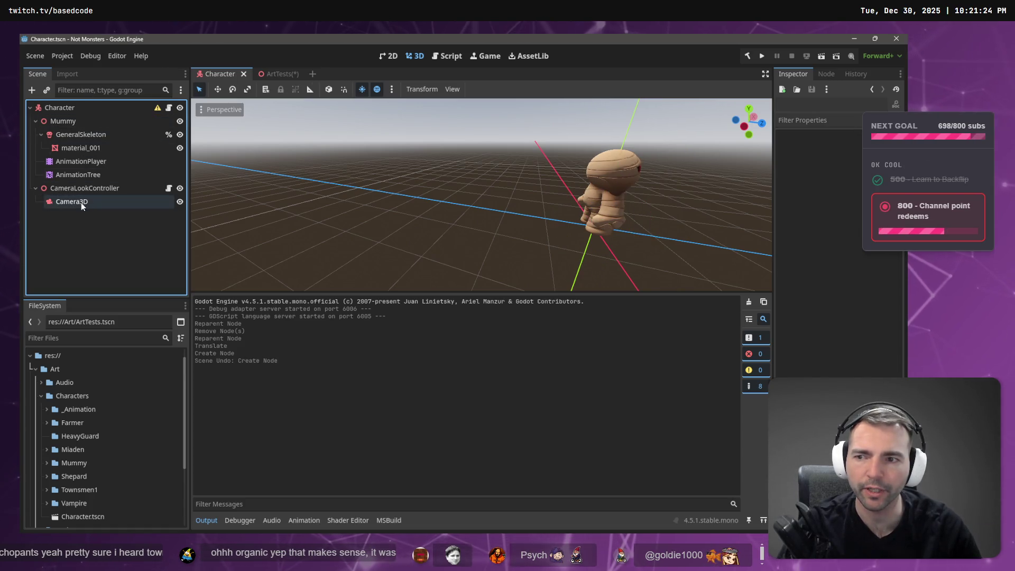
# Cancel the node picker, raise the Character along Y in ArtTests, and save
pyautogui.rightClick(87, 245)
pyautogui.click(103, 252)
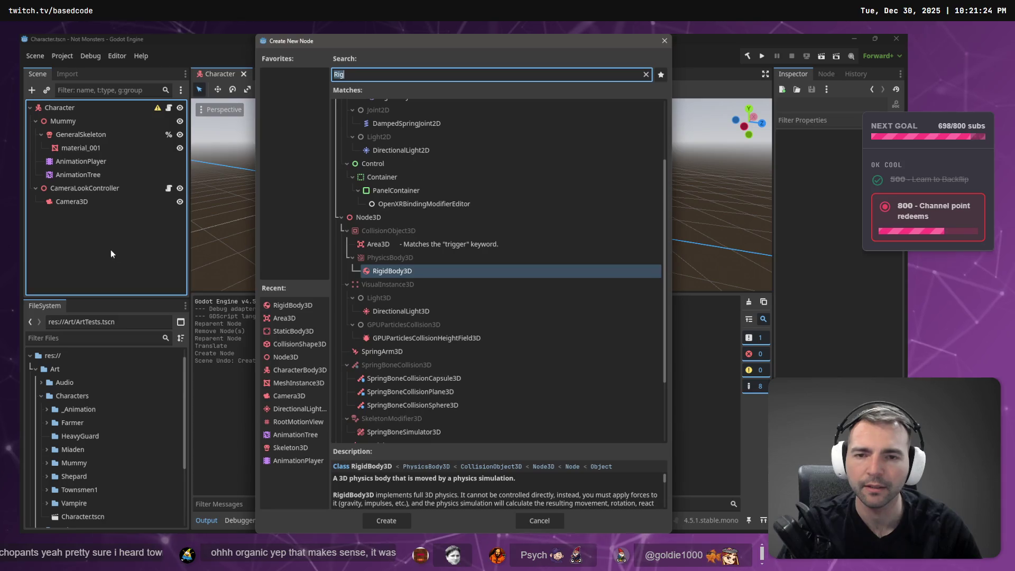
pyautogui.press('Escape')
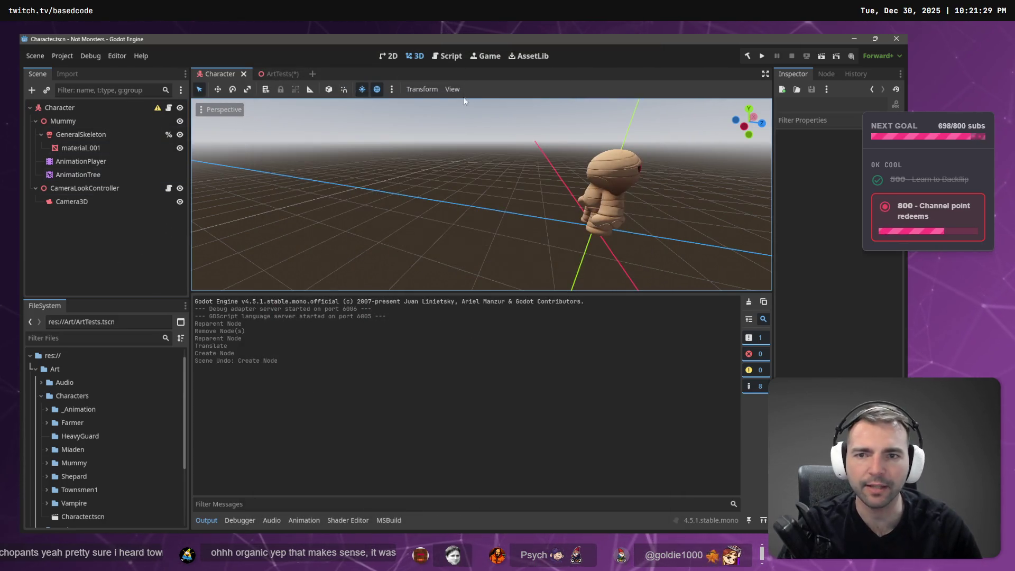
pyautogui.click(272, 73)
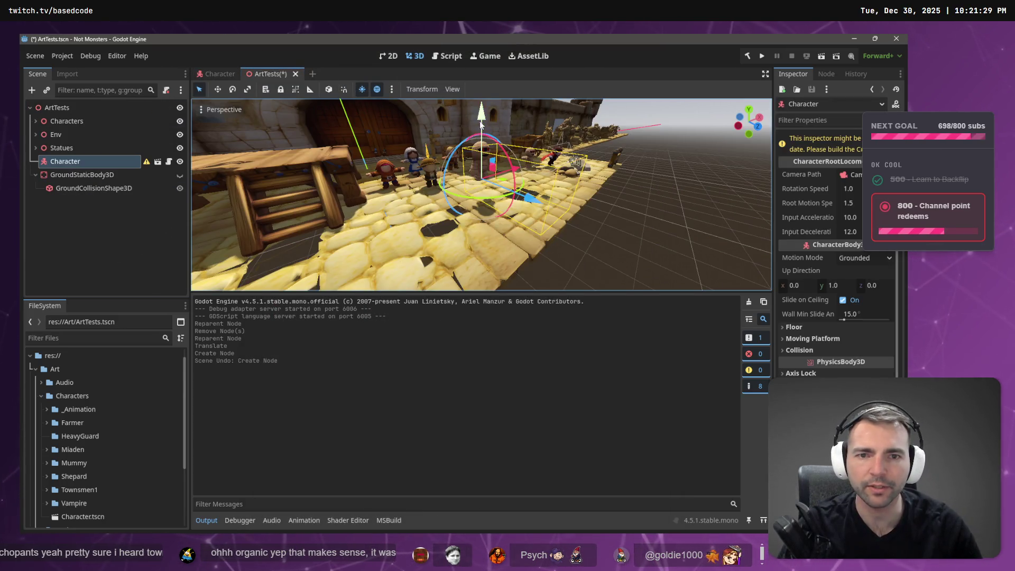
pyautogui.moveTo(481, 123)
pyautogui.mouseDown()
pyautogui.moveTo(487, 40)
pyautogui.moveTo(487, 51)
pyautogui.mouseUp()
pyautogui.hotkey('ctrl', 's')
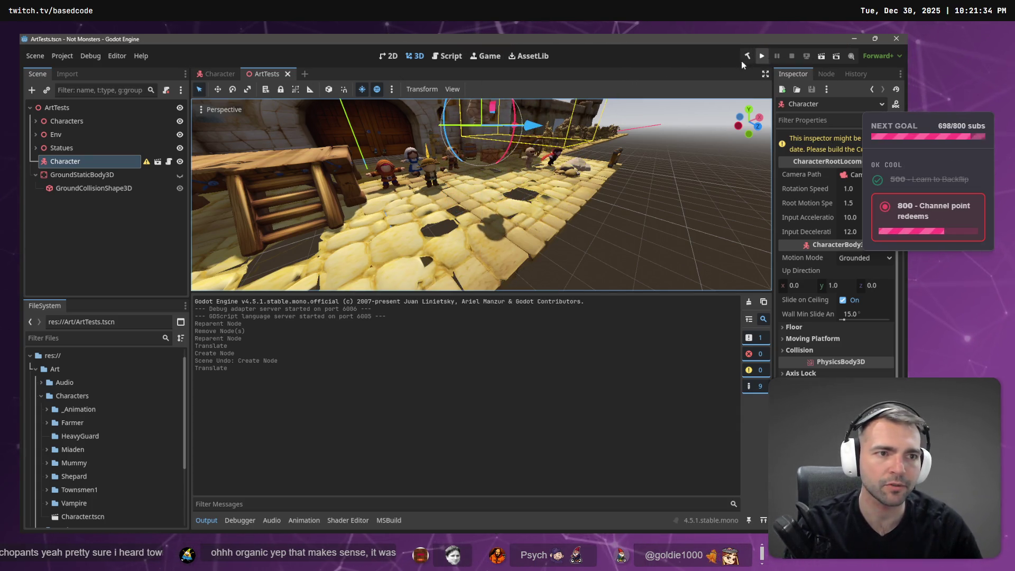
# Build the .NET project and run the ArtTests game, then switch to the browser
pyautogui.click(742, 62)
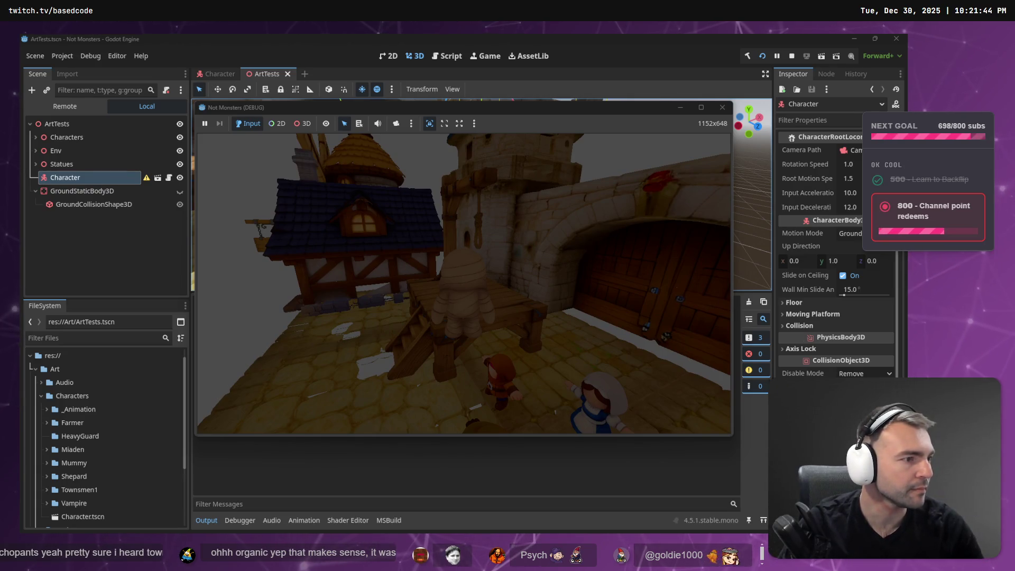
pyautogui.hotkey('alt', 'Tab')
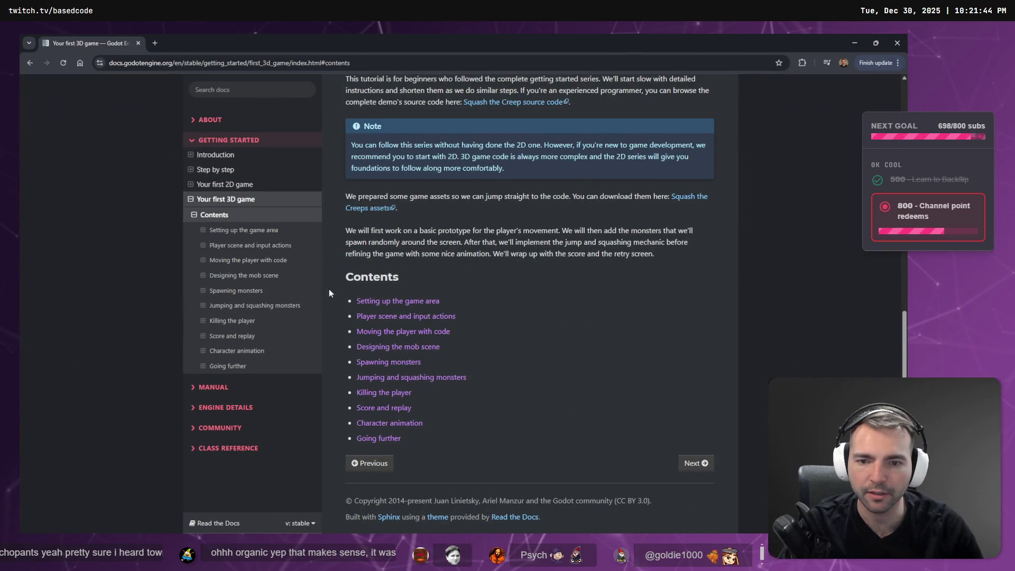
# Open the 'Moving the player with code' tutorial and scroll through its GDScript examples
pyautogui.click(373, 331)
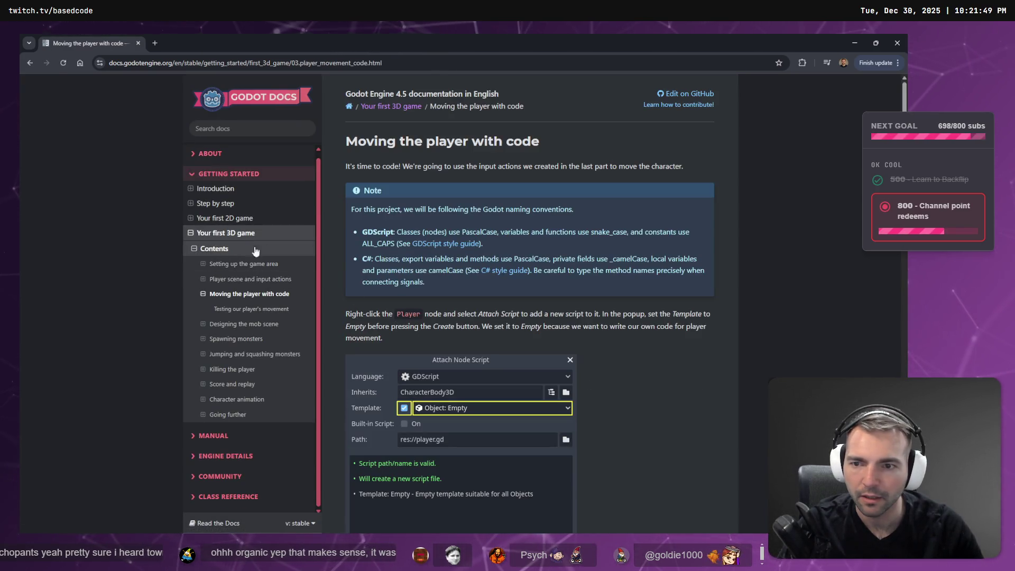
pyautogui.scroll(-10, 476, 377)
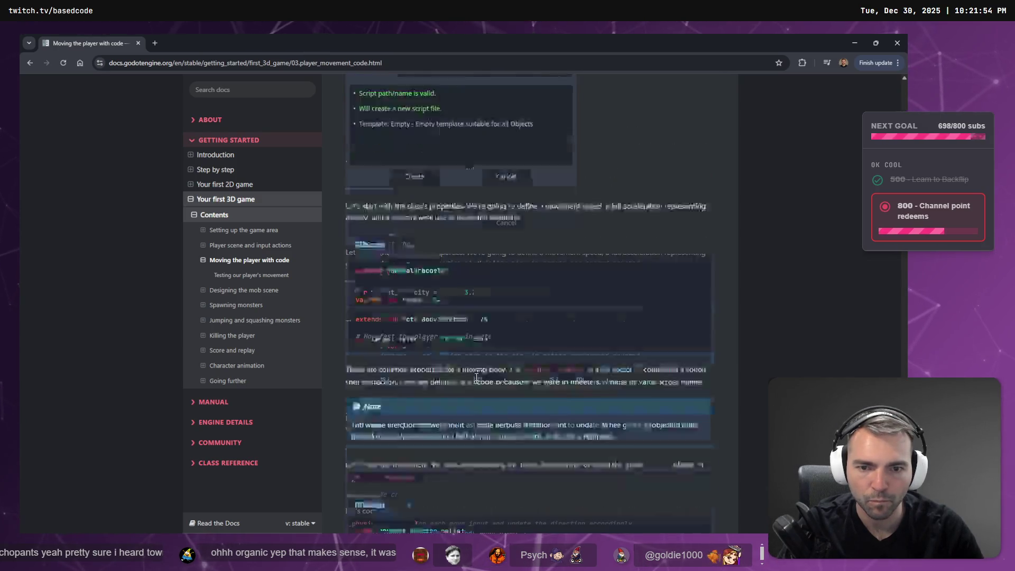
pyautogui.scroll(-5, 476, 378)
pyautogui.scroll(5, 484, 366)
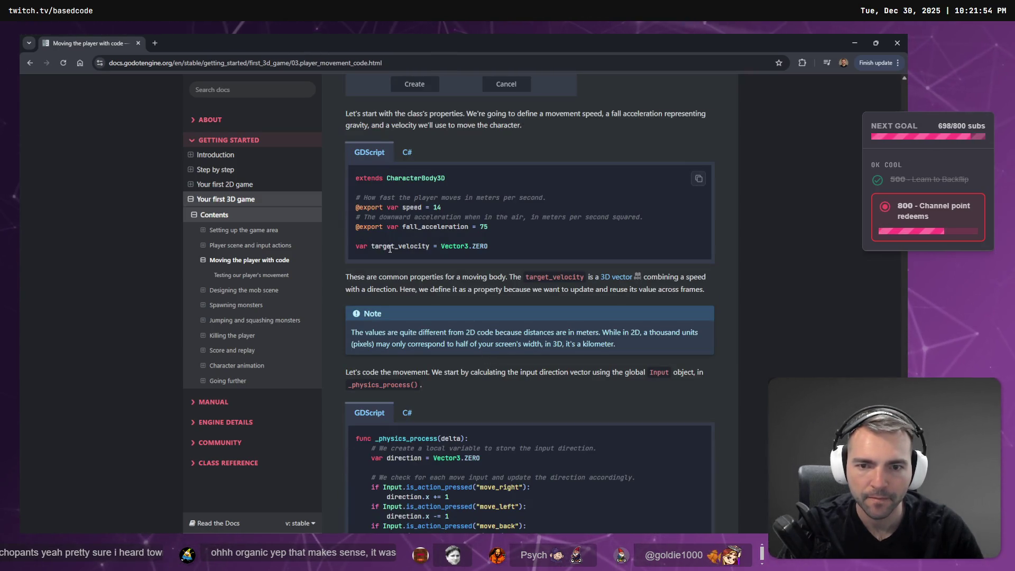
pyautogui.scroll(-6, 465, 256)
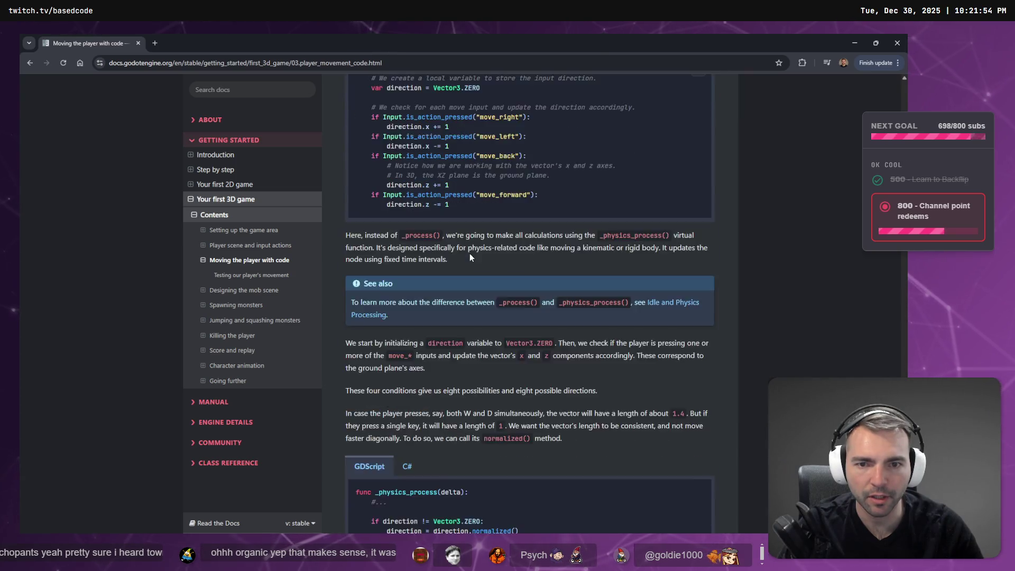
pyautogui.scroll(-6, 469, 256)
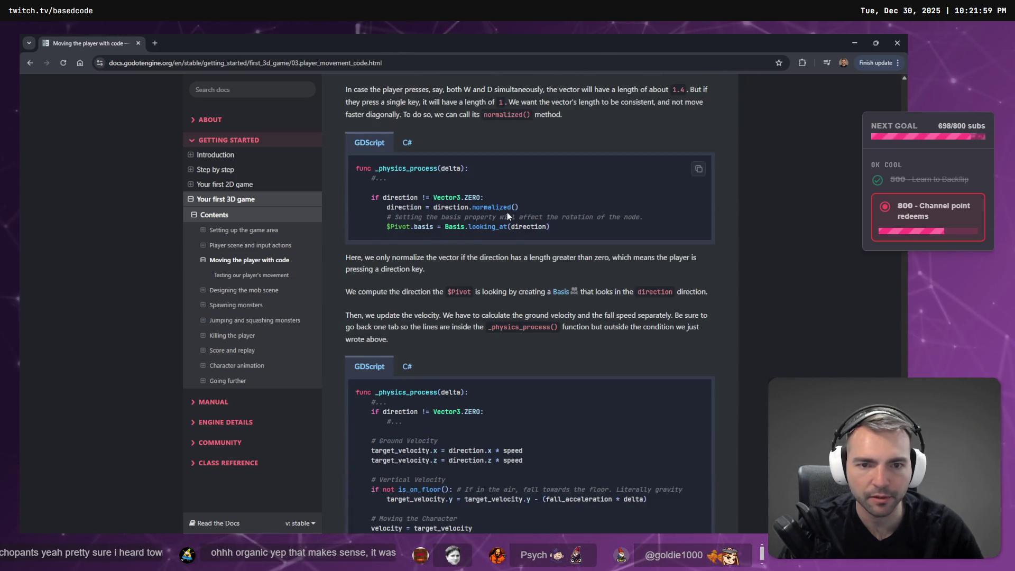
pyautogui.scroll(-6, 506, 212)
# Study the $Pivot.basis code line, then return to the Godot editor
pyautogui.scroll(2, 437, 158)
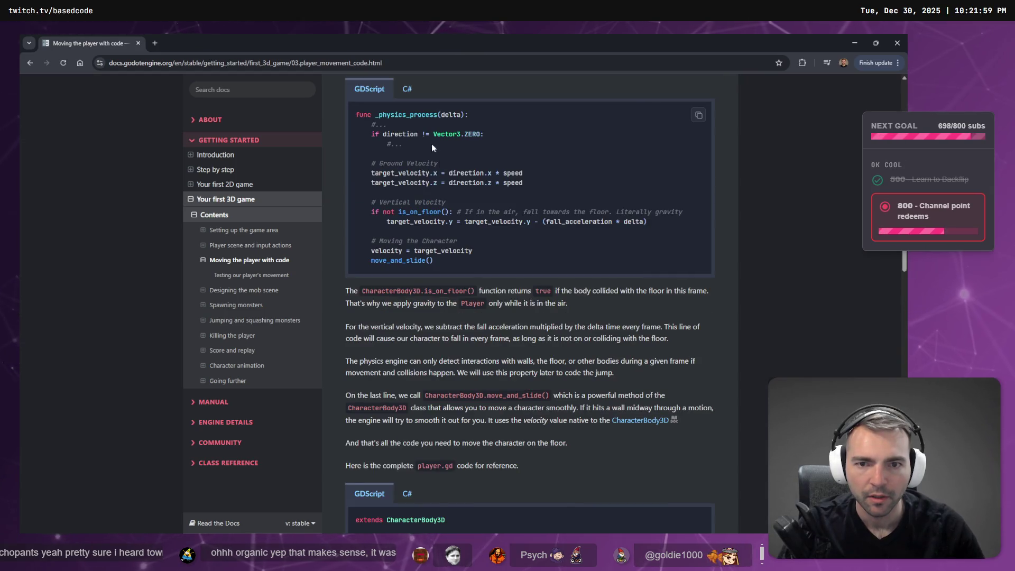
pyautogui.scroll(-8, 400, 223)
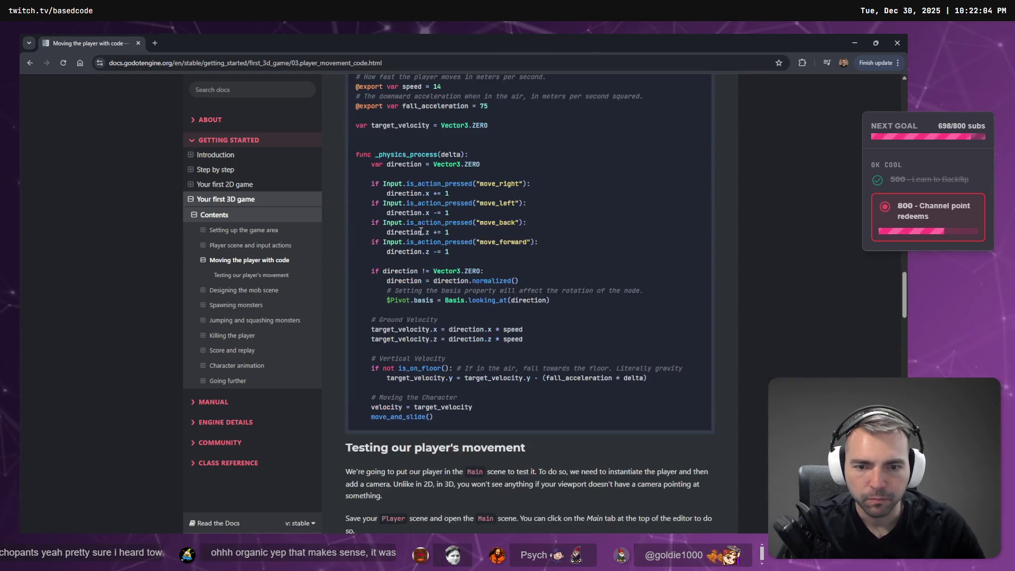
pyautogui.scroll(7, 458, 394)
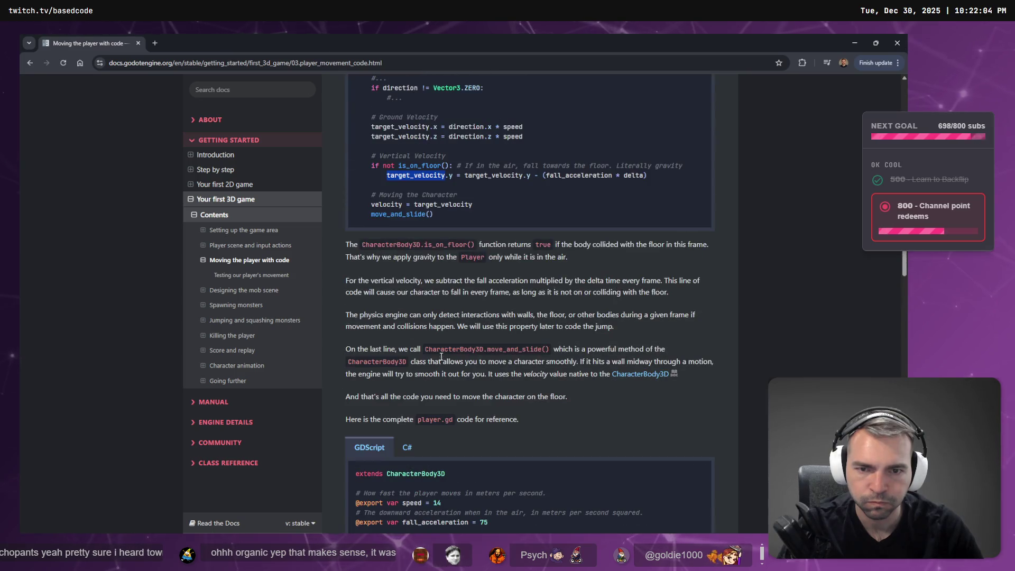
pyautogui.scroll(10, 441, 333)
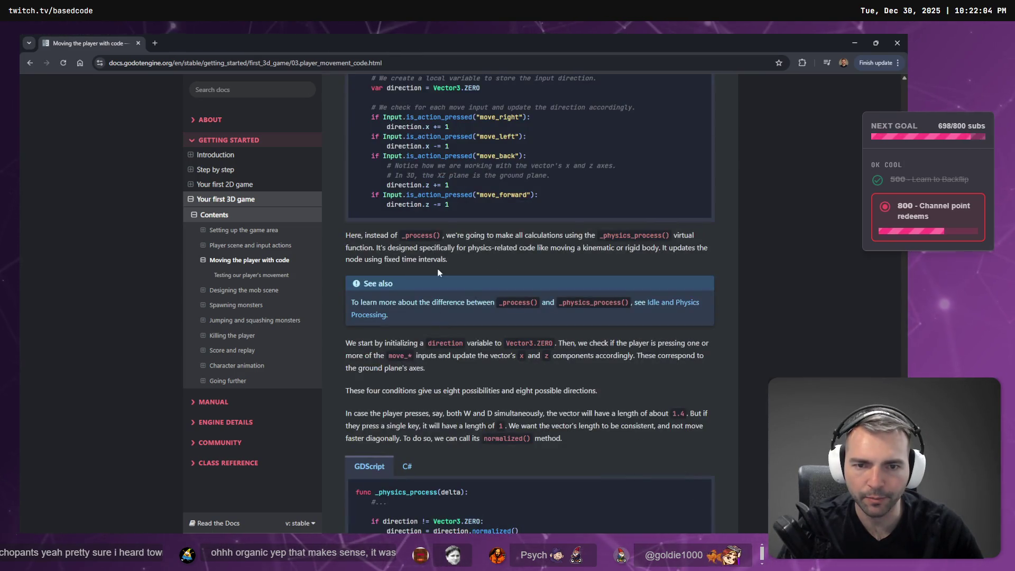
pyautogui.scroll(10, 460, 277)
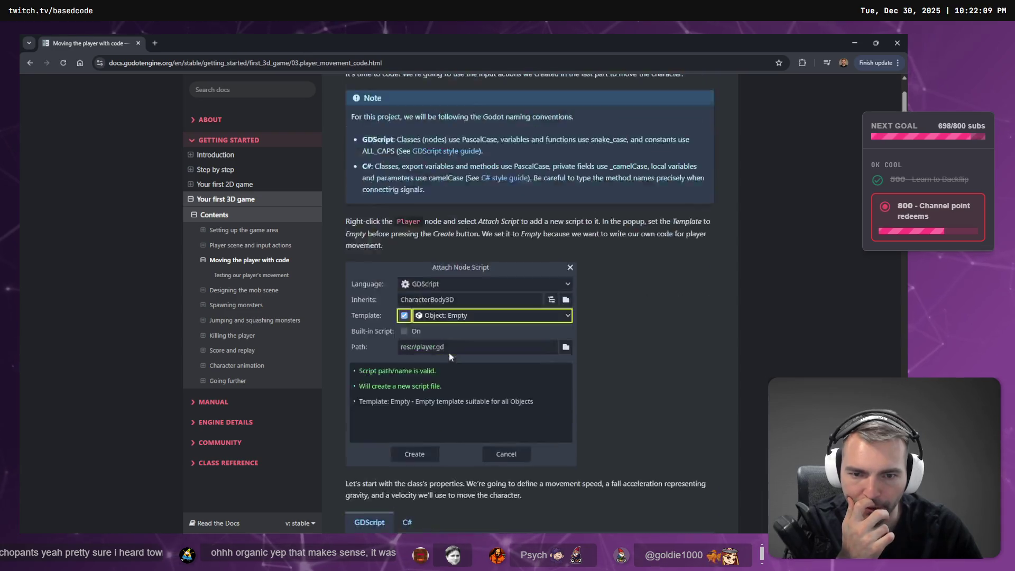
pyautogui.scroll(-12, 449, 347)
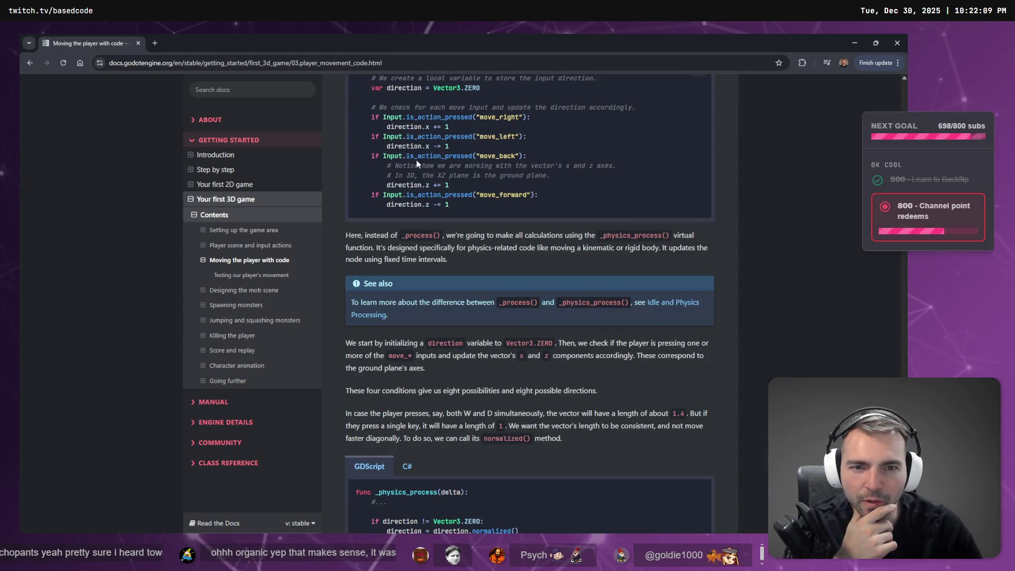
pyautogui.scroll(-5, 428, 174)
pyautogui.moveTo(550, 273); pyautogui.dragTo(371, 282)
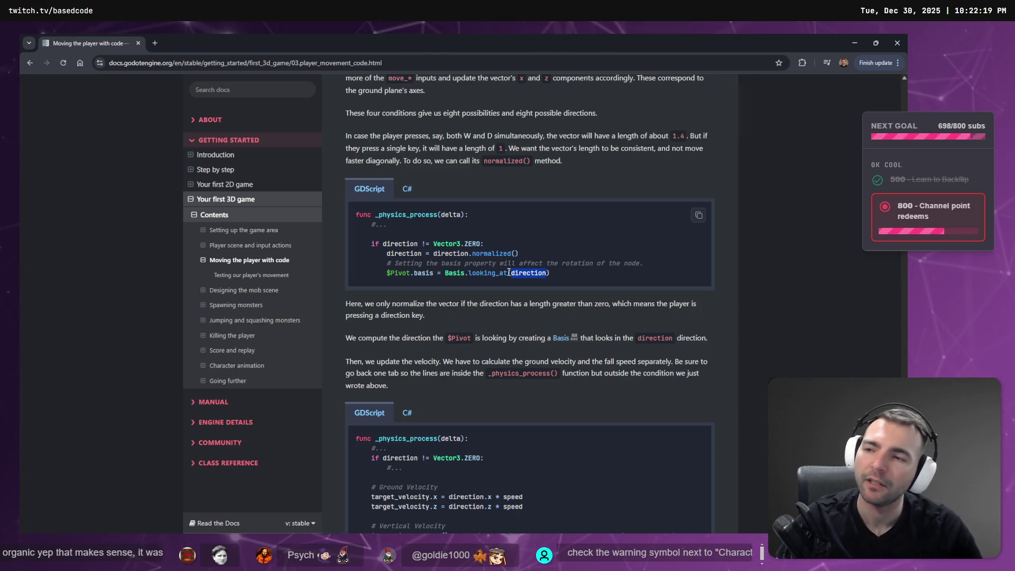
pyautogui.hotkey('alt', 'Tab')
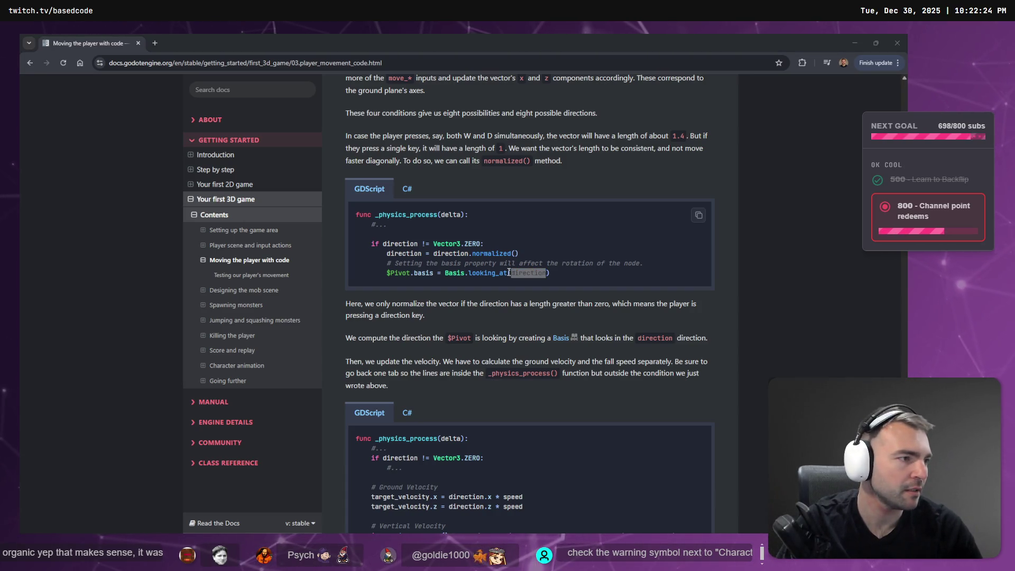
pyautogui.hotkey('alt', 'Tab')
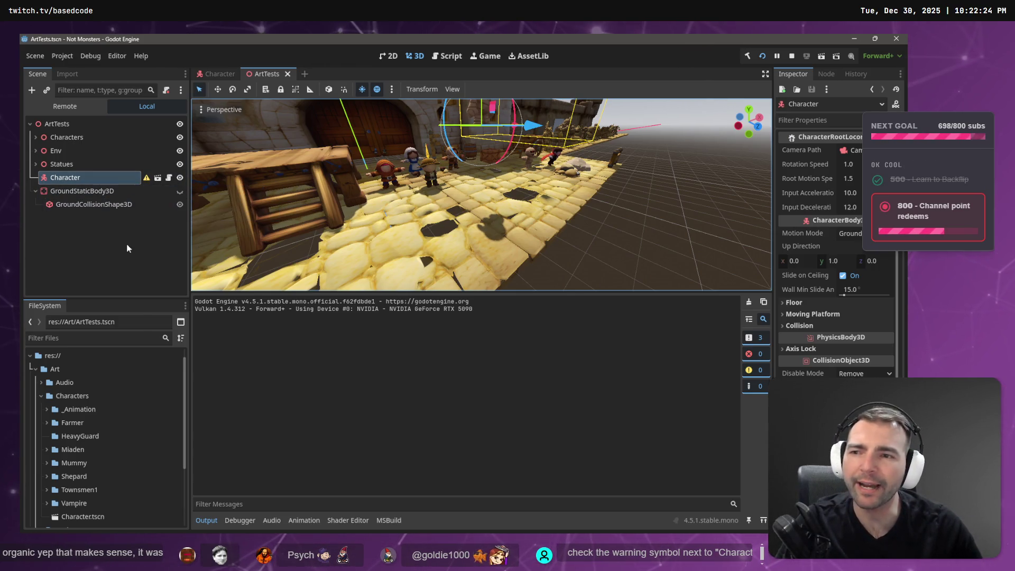
# In the Character scene, search 'Collision' for a CollisionShape3D child, then cancel without adding it
pyautogui.click(215, 76)
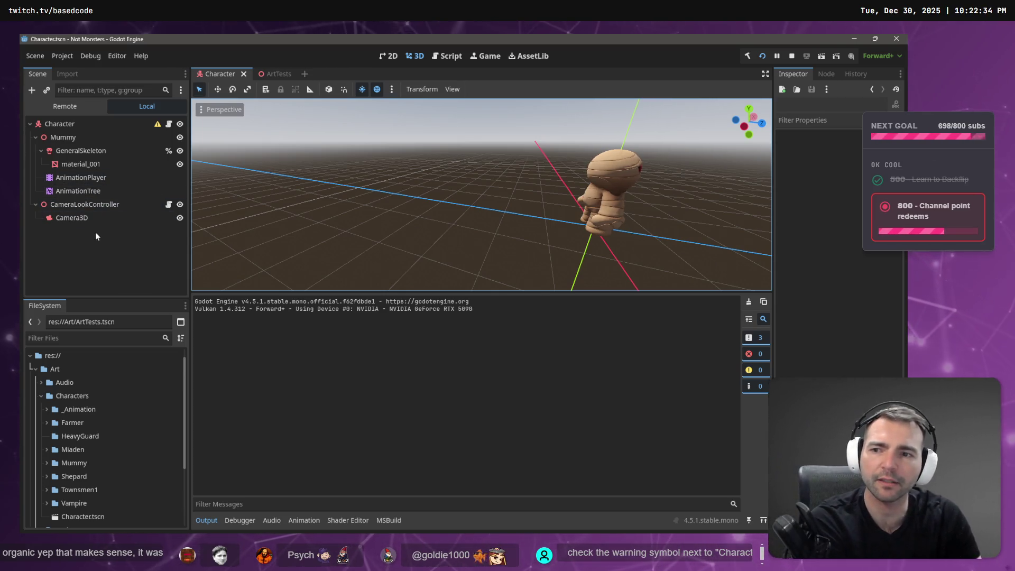
pyautogui.rightClick(62, 125)
pyautogui.moveTo(100, 126)
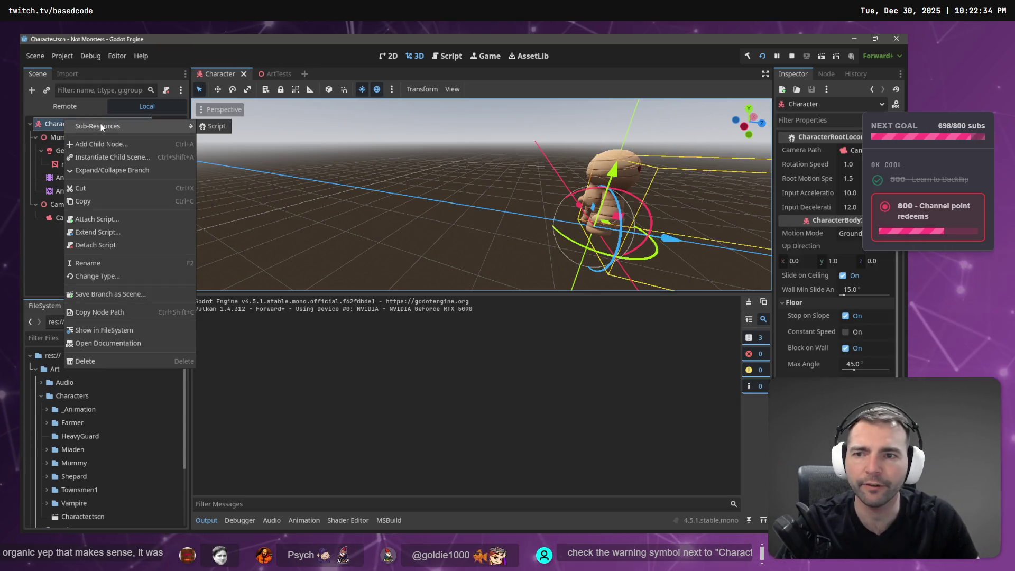
pyautogui.click(109, 143)
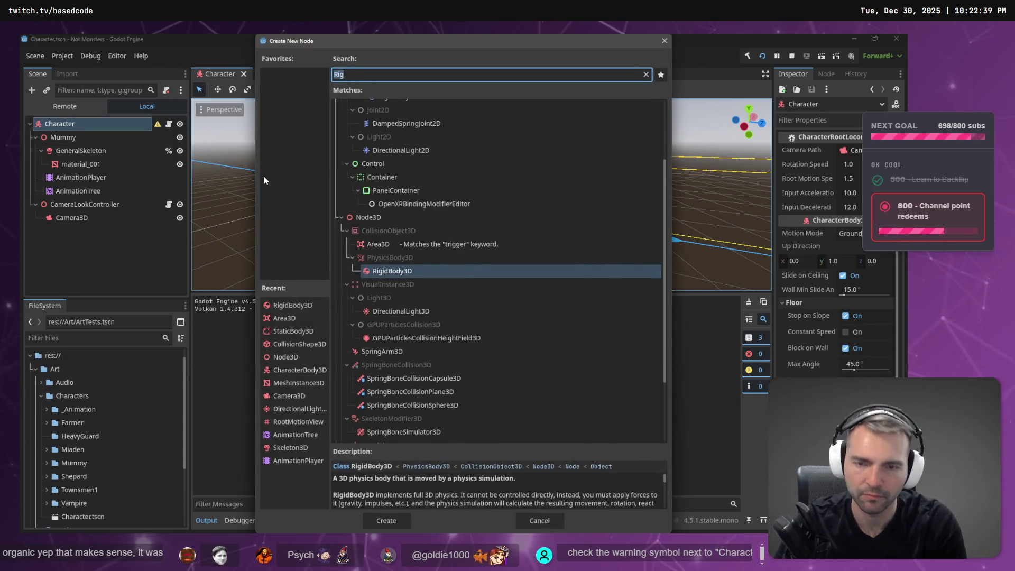
pyautogui.write('Collision')
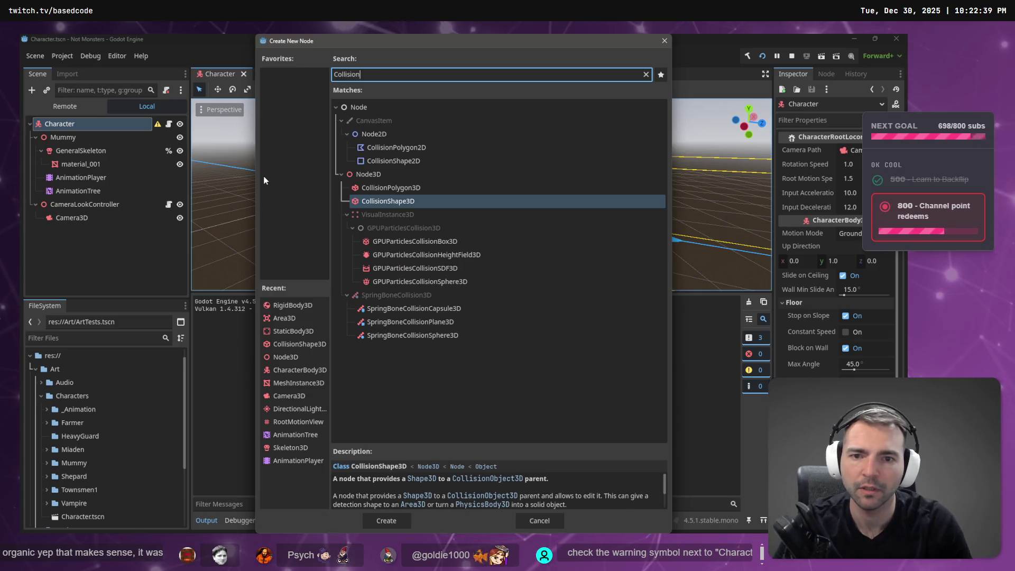
pyautogui.click(394, 201)
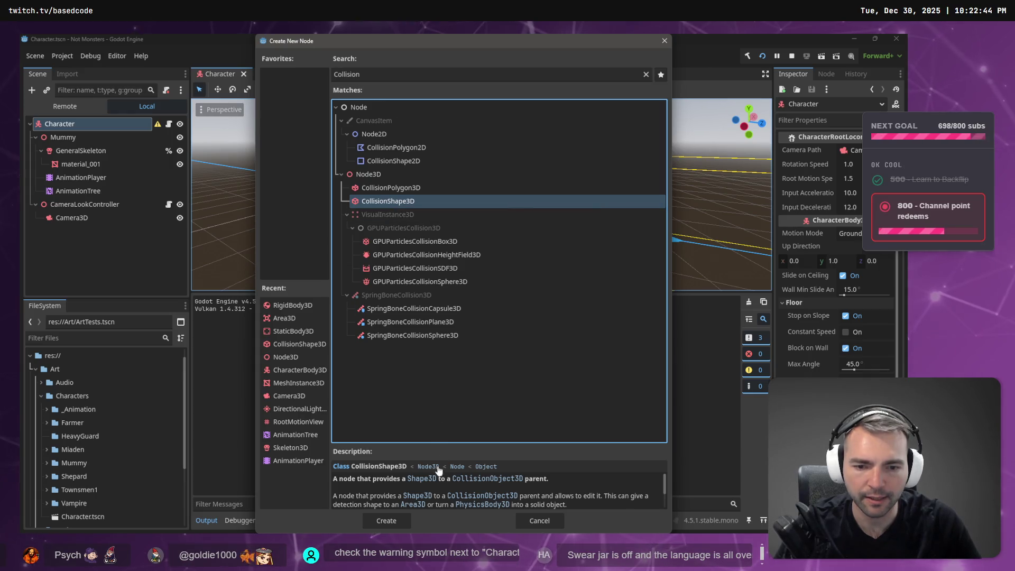
pyautogui.scroll(-3, 486, 481)
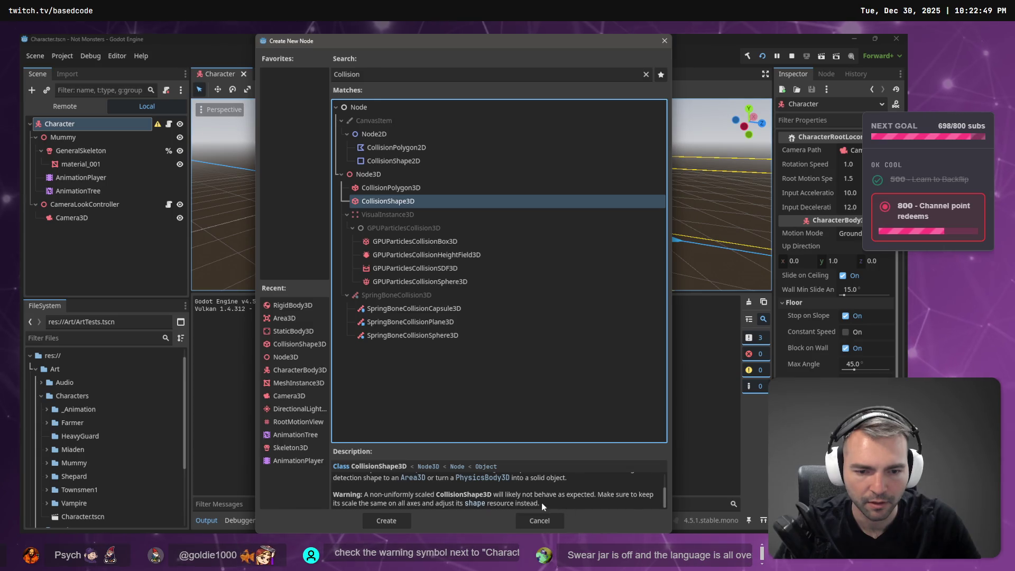
pyautogui.scroll(3, 541, 499)
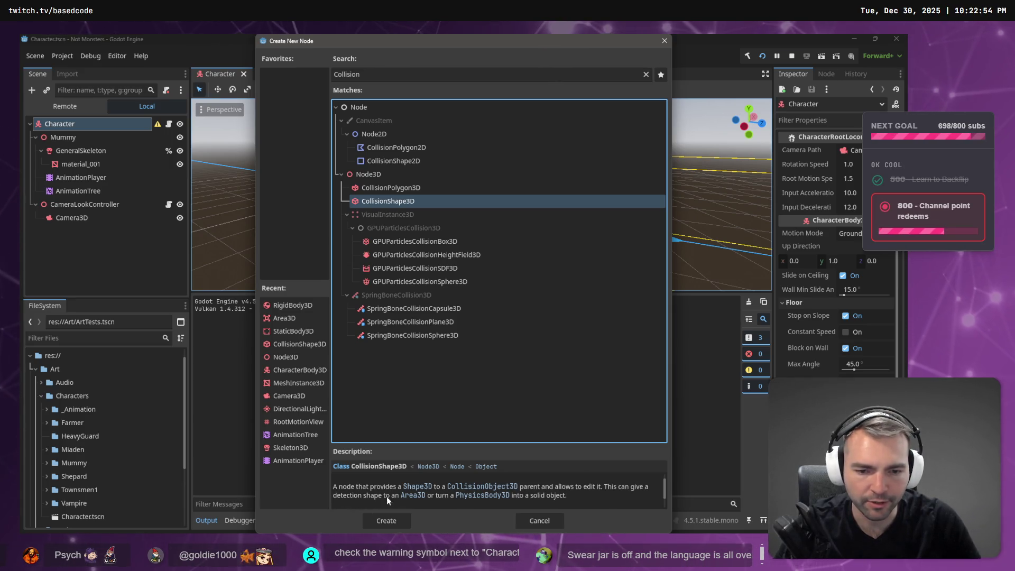
pyautogui.click(534, 519)
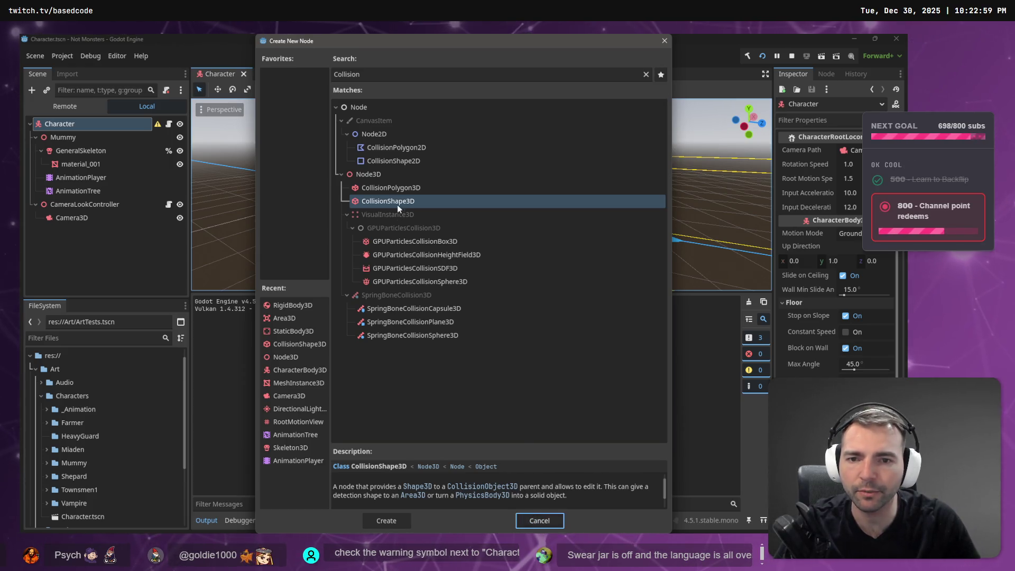
pyautogui.click(539, 520)
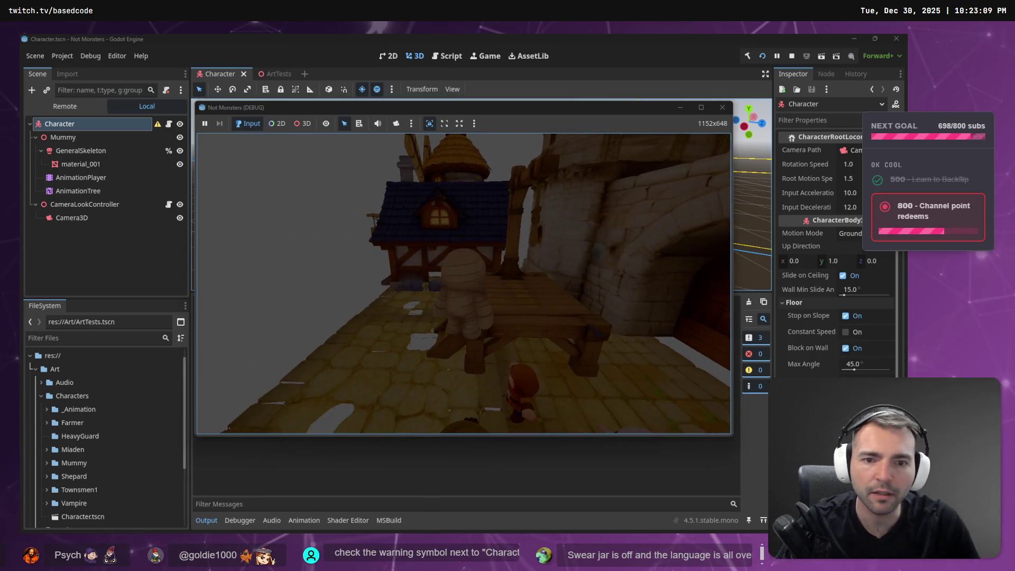
pyautogui.press('Escape')
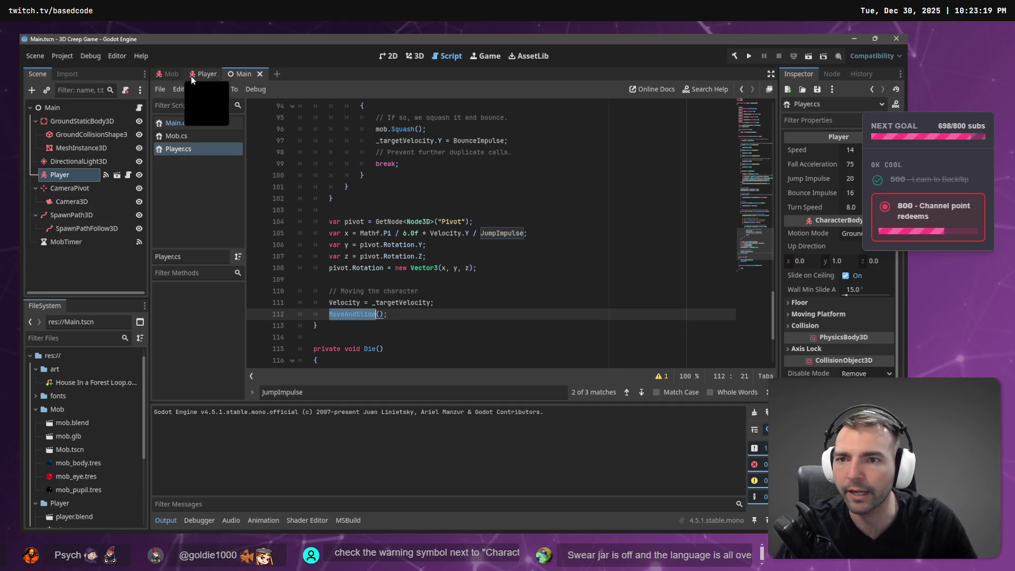
# Lift the Player higher along Y in the 3D view, then run and close the Creep Game
pyautogui.click(415, 56)
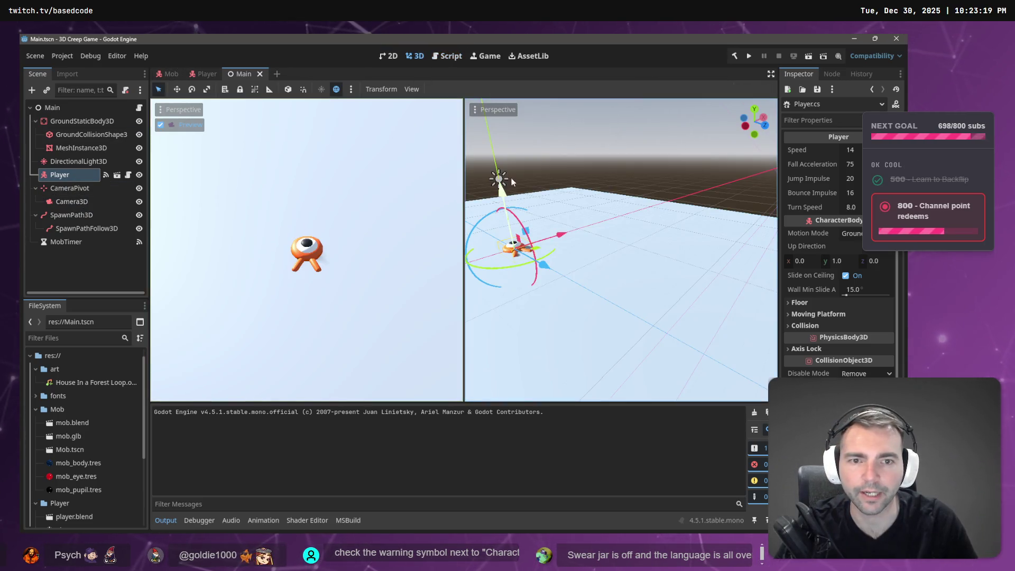
pyautogui.moveTo(503, 204); pyautogui.dragTo(507, 100)
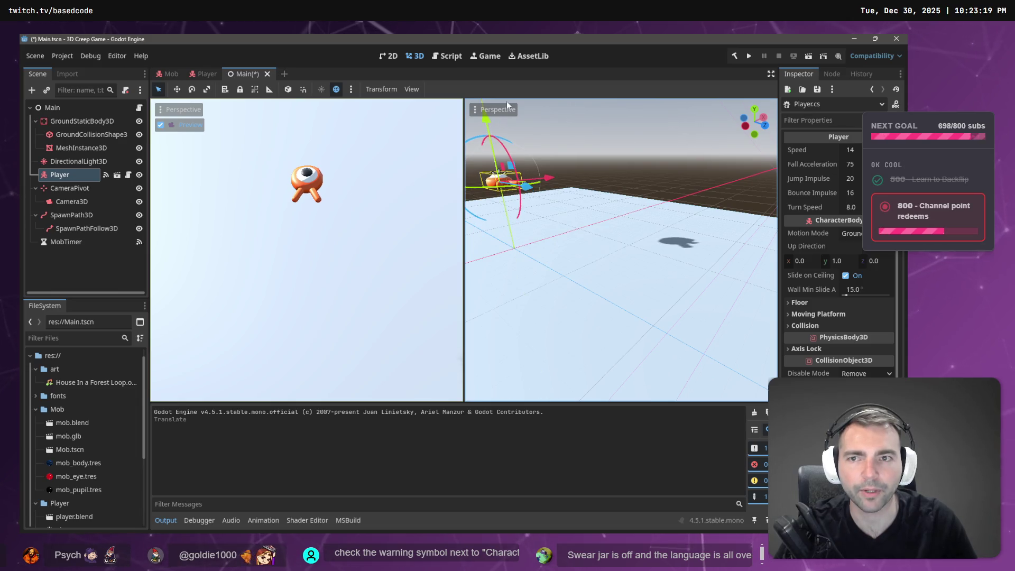
pyautogui.click(747, 56)
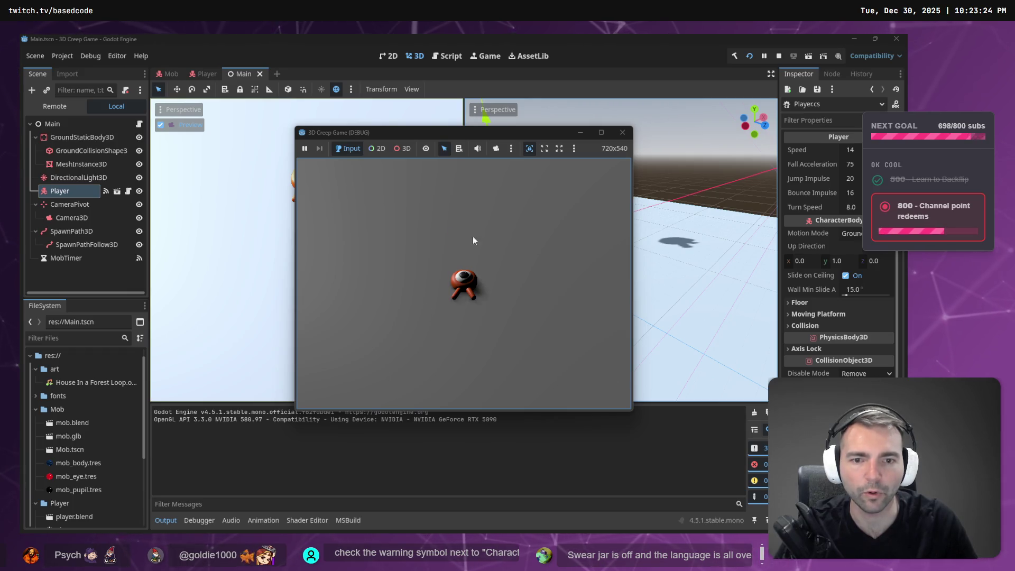
pyautogui.click(622, 132)
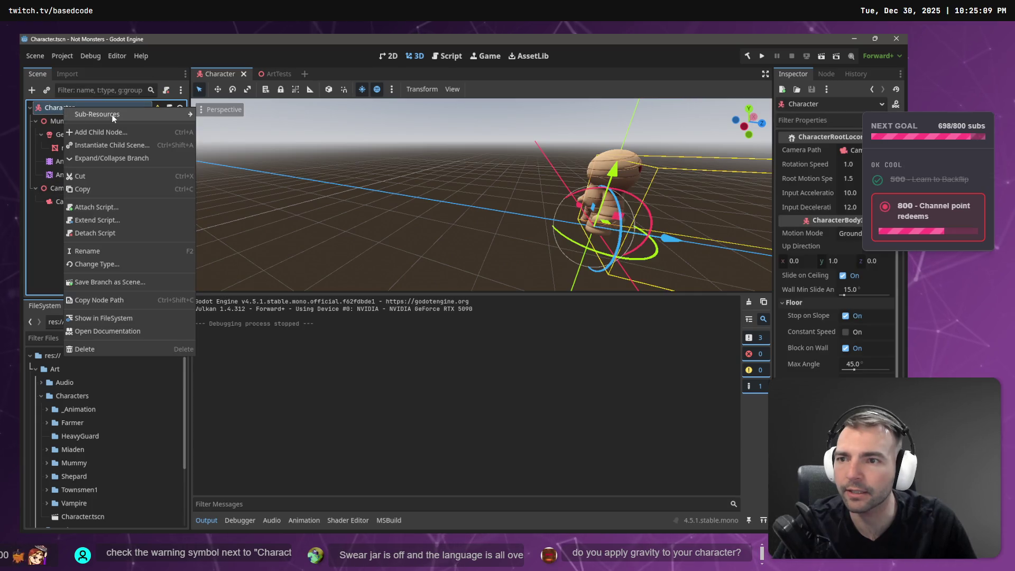
# Add a CollisionShape3D child to Character with a new CapsuleShape3D shape
pyautogui.click(100, 133)
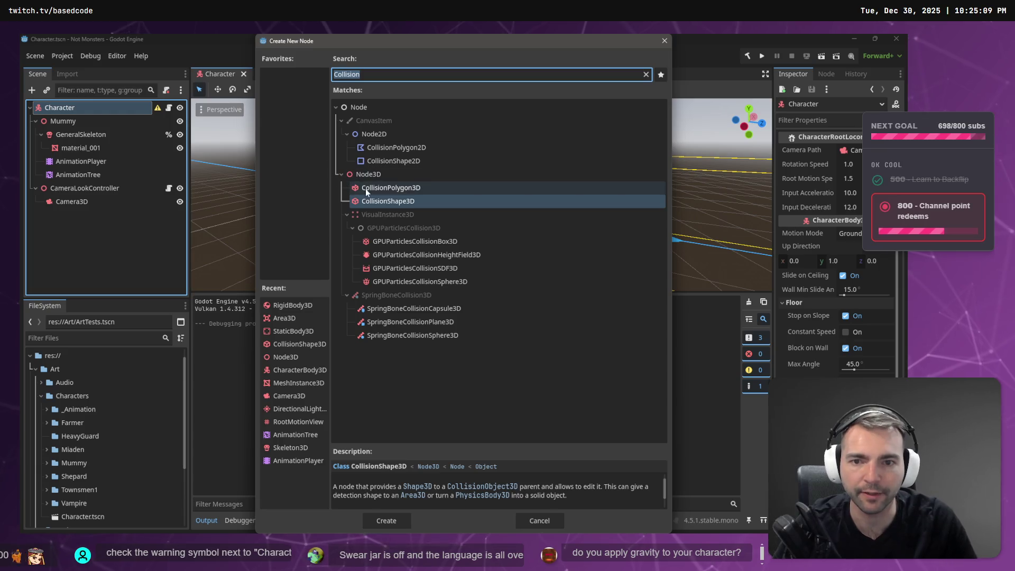
pyautogui.click(391, 189)
pyautogui.click(394, 201)
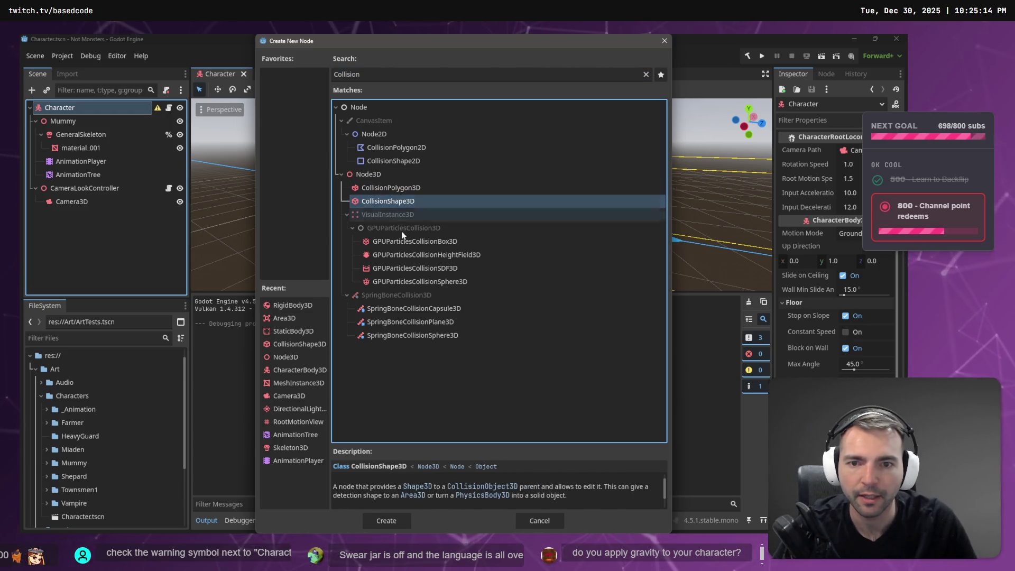
pyautogui.click(386, 521)
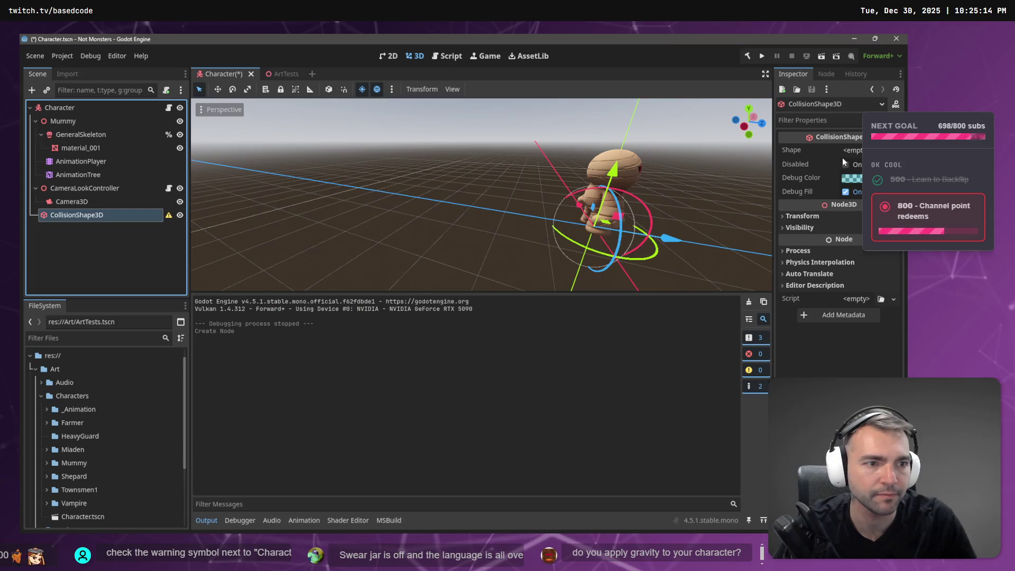
pyautogui.click(852, 151)
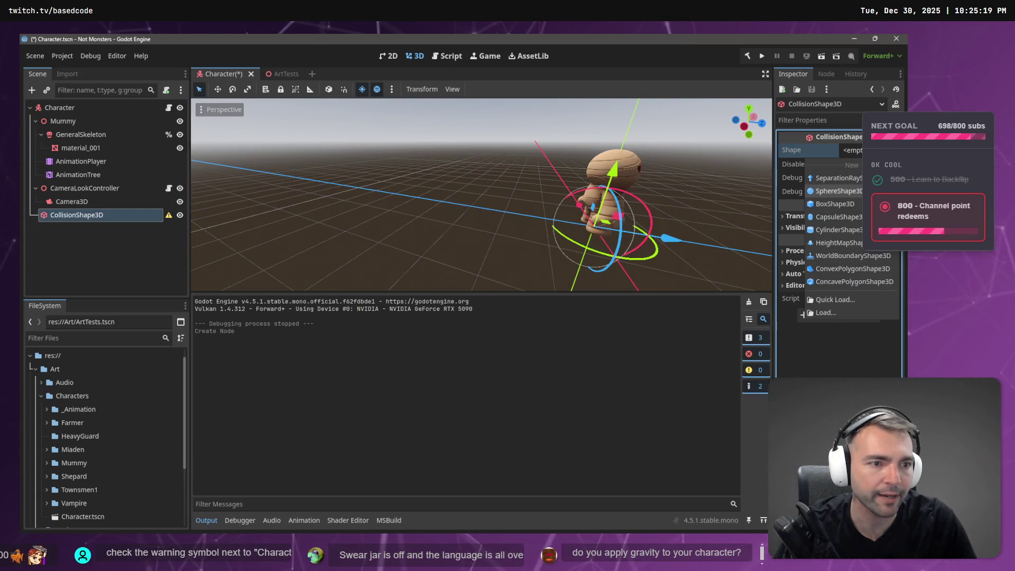
pyautogui.click(835, 220)
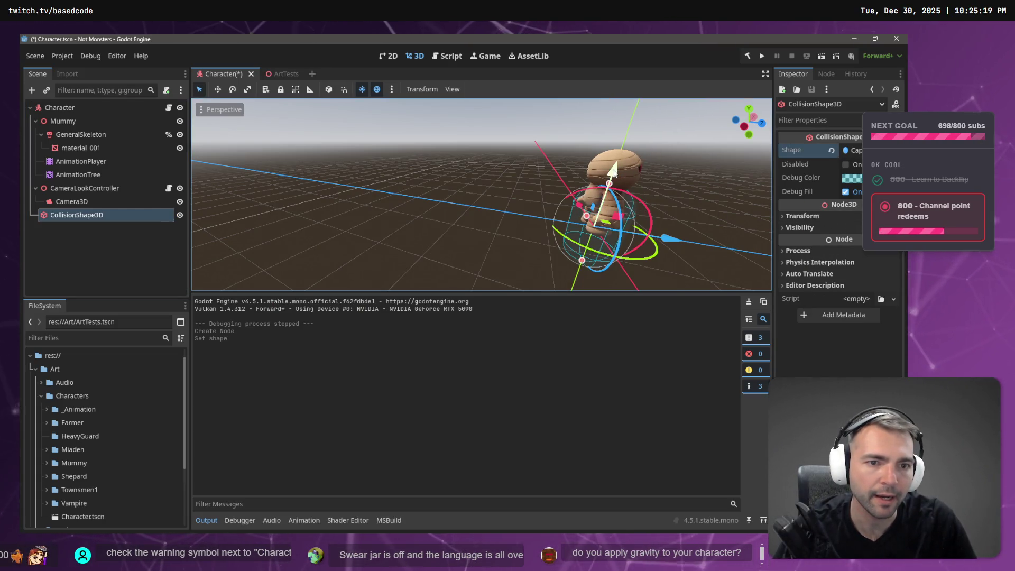
# Move the capsule up over the mummy, shorten it to fit, and save the scene
pyautogui.moveTo(613, 172)
pyautogui.mouseDown()
pyautogui.moveTo(632, 118)
pyautogui.moveTo(631, 132)
pyautogui.mouseUp()
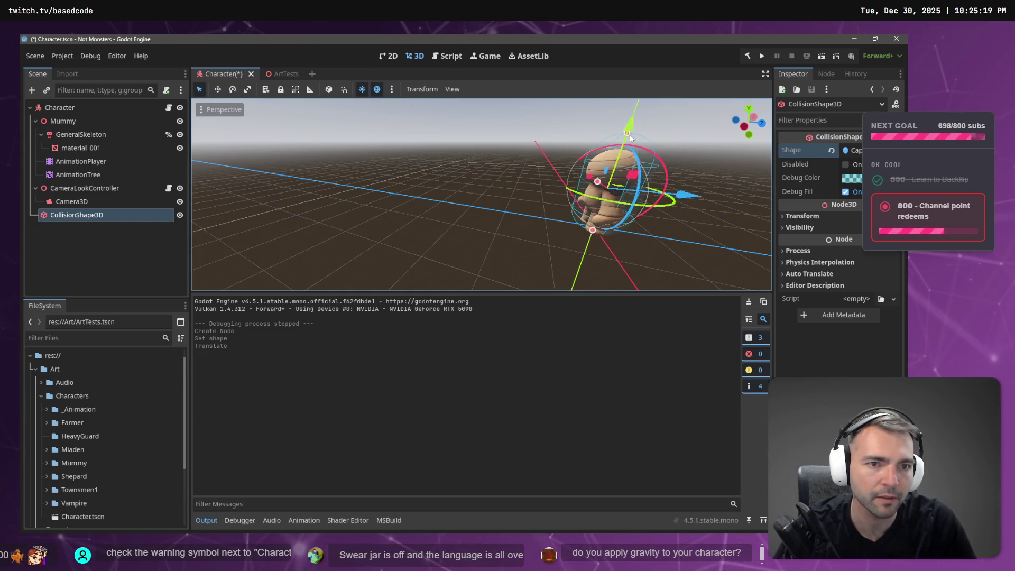
pyautogui.scroll(5, 643, 131)
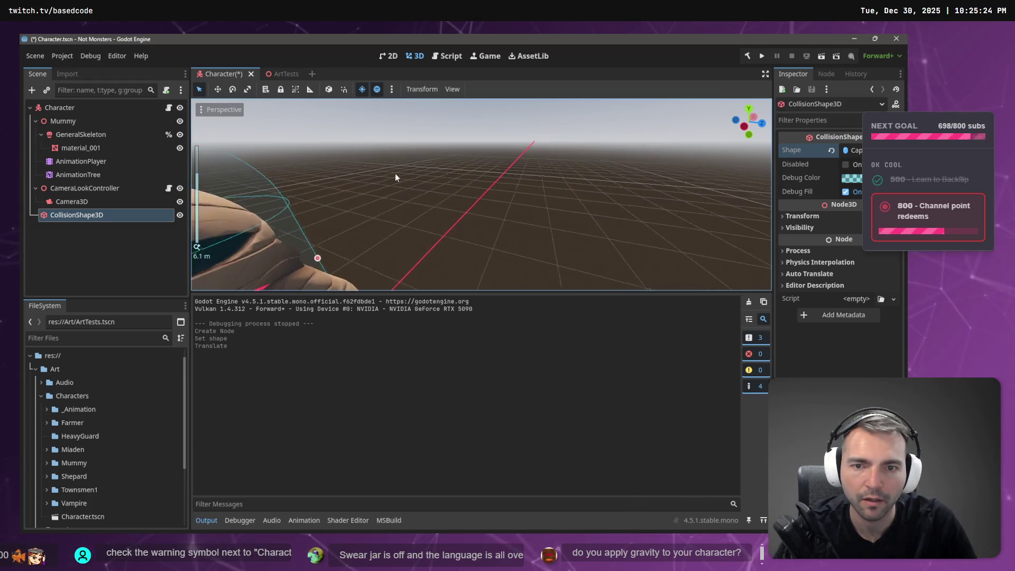
pyautogui.moveTo(395, 177); pyautogui.dragTo(464, 176)
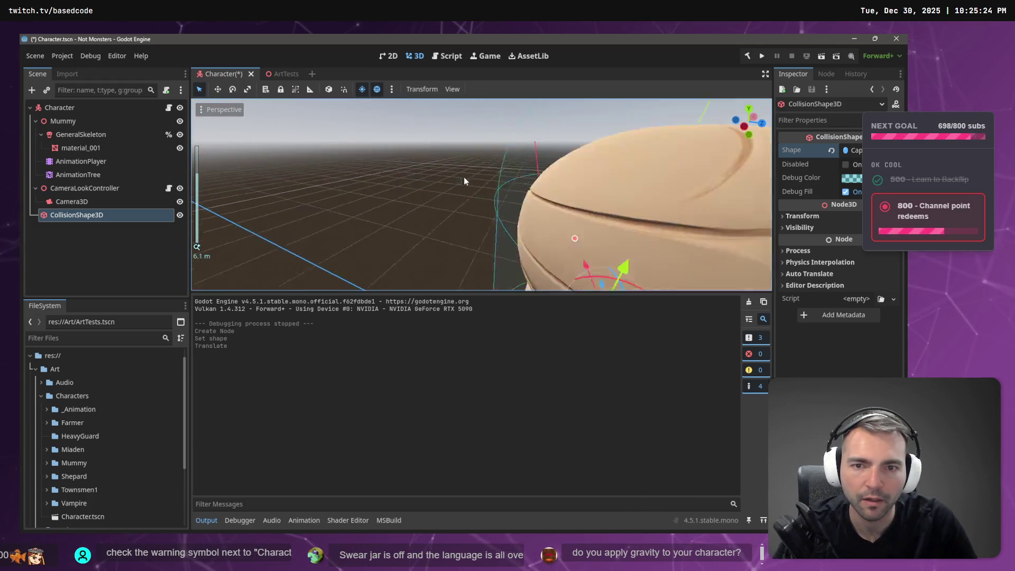
pyautogui.scroll(-2, 459, 177)
pyautogui.moveTo(523, 151)
pyautogui.mouseDown()
pyautogui.moveTo(522, 190)
pyautogui.moveTo(524, 180)
pyautogui.mouseUp()
pyautogui.scroll(-3, 529, 190)
pyautogui.scroll(3, 531, 197)
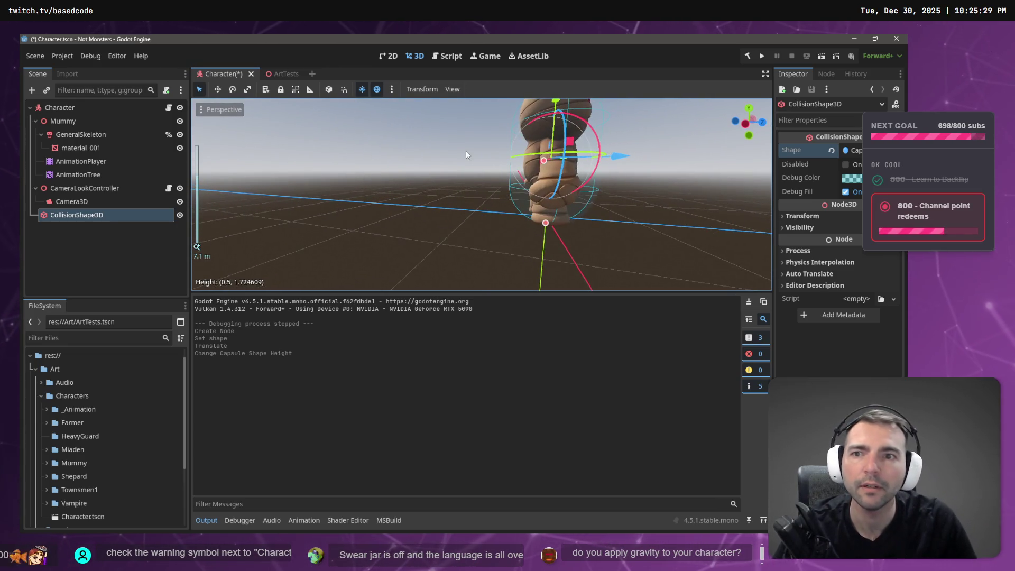
pyautogui.hotkey('ctrl', 's')
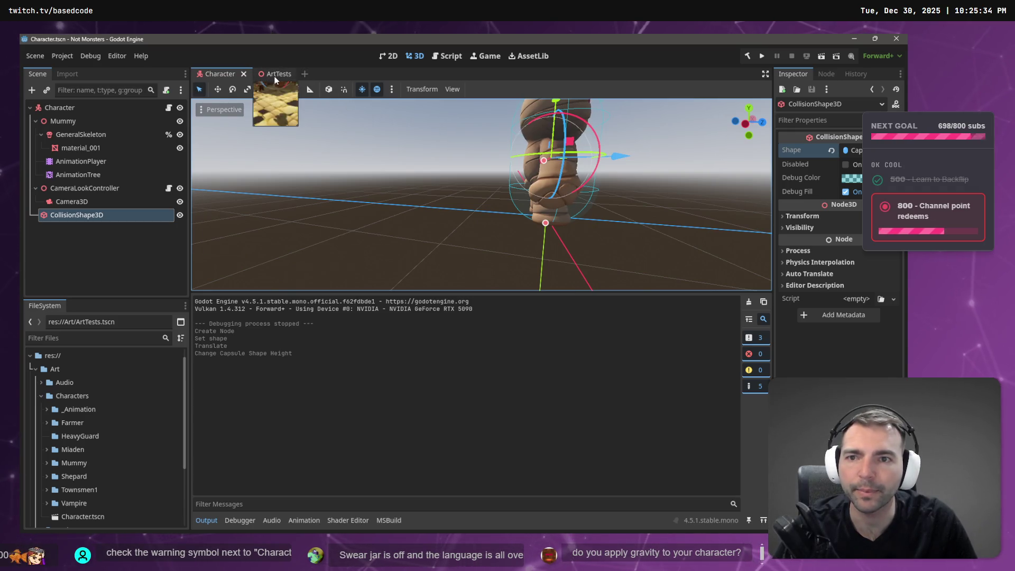
# Test-run the ArtTests scene, close the game, and switch to the Godot docs
pyautogui.click(274, 74)
pyautogui.click(762, 56)
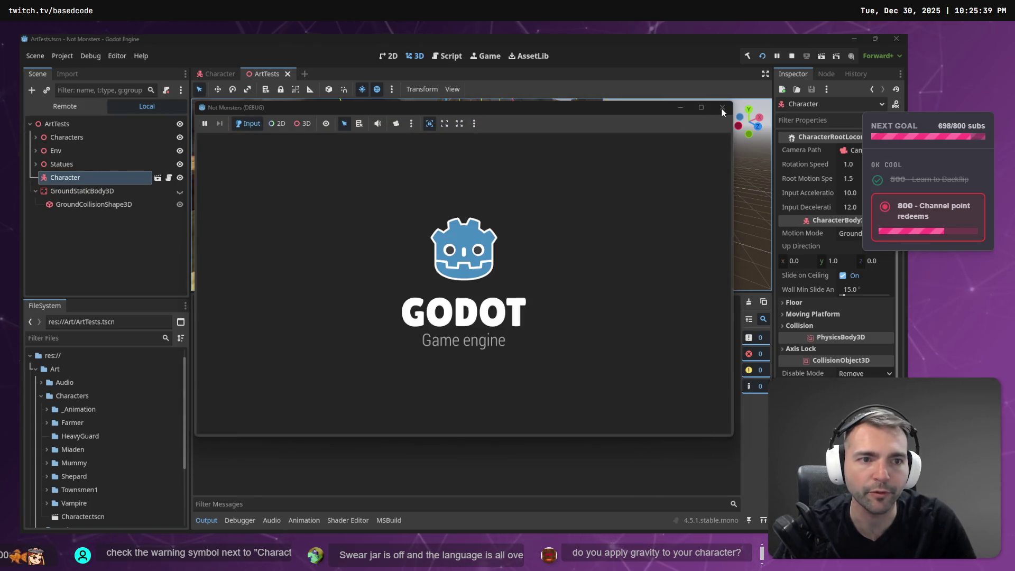
pyautogui.click(722, 108)
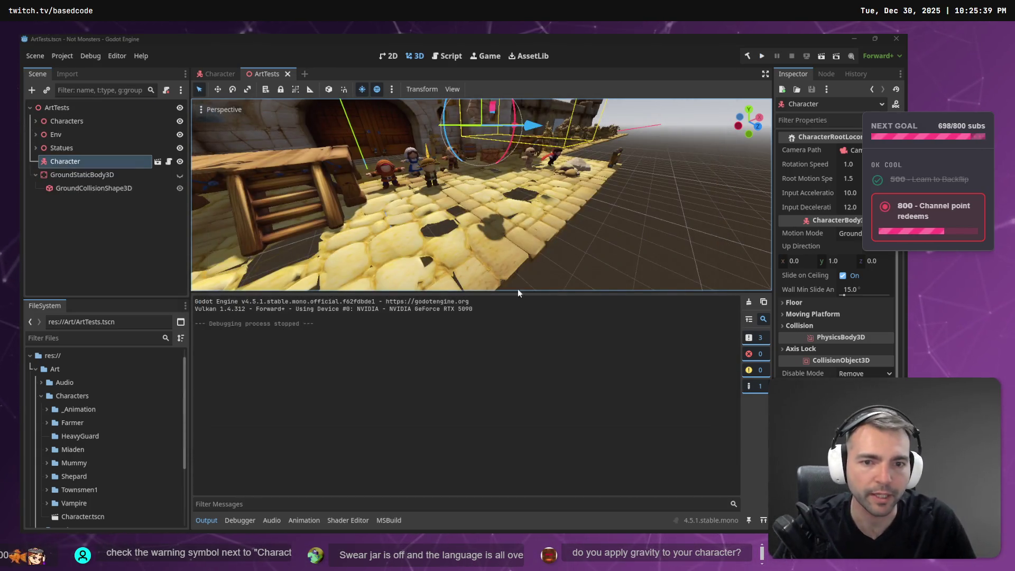
pyautogui.hotkey('alt', 'Tab')
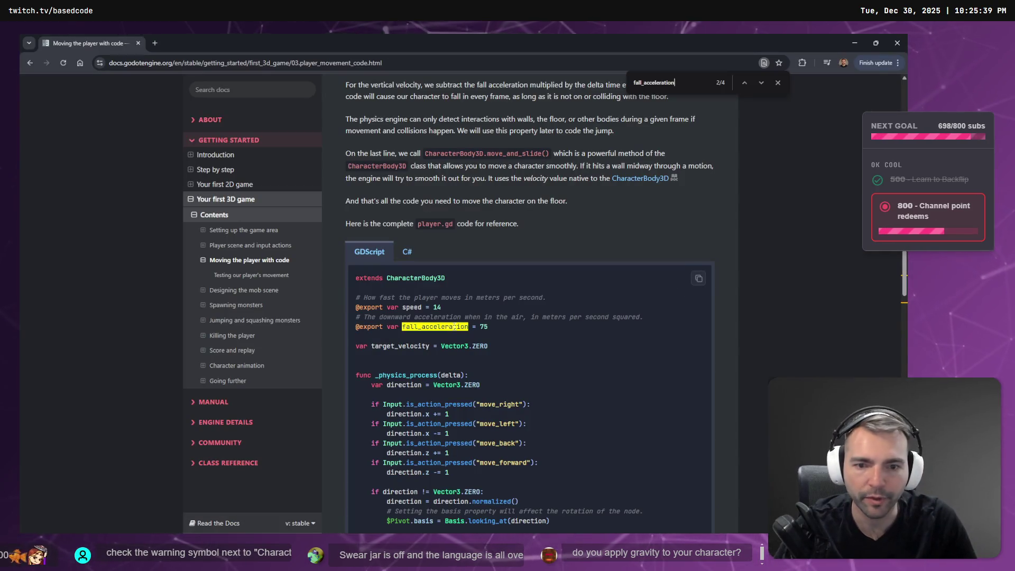
# Switch the docs sample from GDScript to C#, copy the FallAcceleration property line, then return to Rider
pyautogui.moveTo(495, 329); pyautogui.dragTo(362, 331)
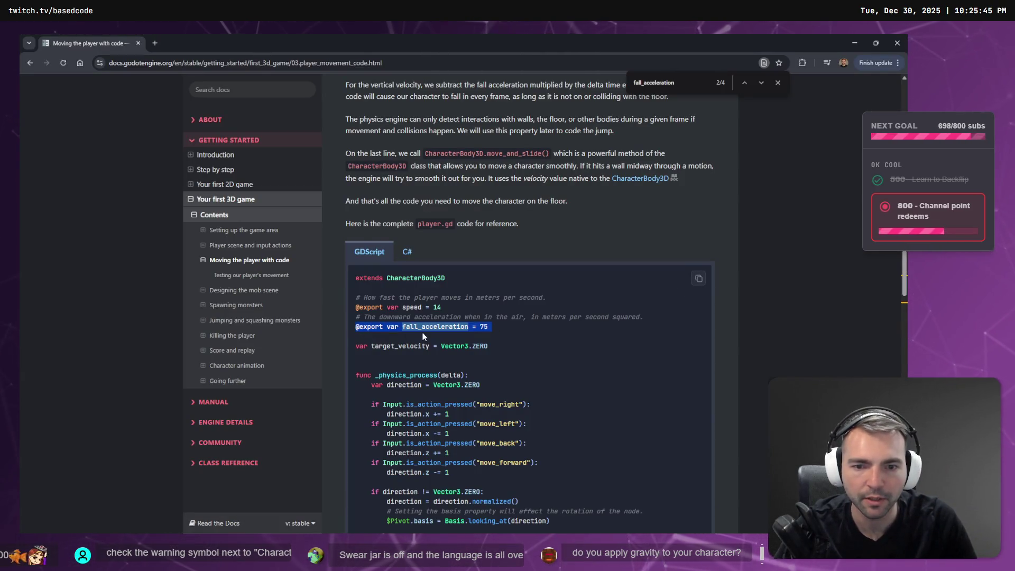
pyautogui.click(406, 251)
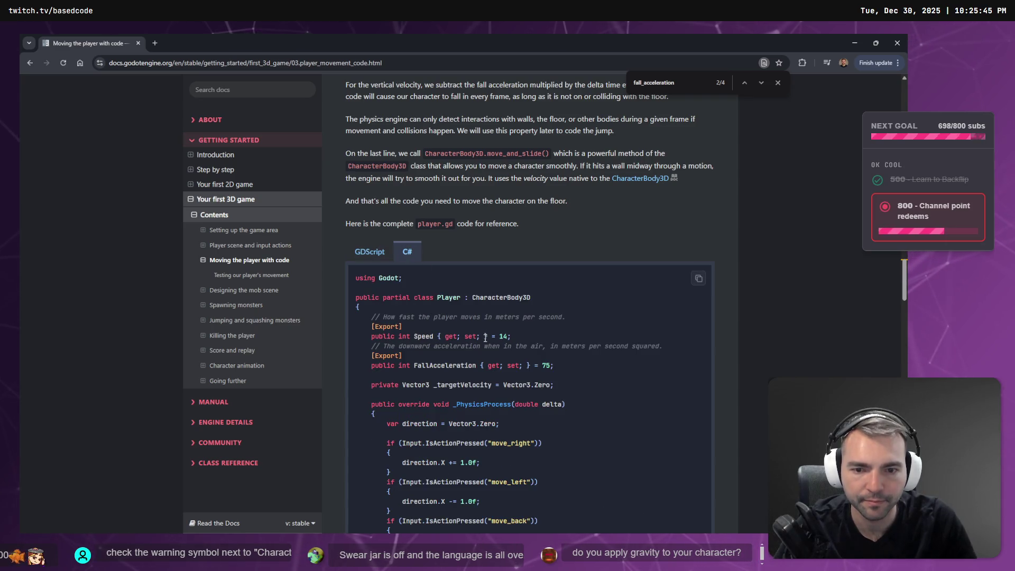
pyautogui.moveTo(565, 373); pyautogui.dragTo(337, 360)
pyautogui.hotkey('ctrl', 'c')
pyautogui.hotkey('alt', 'Tab')
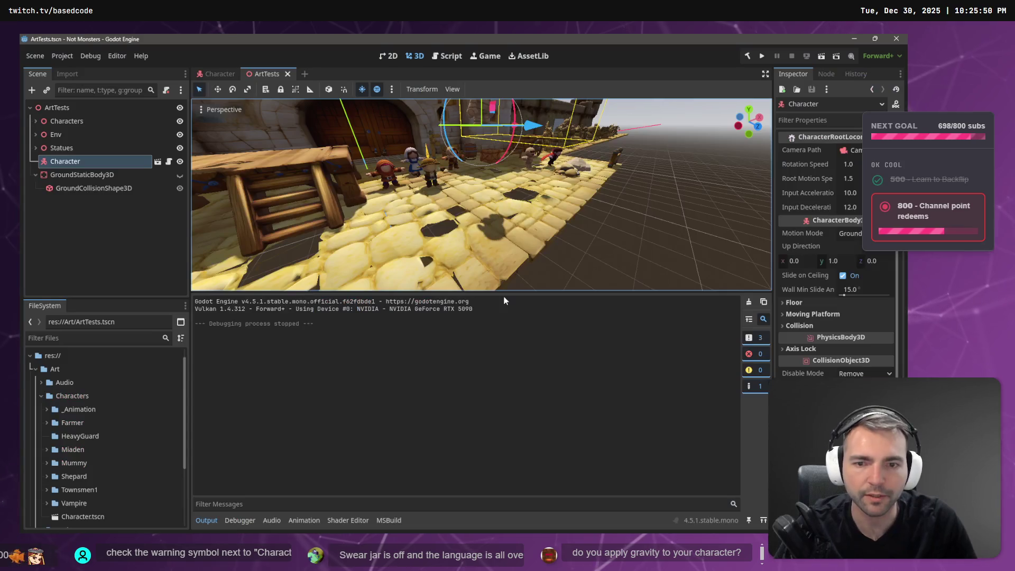
pyautogui.hotkey('alt', 'Tab')
pyautogui.scroll(10, 444, 213)
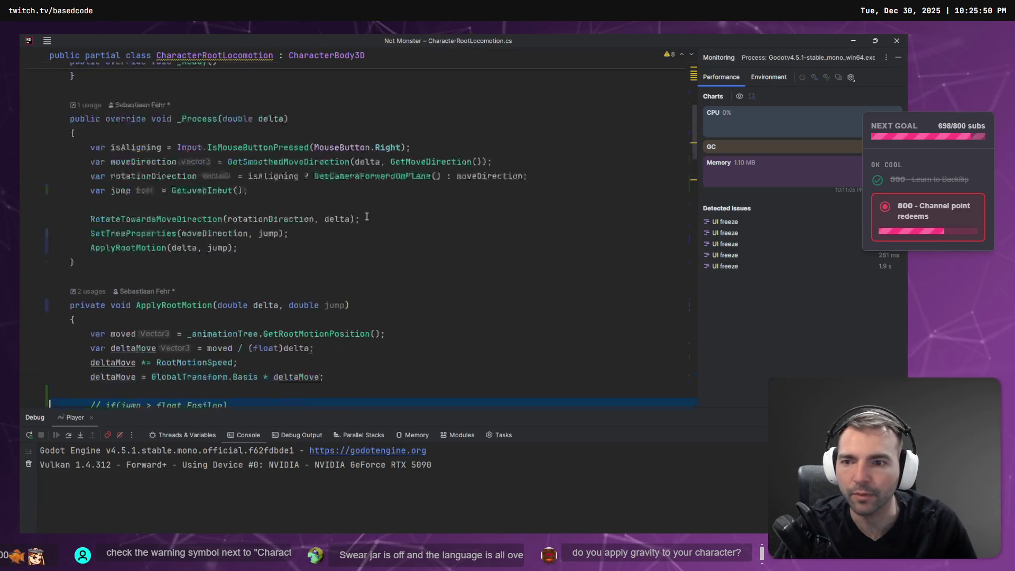
# Paste the FallAcceleration property below InputAcceleration, joined onto its Export line and made private
pyautogui.scroll(3, 441, 211)
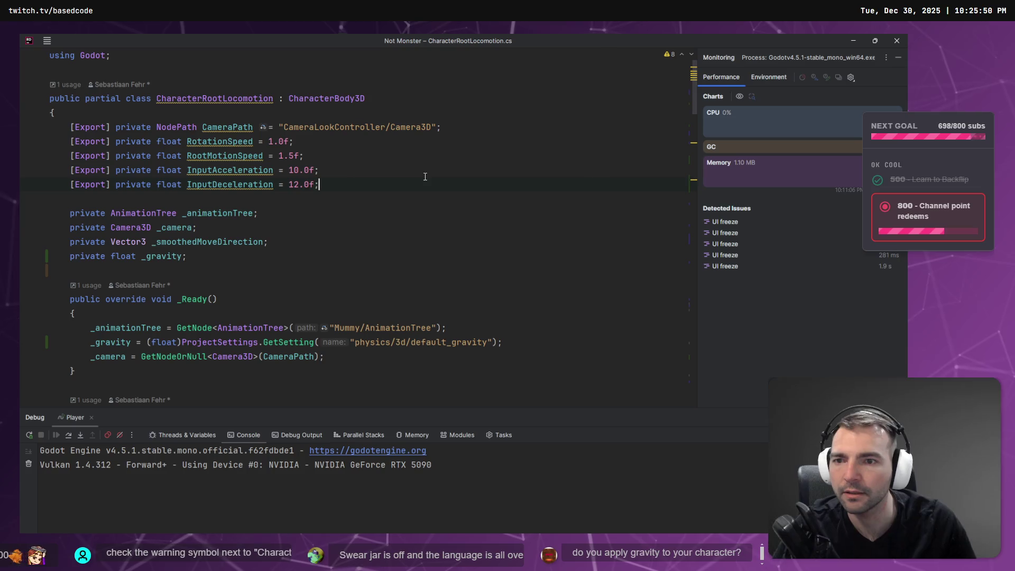
pyautogui.press('Return')
pyautogui.hotkey('ctrl', 'v')
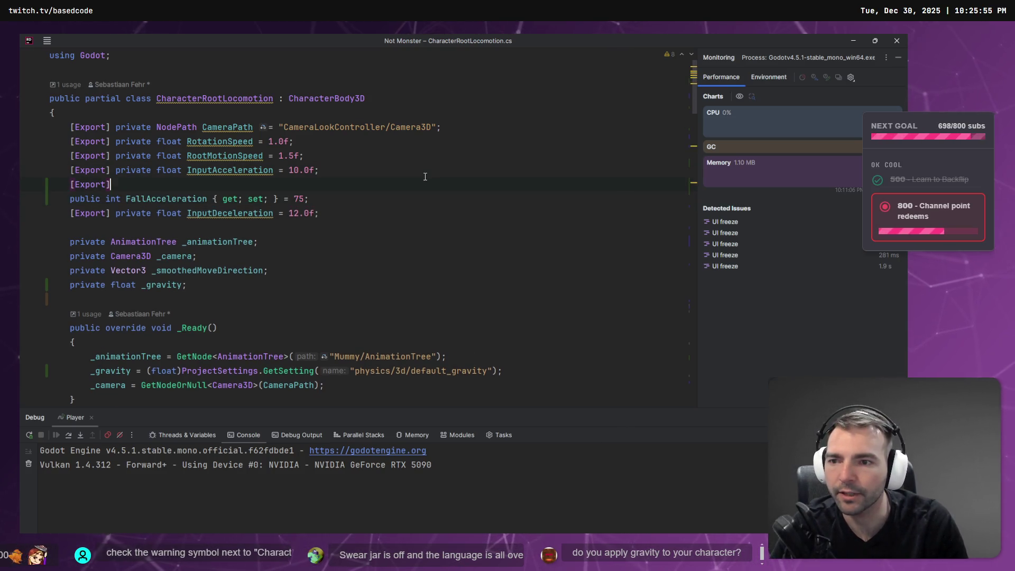
pyautogui.press('Delete')
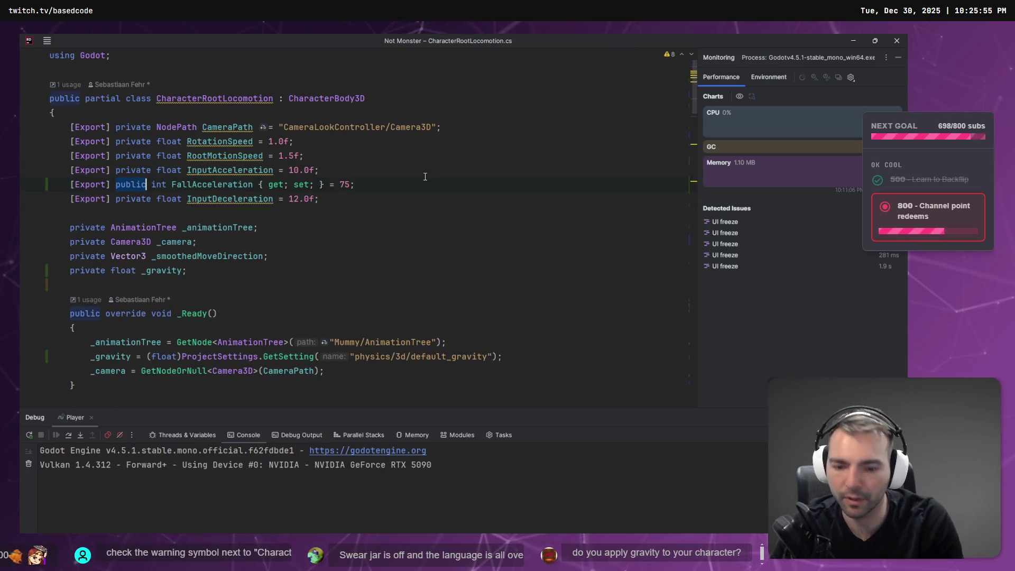
pyautogui.write('private')
pyautogui.press('Return')
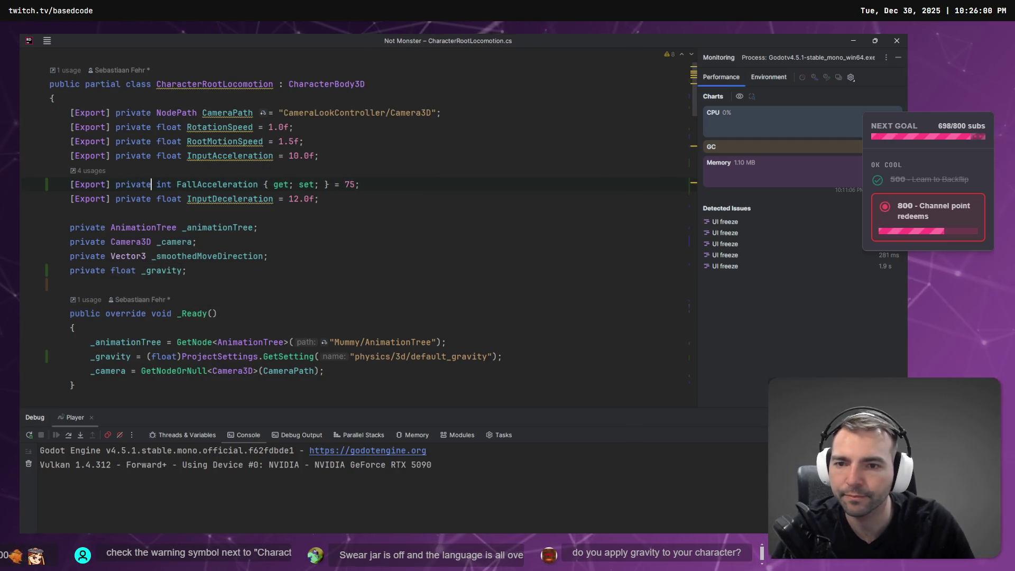
pyautogui.tripleClick(211, 184)
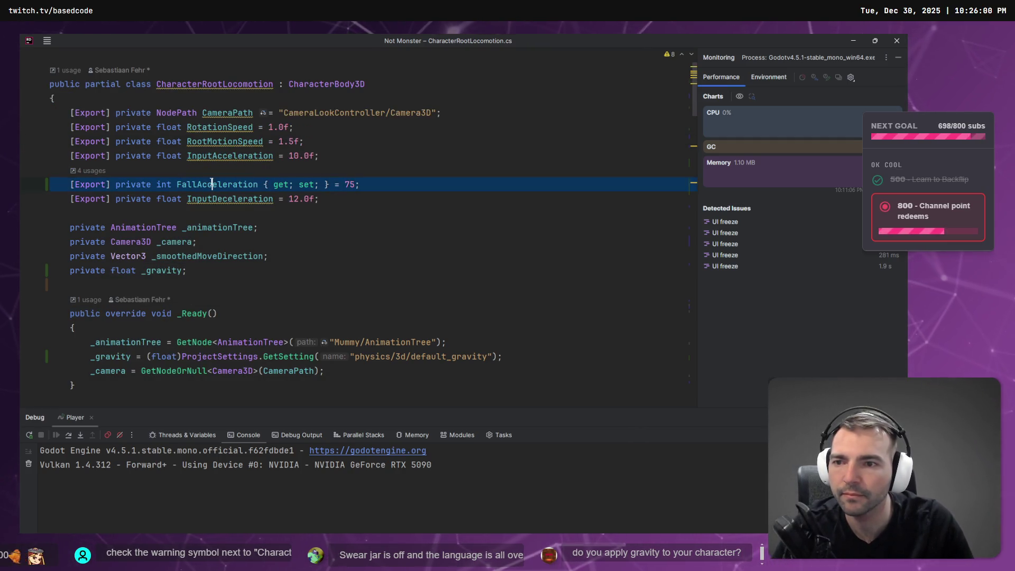
pyautogui.doubleClick(213, 184)
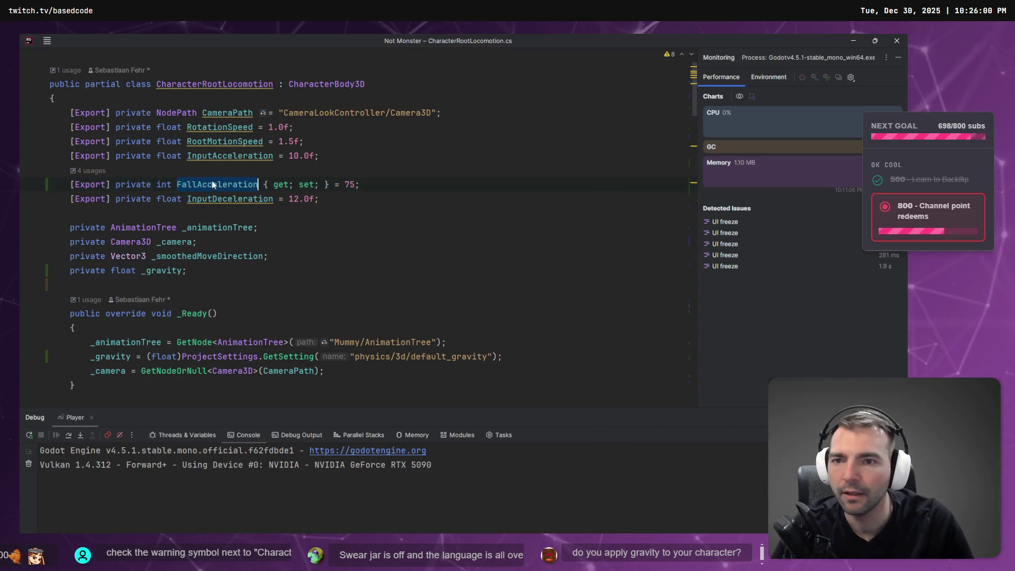
pyautogui.scroll(-15, 227, 161)
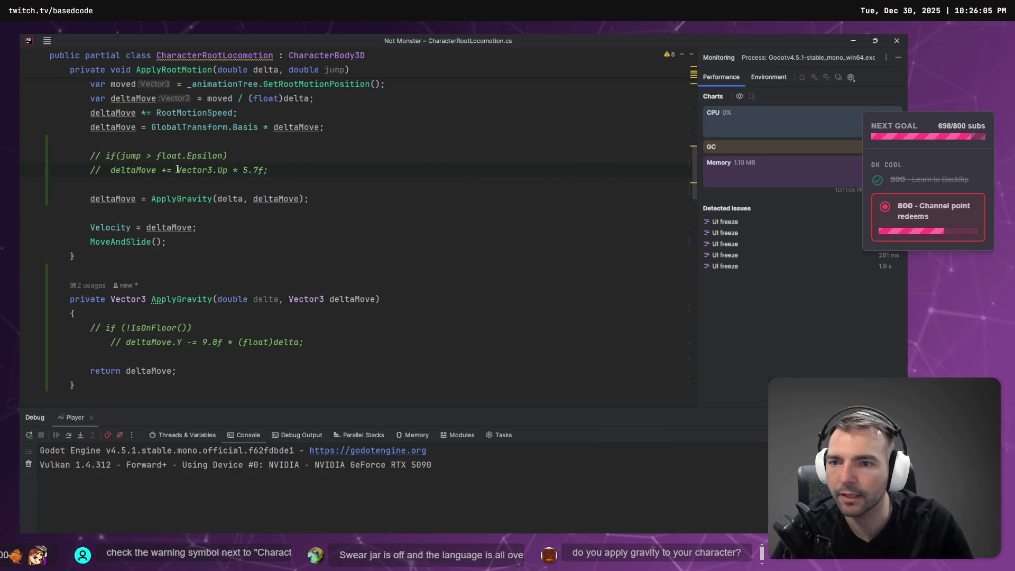
# Back in the Godot docs, search the page for FallAcceleration
pyautogui.hotkey('alt', 'Tab')
pyautogui.hotkey('alt', 'Tab')
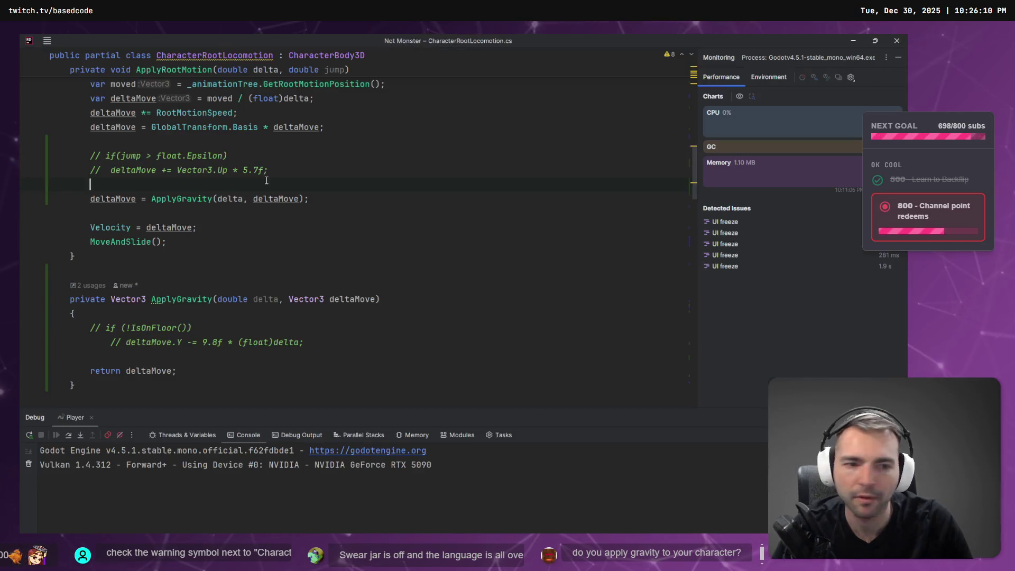
pyautogui.hotkey('alt', 'Tab')
pyautogui.hotkey('ctrl', 'f')
pyautogui.hotkey('ctrl', 'v')
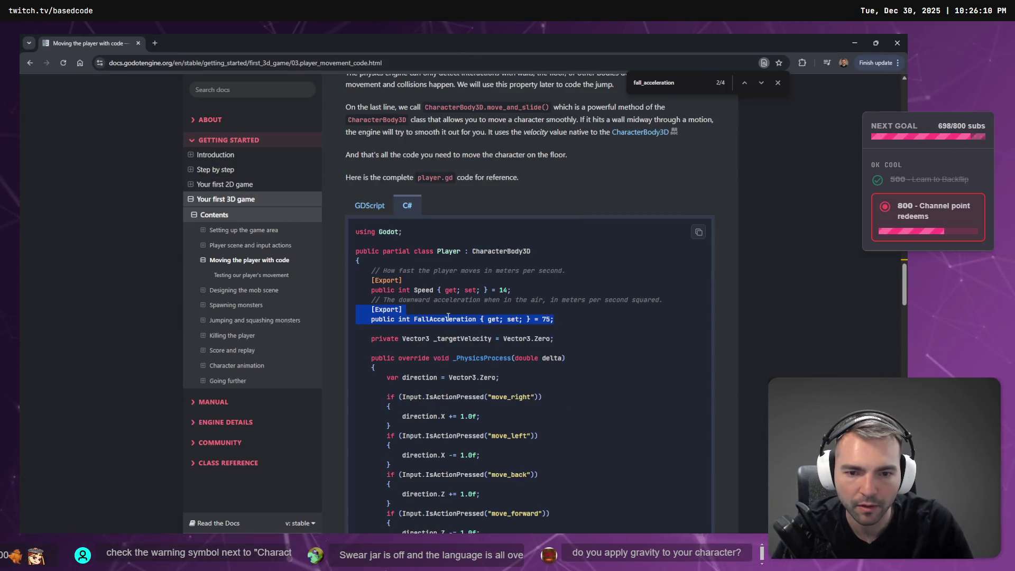
# Copy the docs line that subtracts FallAcceleration from vertical velocity, then return to Rider
pyautogui.scroll(-5, 446, 319)
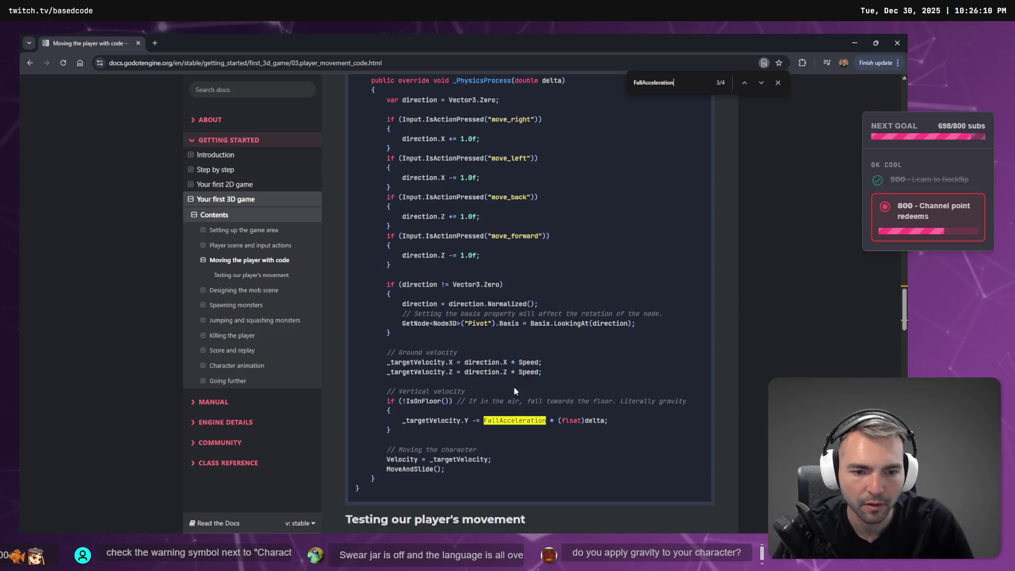
pyautogui.moveTo(608, 420); pyautogui.dragTo(402, 420)
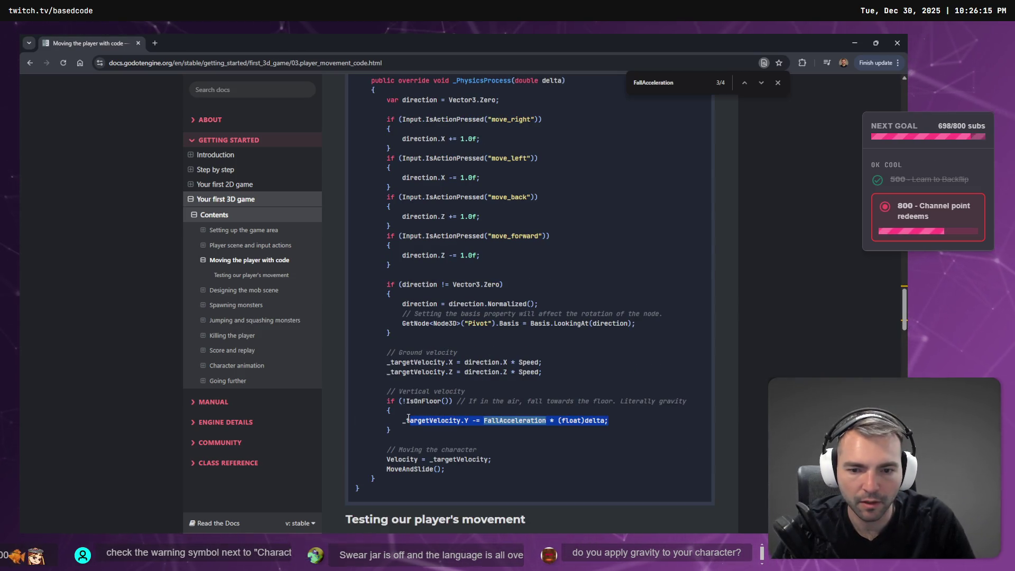
pyautogui.hotkey('alt', 'Tab')
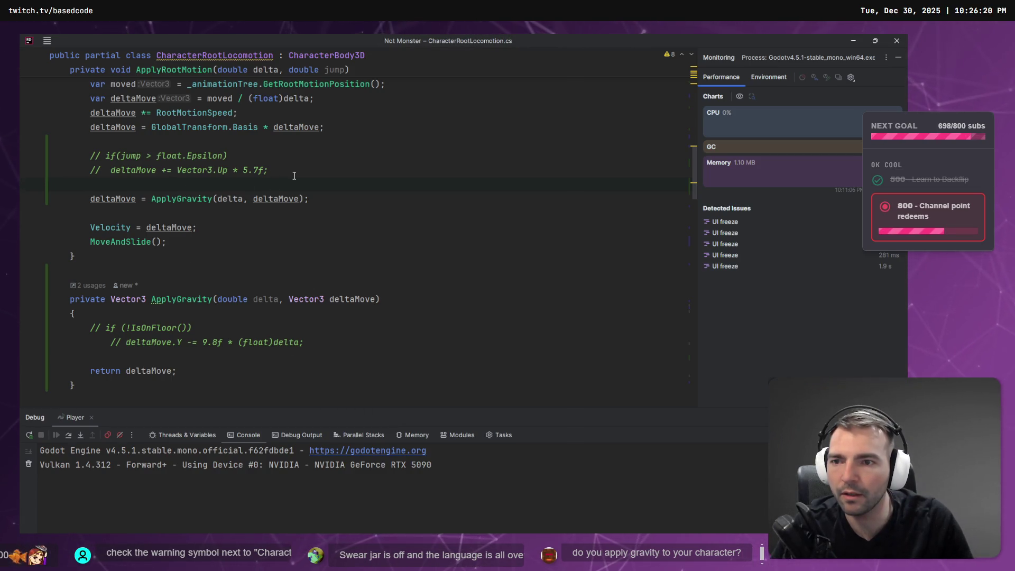
# Uncomment the two jump lines and comment out the ApplyGravity method and its call
pyautogui.hotkey('ctrl', '/')
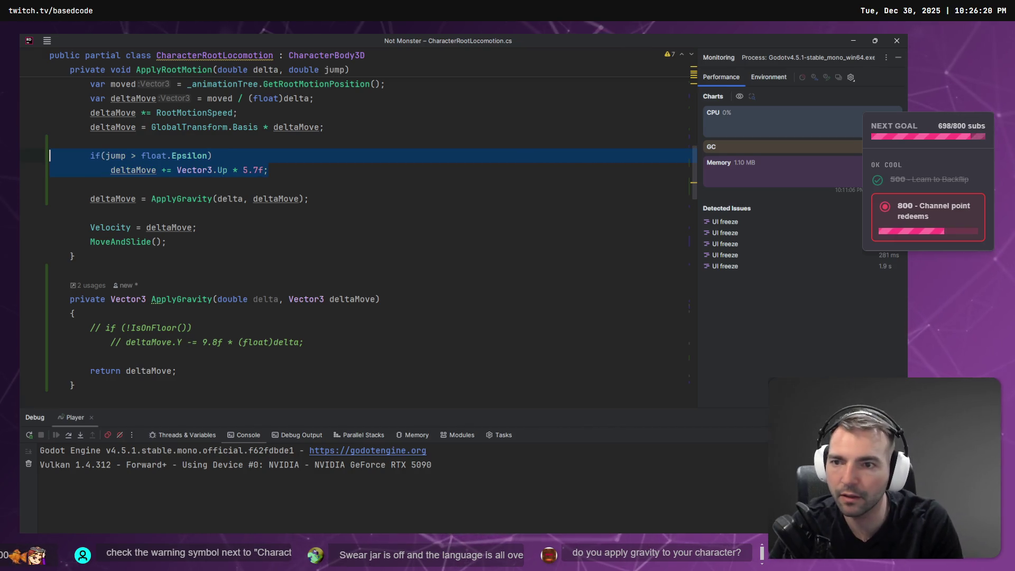
pyautogui.press('Right')
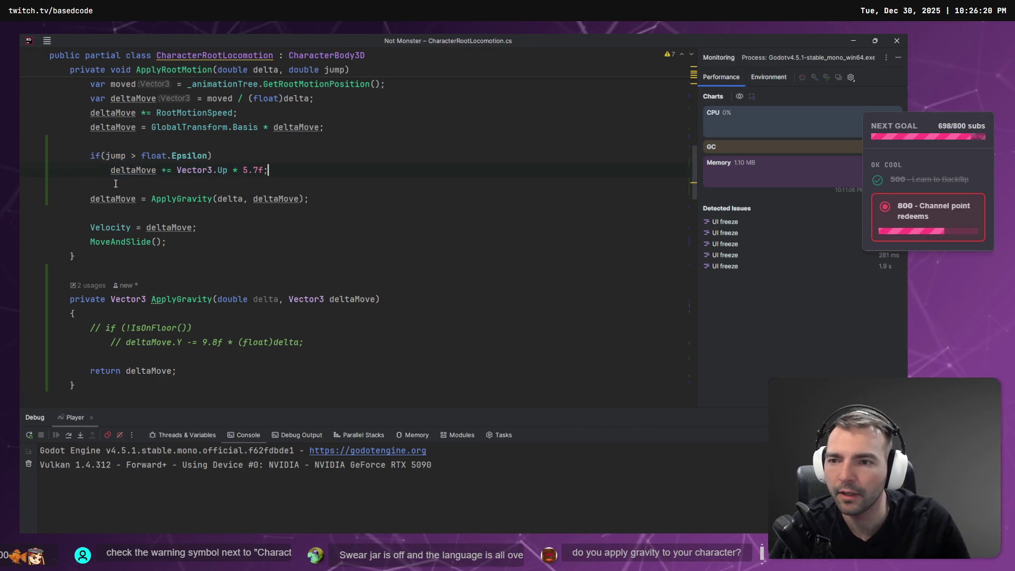
pyautogui.scroll(2, 334, 274)
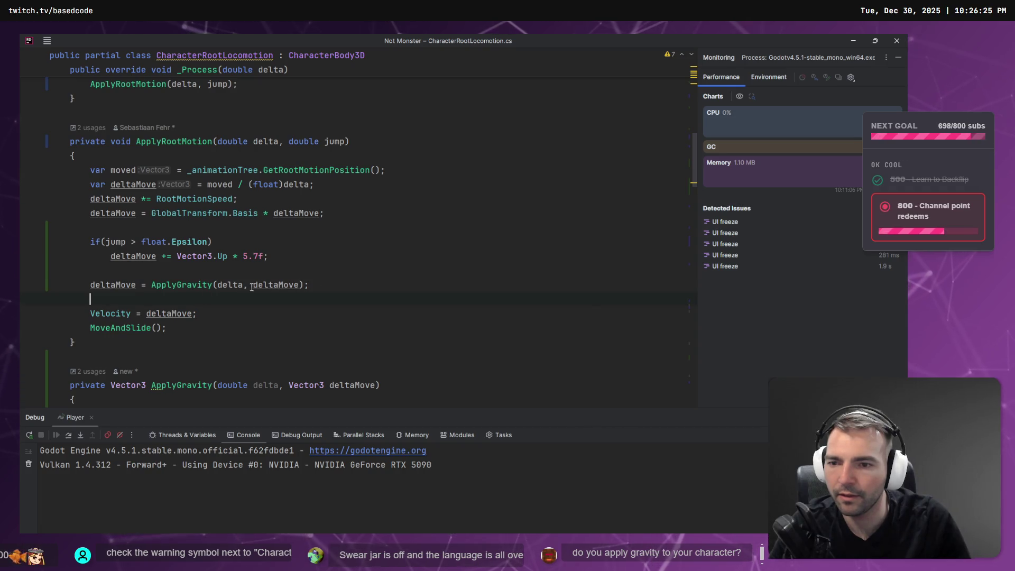
pyautogui.keyDown('ctrl'); pyautogui.click(181, 285); pyautogui.keyUp('ctrl')
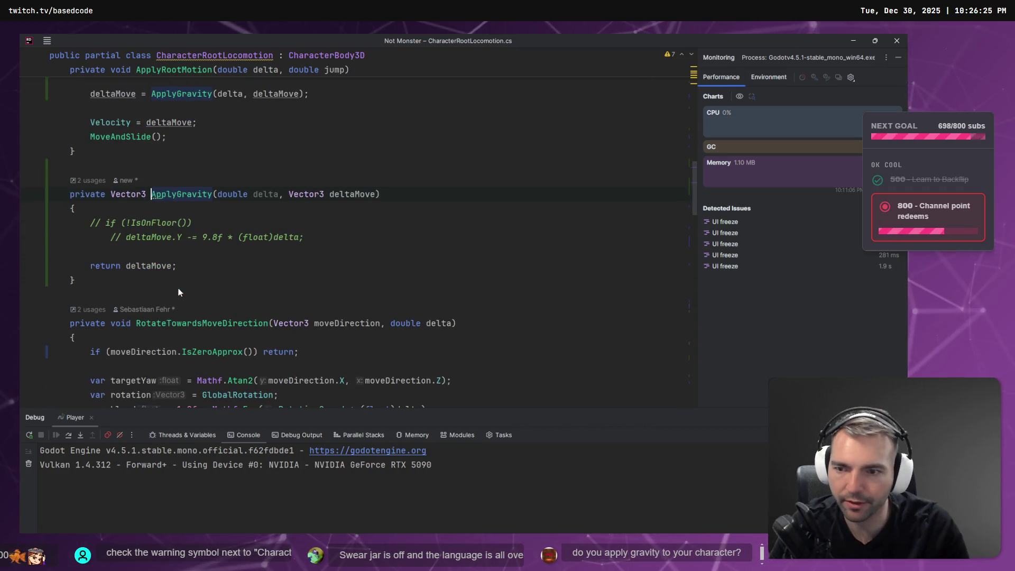
pyautogui.moveTo(75, 281); pyautogui.dragTo(50, 194)
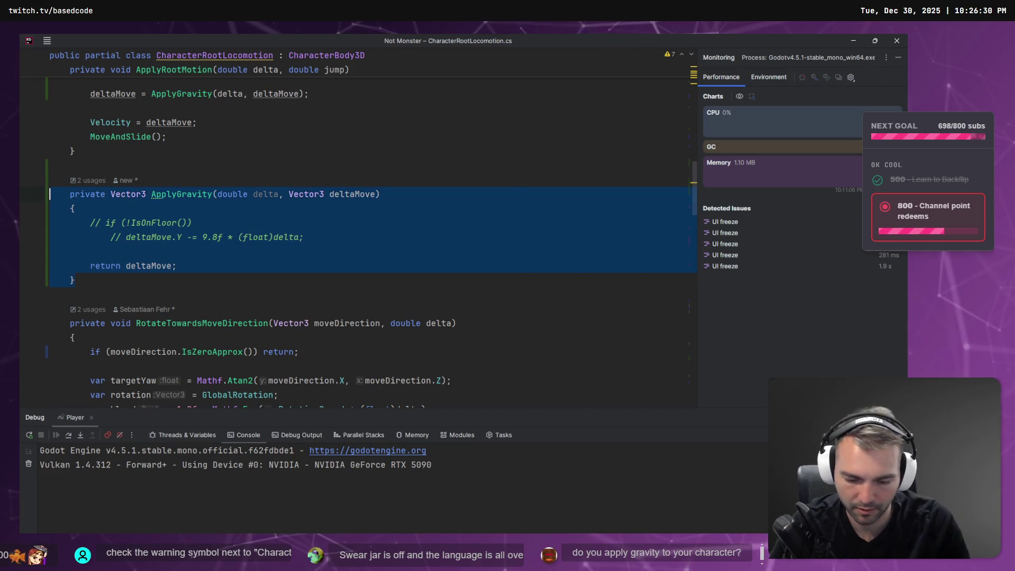
pyautogui.hotkey('ctrl', '/')
pyautogui.scroll(4, 330, 233)
pyautogui.click(330, 233)
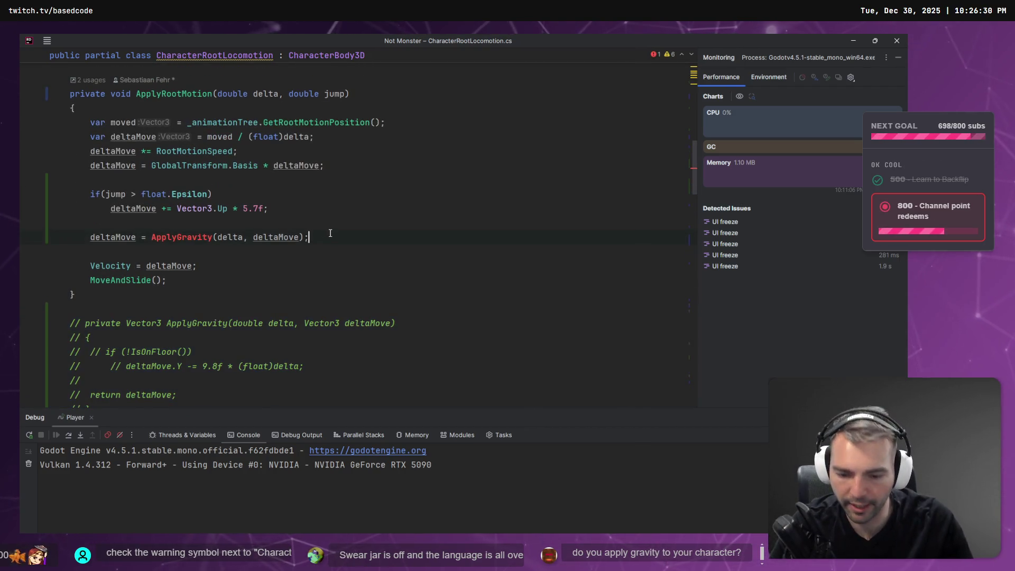
pyautogui.hotkey('ctrl', '/')
# Paste the docs gravity line and apply it to deltaMove instead of _targetVelocity
pyautogui.write('_targetVelocity.Y -= FallAcceleration * (float)delta;')
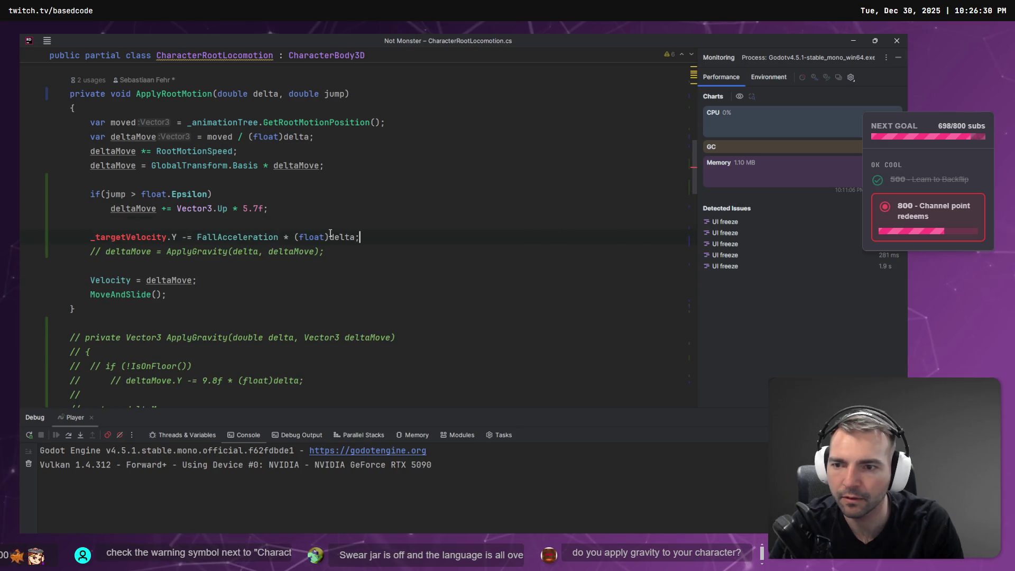
pyautogui.press('Return')
pyautogui.write('mo')
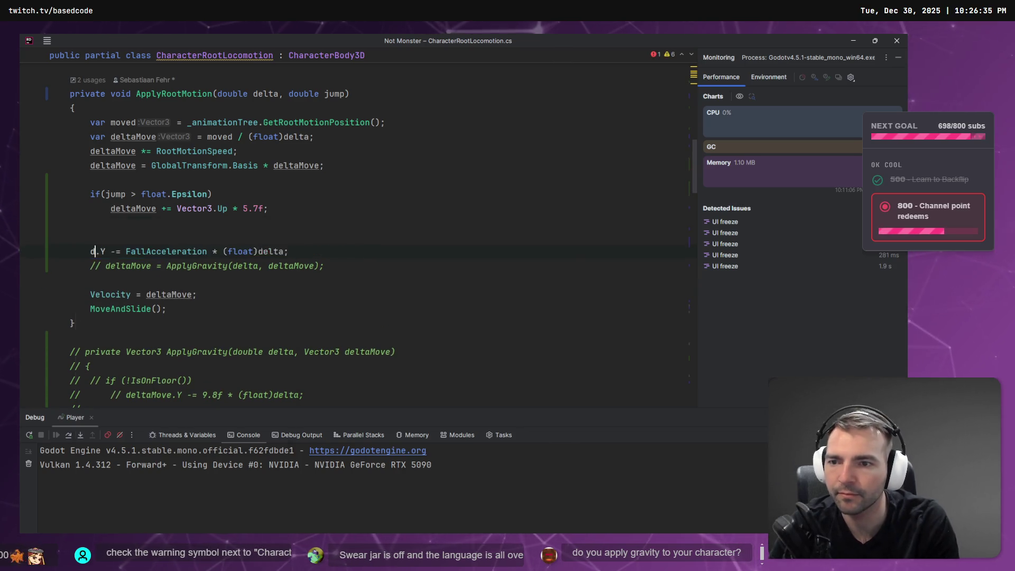
pyautogui.press('Return')
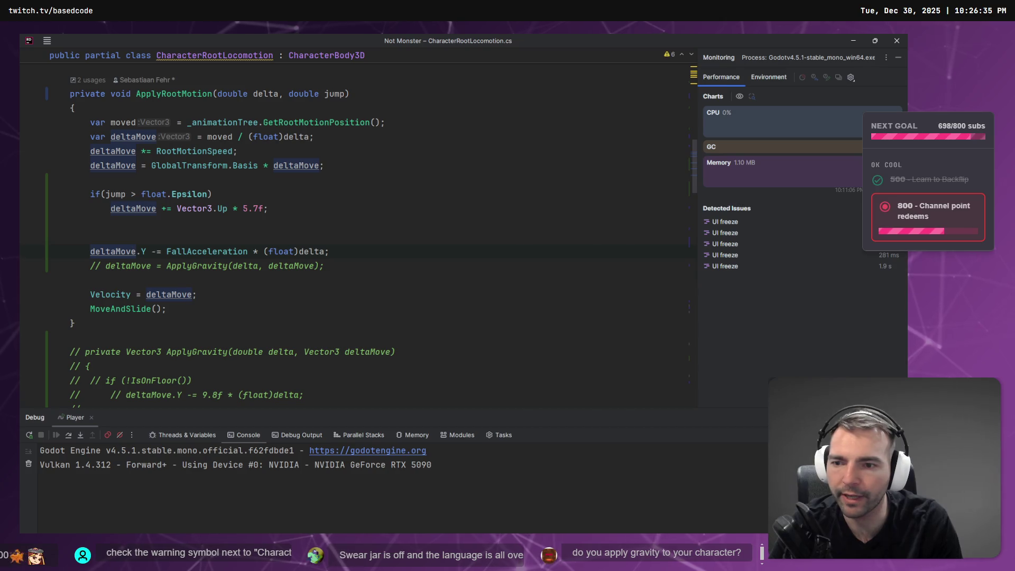
# Flip between the locomotion and camera scripts, then select _targetVelocity in the docs sample code
pyautogui.hotkey('ctrl', 'Tab')
pyautogui.hotkey('ctrl', 'Tab')
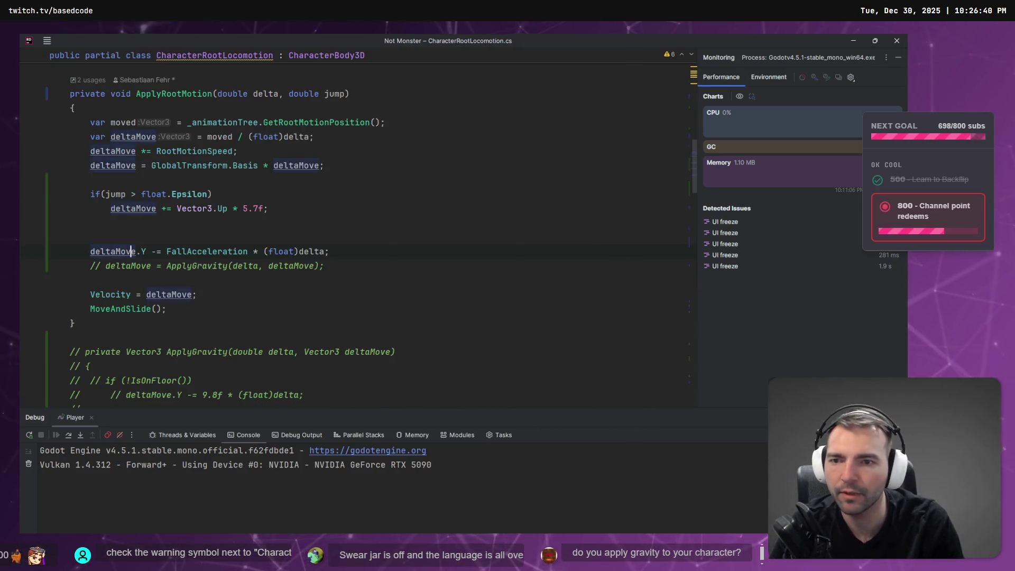
pyautogui.hotkey('ctrl', 'Tab')
pyautogui.hotkey('ctrl', 'Tab')
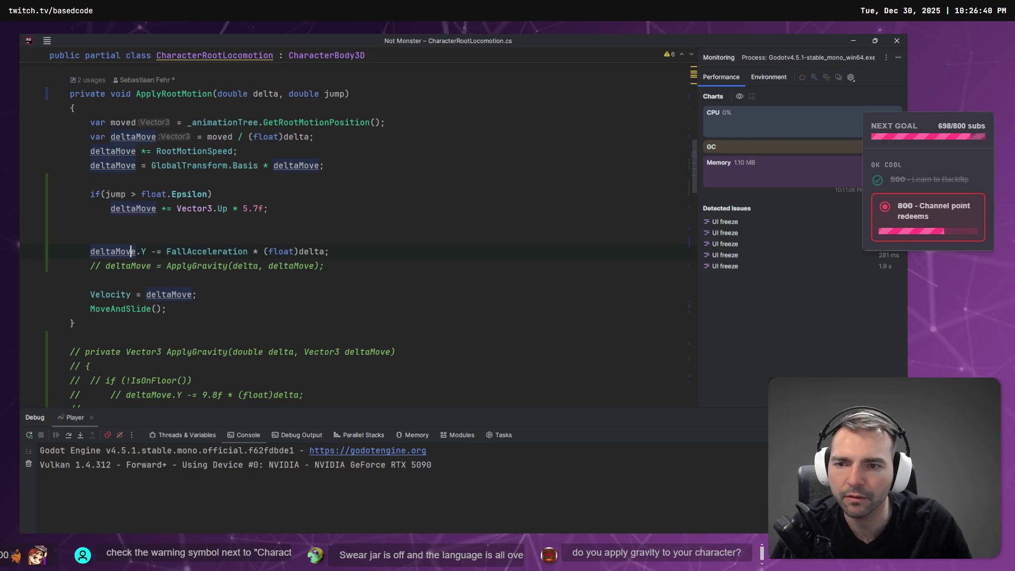
pyautogui.hotkey('alt', 'Tab')
pyautogui.doubleClick(437, 420)
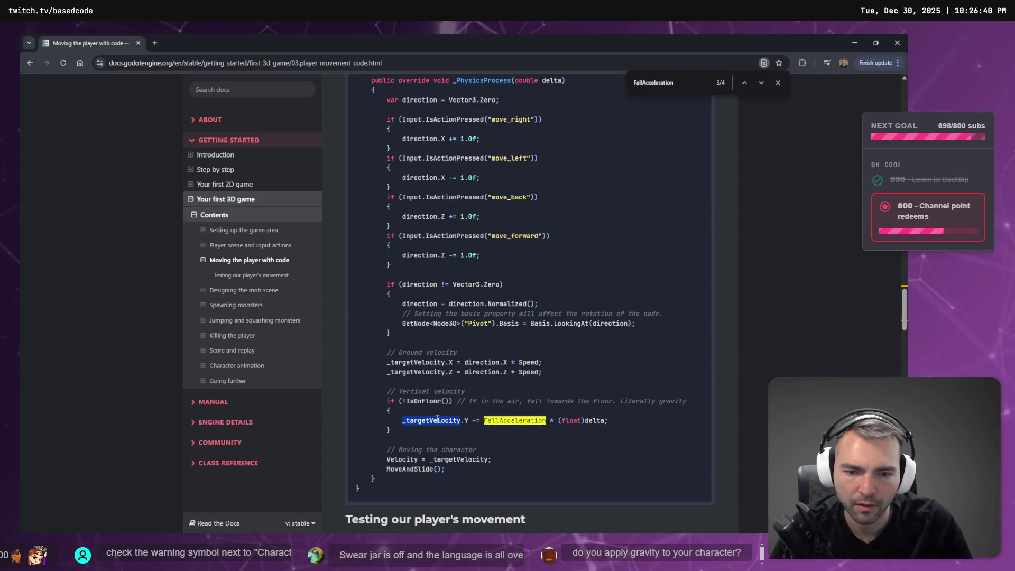
# Search the docs for _targetVelocity and review its declaration and velocity code block
pyautogui.hotkey('ctrl', 'f')
pyautogui.press('Return')
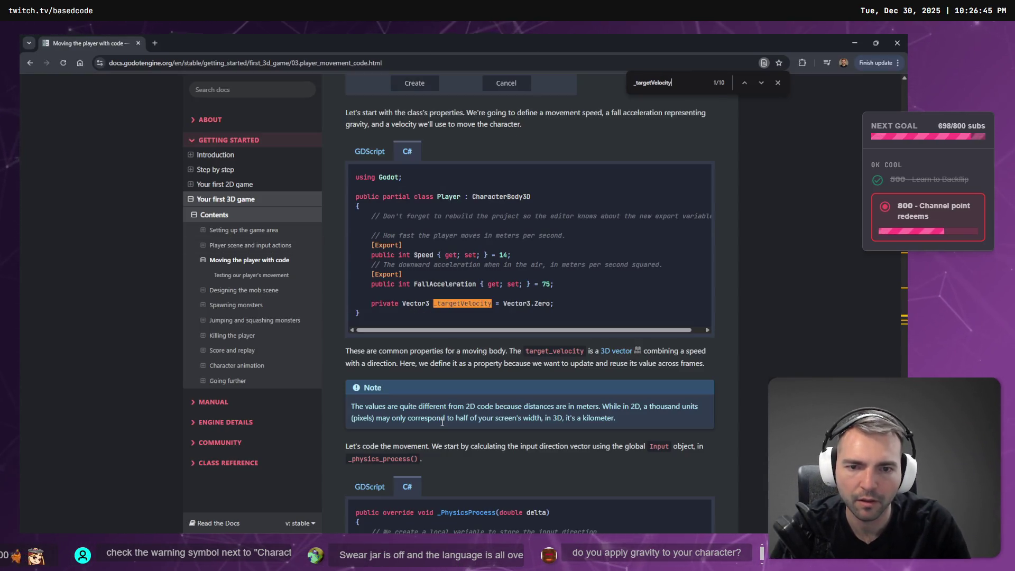
pyautogui.scroll(-15, 442, 422)
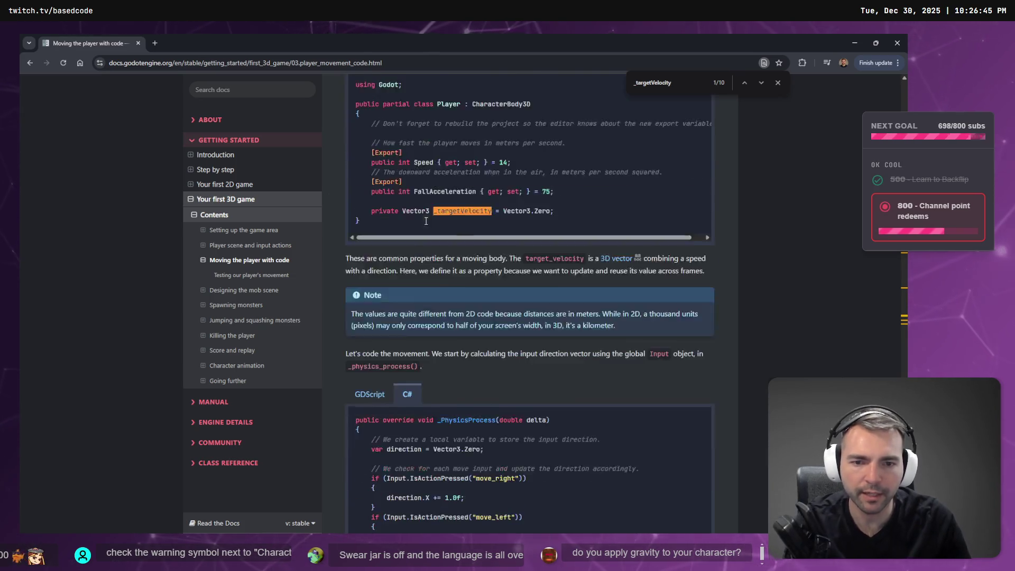
pyautogui.scroll(4, 479, 275)
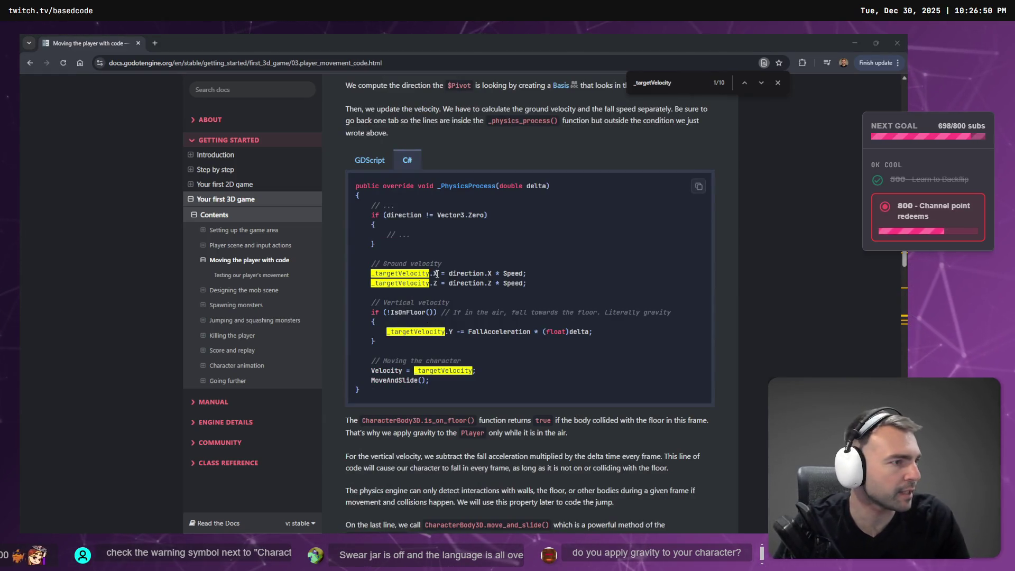
pyautogui.hotkey('alt', 'Tab')
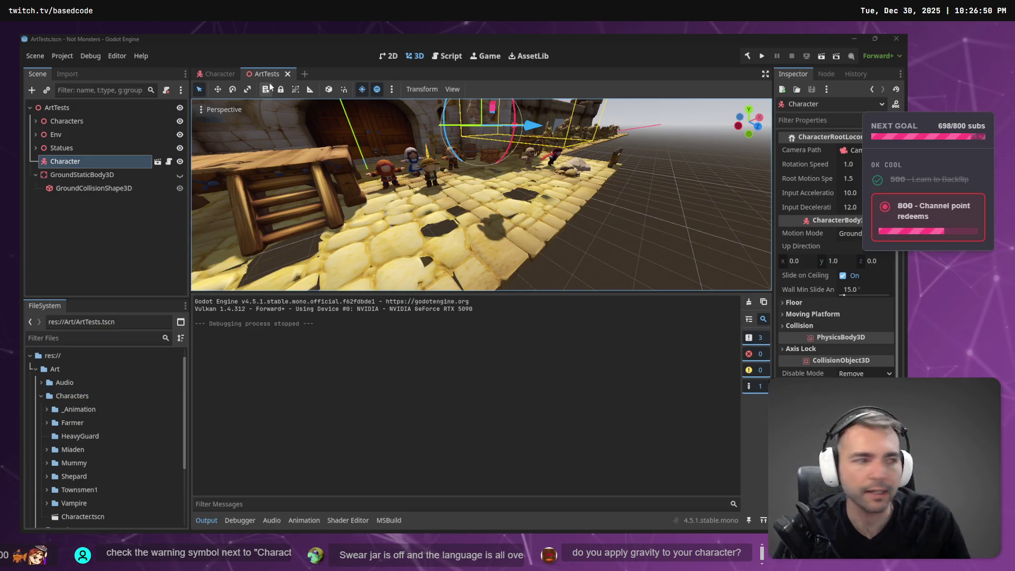
# In the 3D Creep Game project, open Player.cs and select FallAcceleration and _targetVelocity
pyautogui.hotkey('alt', 'Tab')
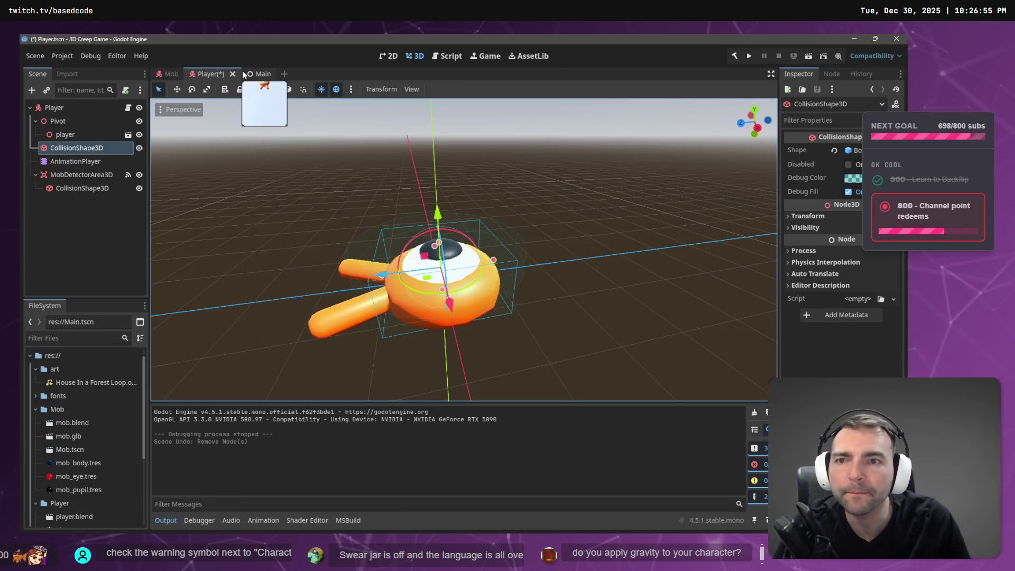
pyautogui.click(447, 56)
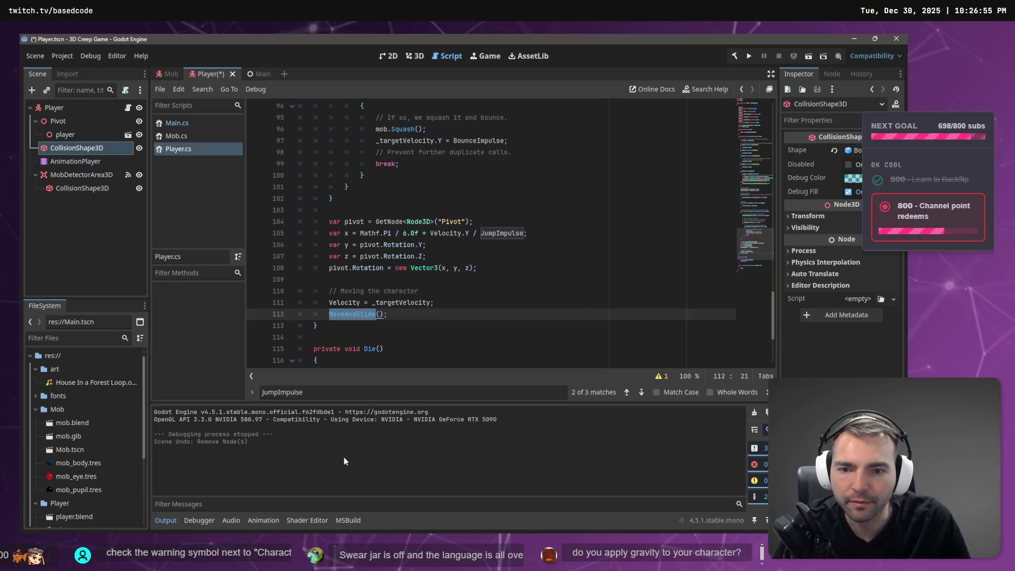
pyautogui.click(388, 222)
pyautogui.scroll(20, 456, 238)
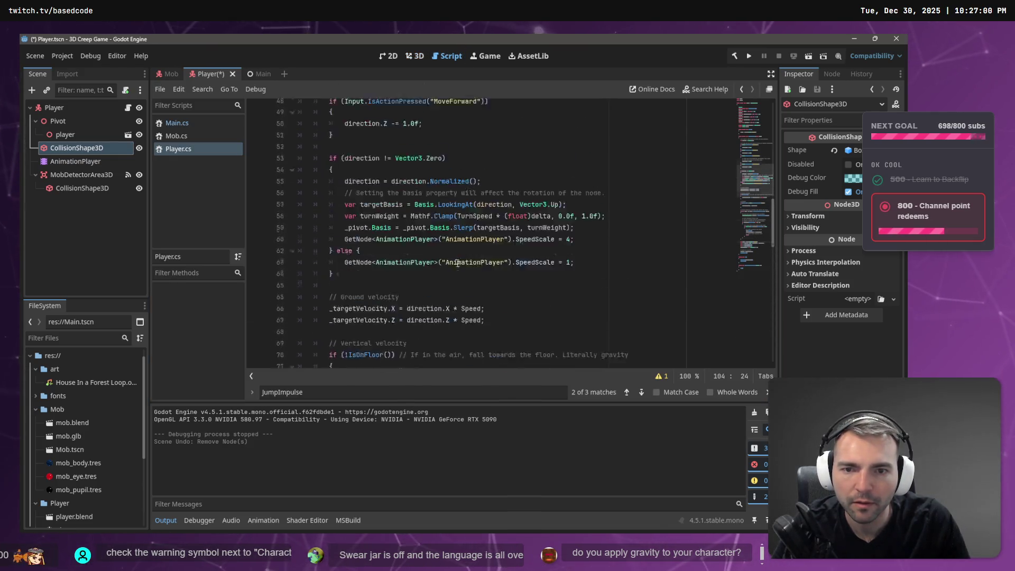
pyautogui.scroll(2, 456, 238)
pyautogui.scroll(-2, 399, 214)
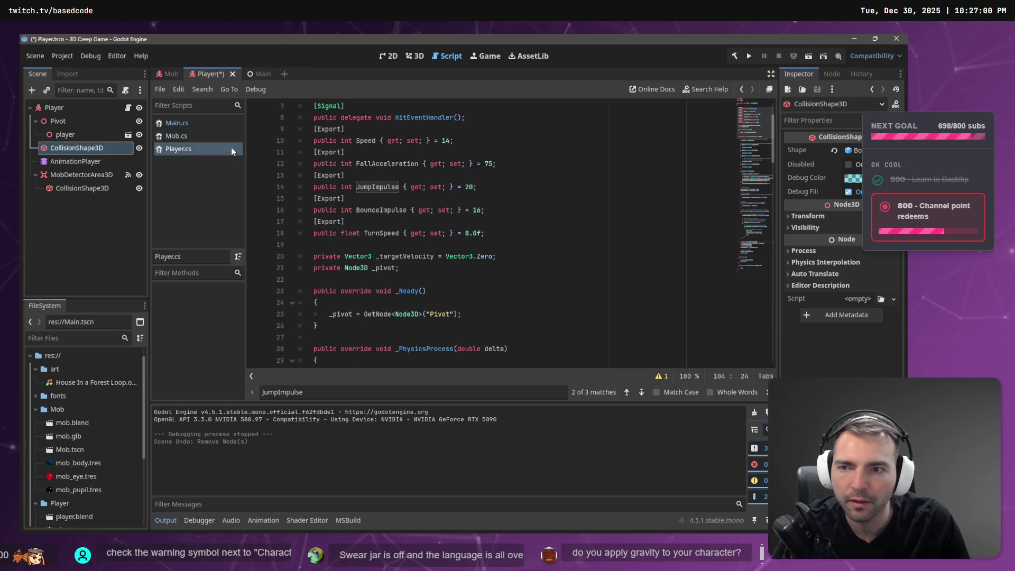
pyautogui.doubleClick(374, 167)
pyautogui.doubleClick(404, 256)
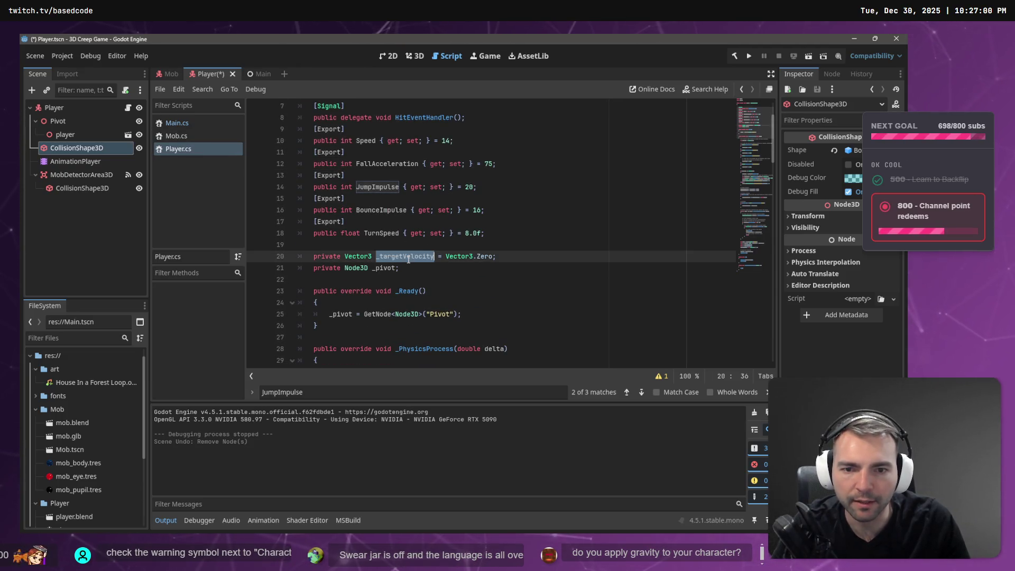
# Search Player.cs for _targetVelocity, review its matches, then switch back to CharacterRootLocomotion.cs
pyautogui.hotkey('ctrl', 'f')
pyautogui.press('Return')
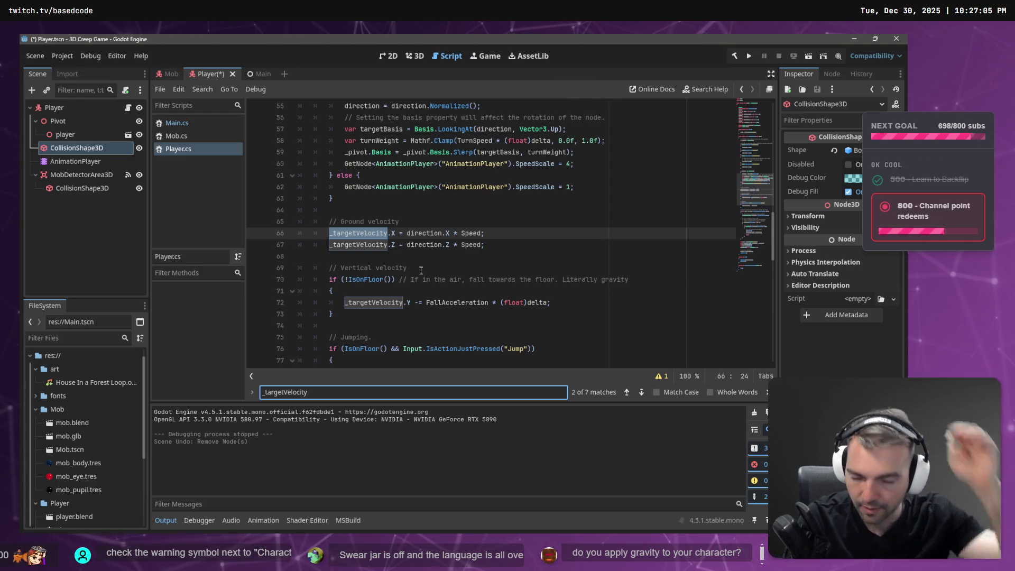
pyautogui.scroll(-1, 388, 291)
pyautogui.scroll(-4, 389, 290)
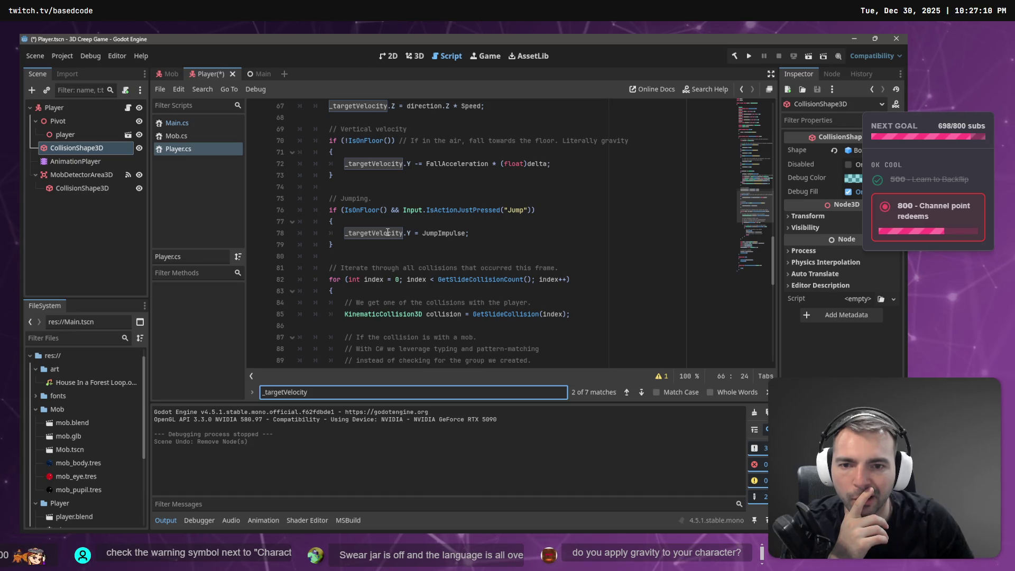
pyautogui.scroll(-6, 388, 232)
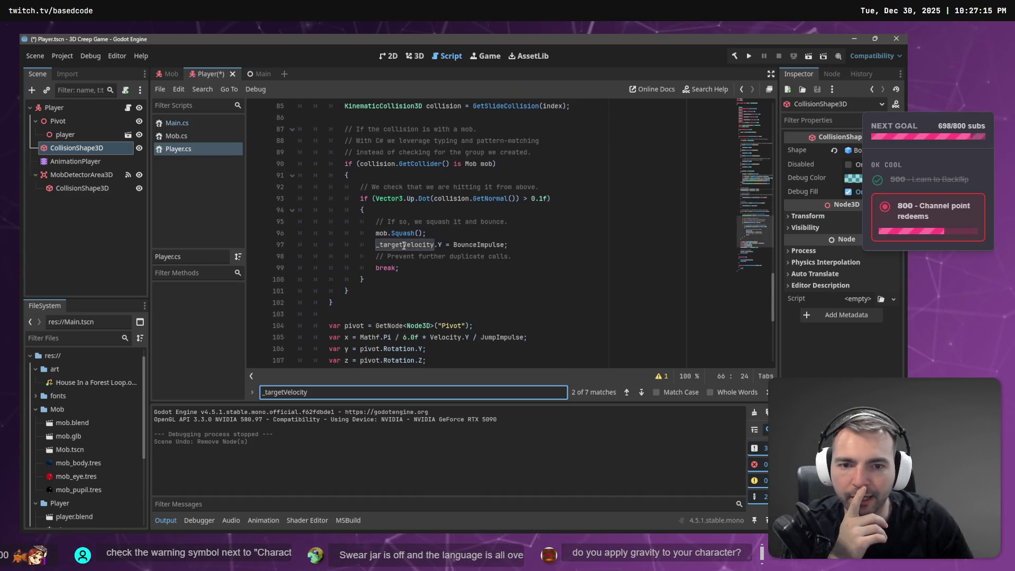
pyautogui.scroll(-5, 407, 246)
pyautogui.scroll(7, 401, 250)
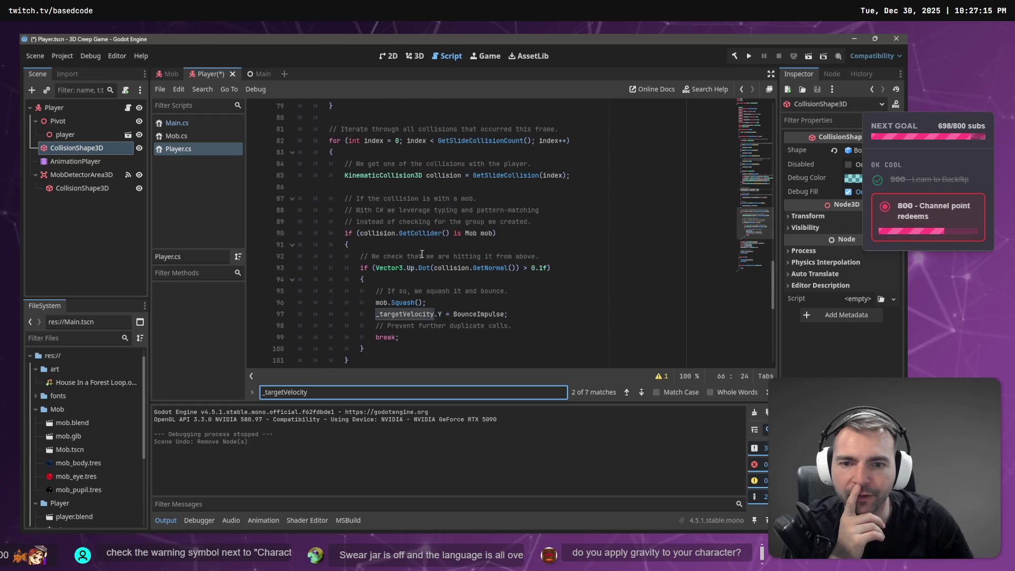
pyautogui.scroll(10, 423, 249)
pyautogui.scroll(16, 428, 247)
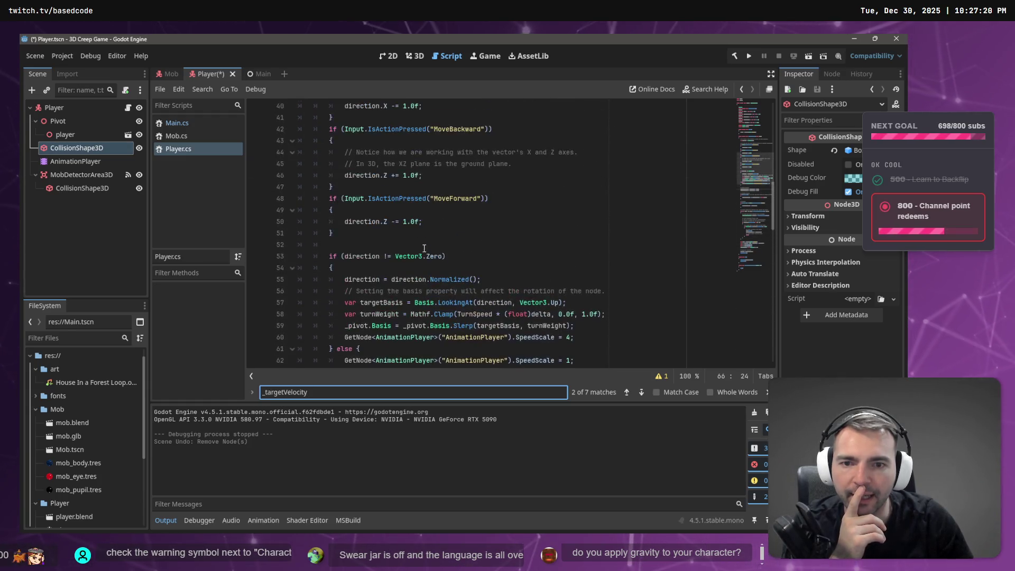
pyautogui.scroll(-4, 439, 246)
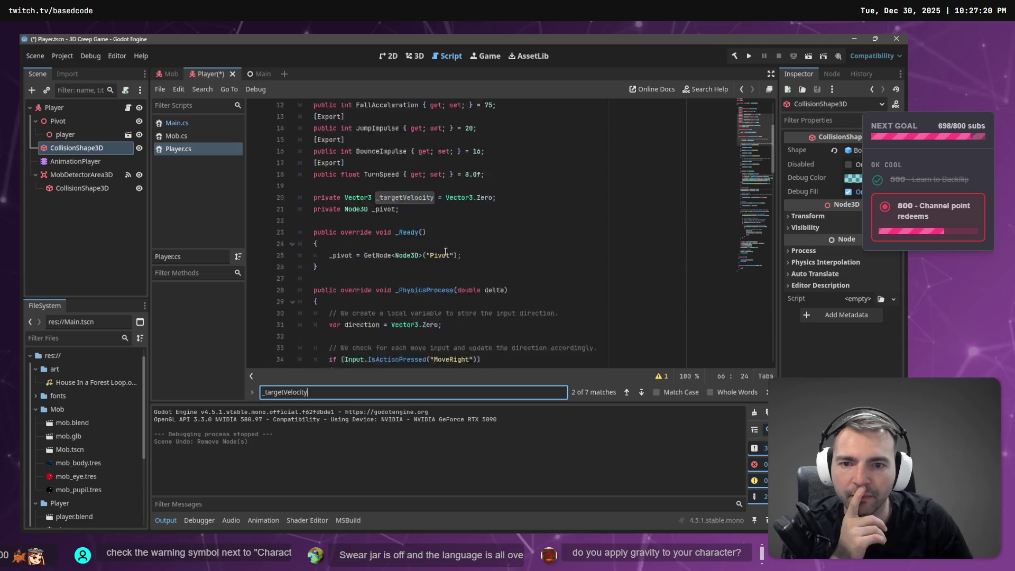
pyautogui.scroll(4, 447, 243)
pyautogui.scroll(-20, 453, 239)
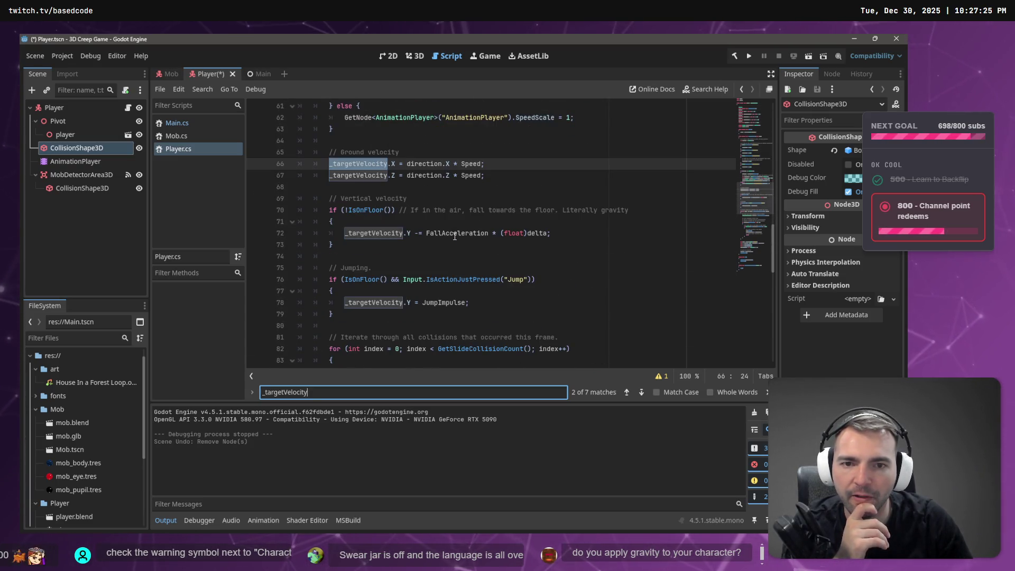
pyautogui.hotkey('alt', 'Tab')
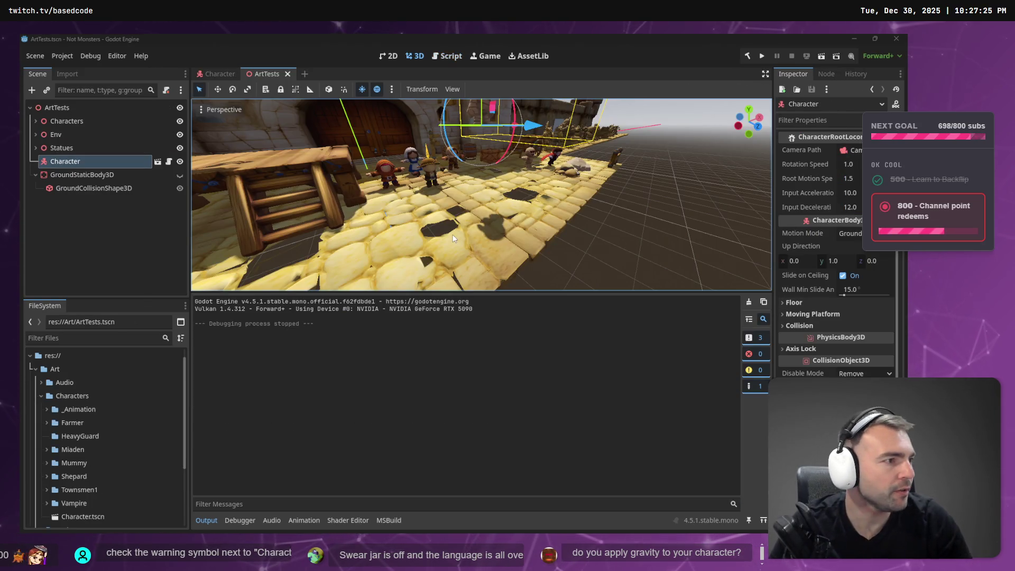
pyautogui.hotkey('alt', 'Tab')
# Rename deltaMove to targetVelocity with Shift+F6 and highlight its usages
pyautogui.press('Left')
pyautogui.press('Left')
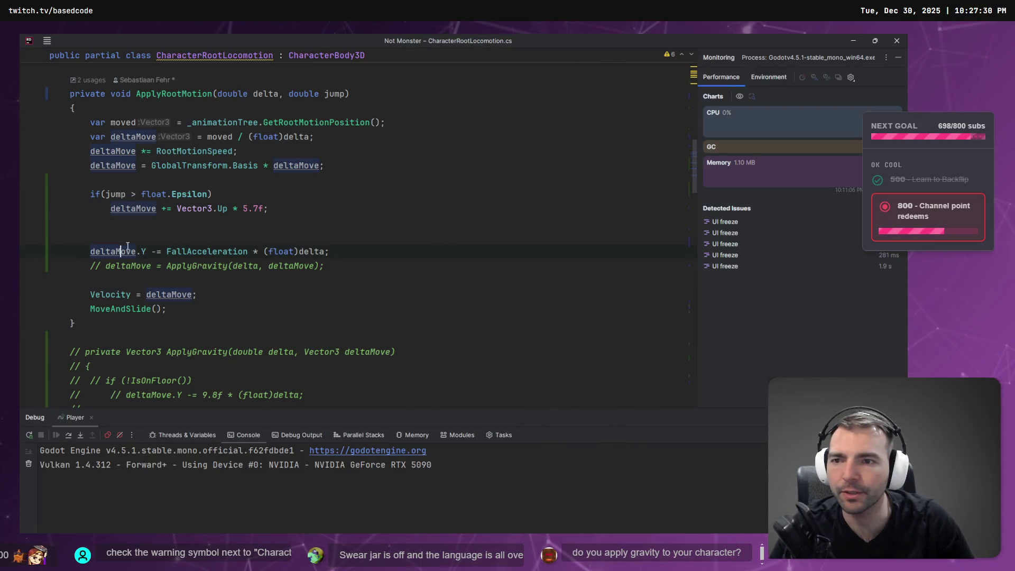
pyautogui.hotkey('shift', 'F6')
pyautogui.write('targetVe')
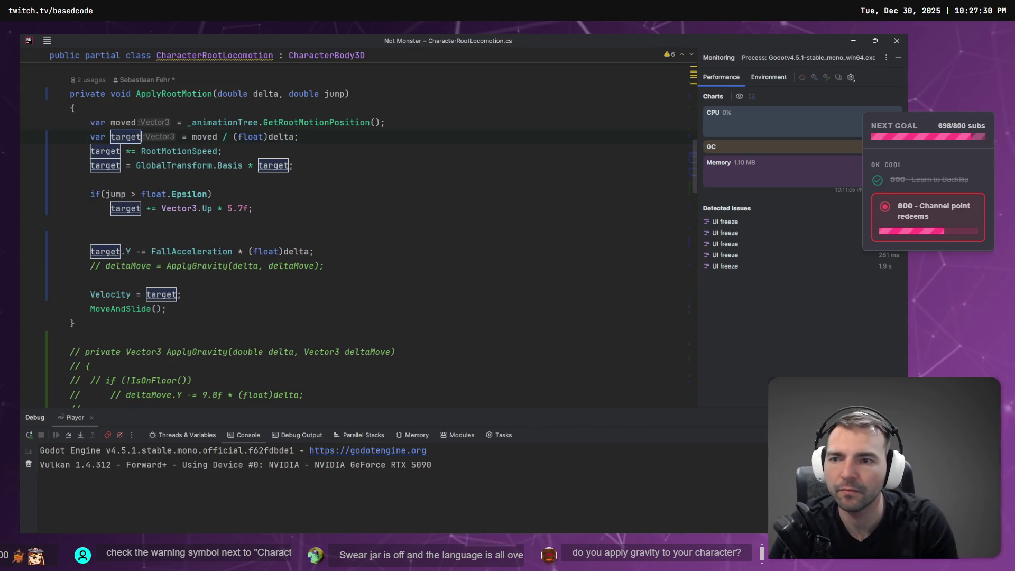
pyautogui.write('locity')
pyautogui.press('Return')
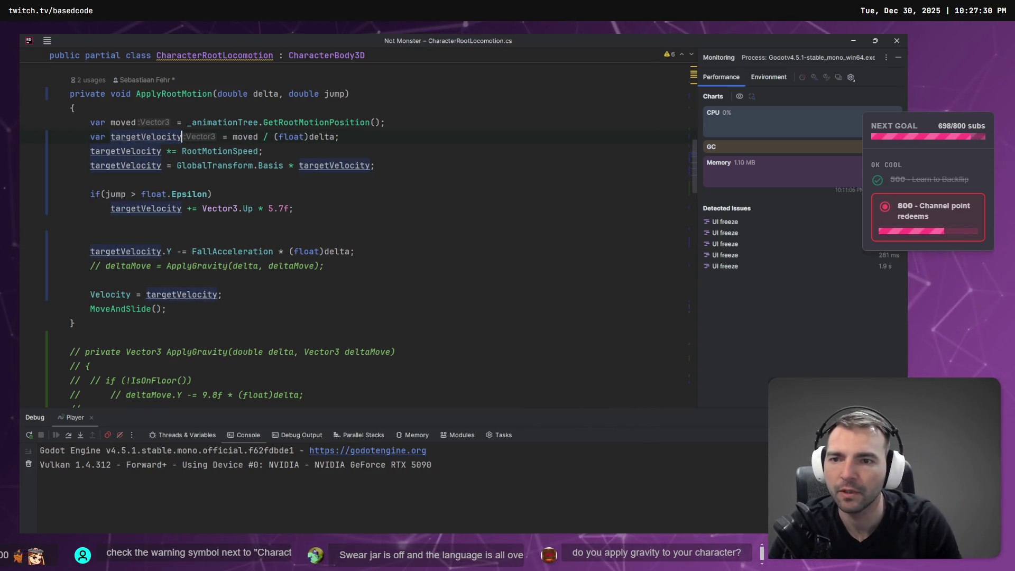
pyautogui.click(228, 151)
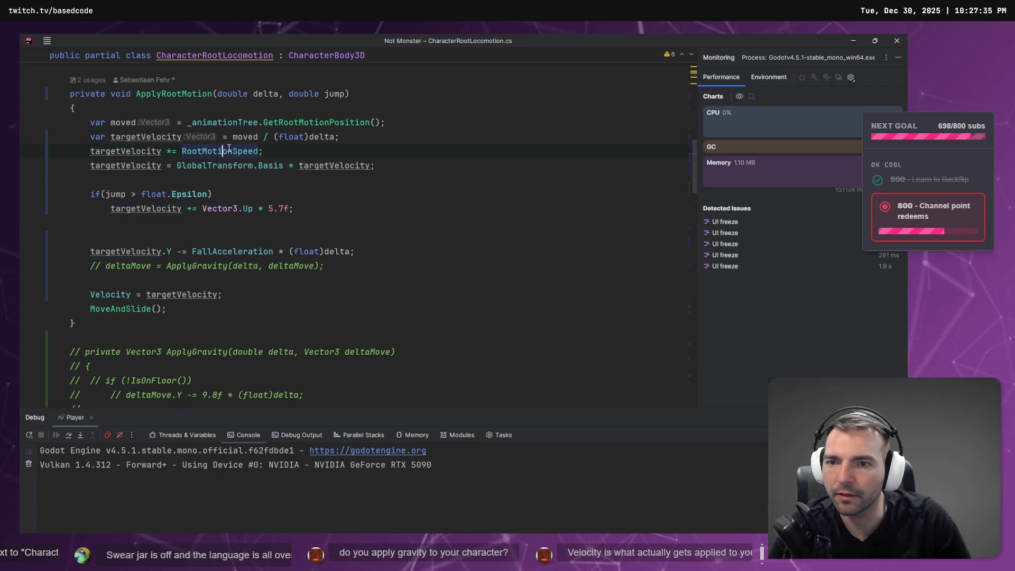
pyautogui.click(141, 150)
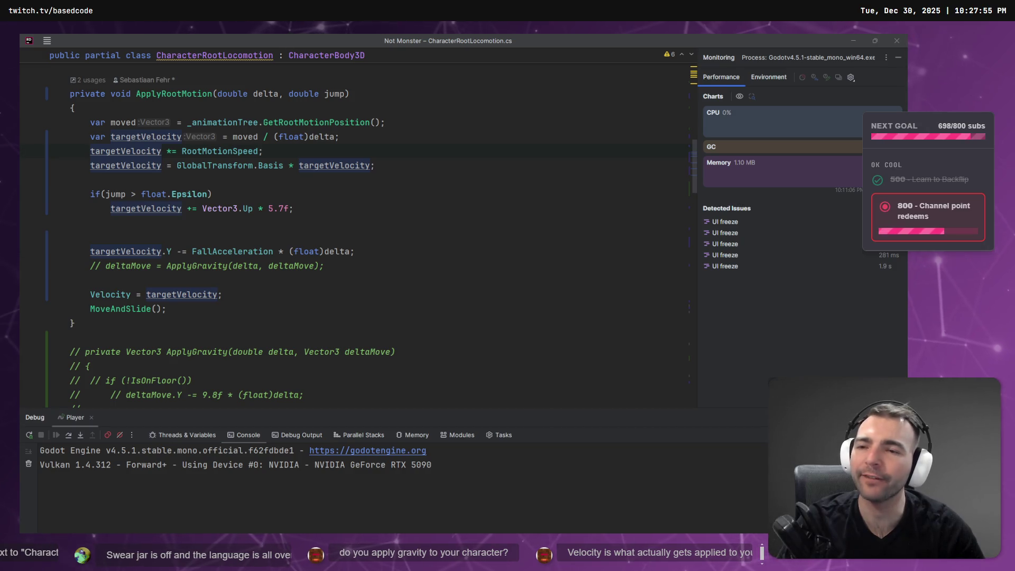
# Add a '// Gravity' comment above the FallAcceleration line and start a debug run with F5
pyautogui.click(351, 266)
pyautogui.moveTo(351, 266); pyautogui.dragTo(96, 266)
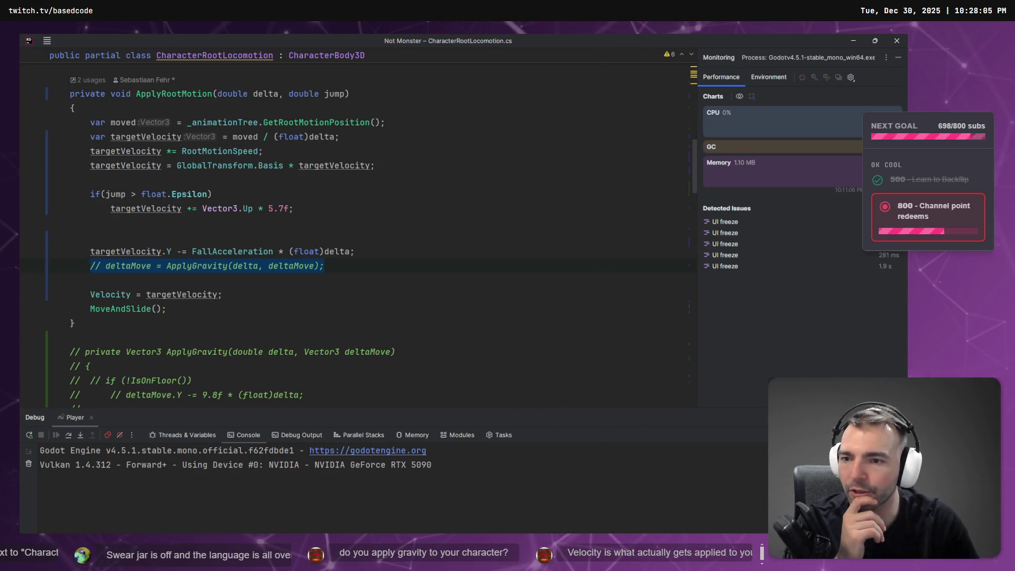
pyautogui.click(196, 266)
pyautogui.click(237, 252)
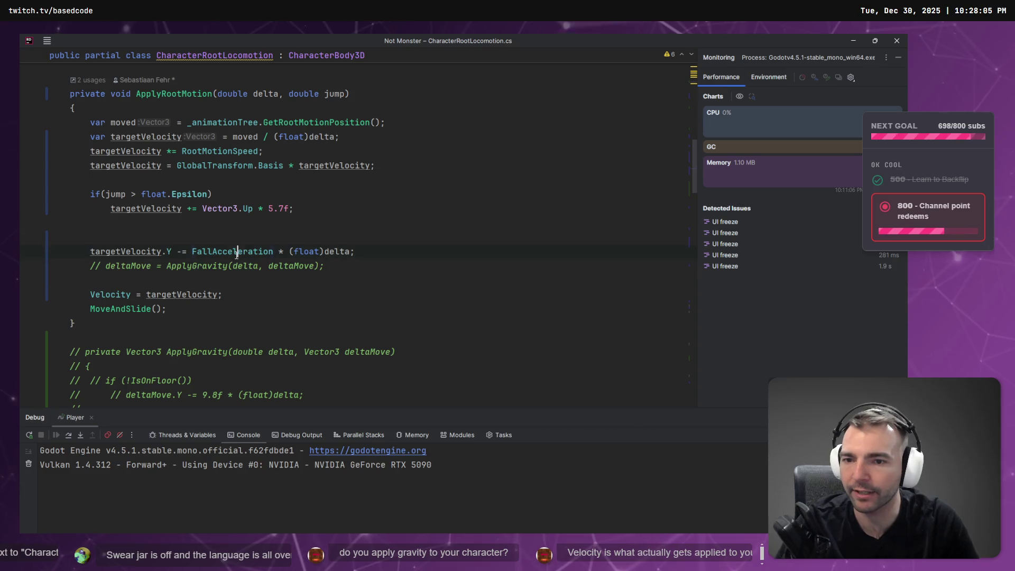
pyautogui.click(325, 251)
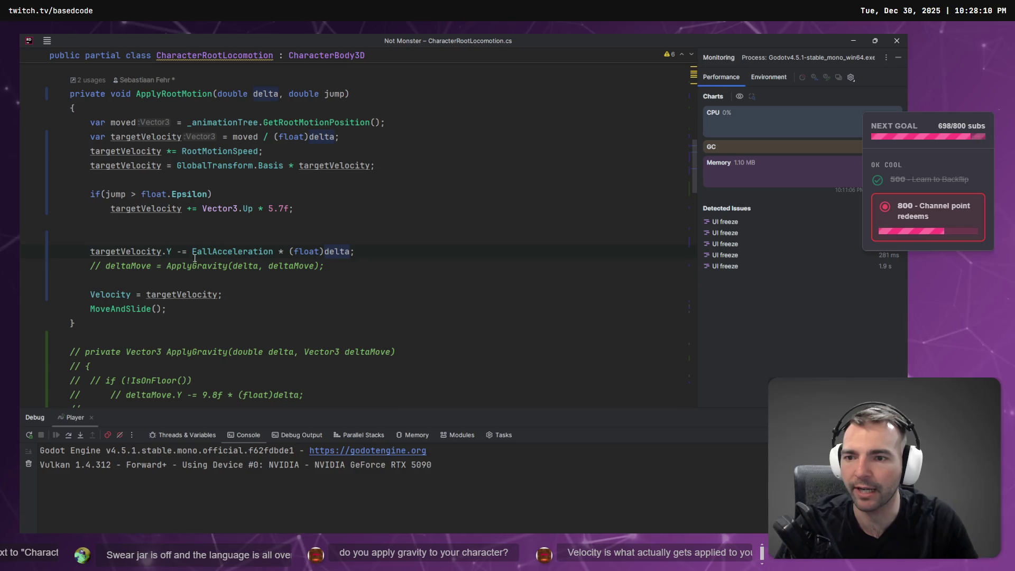
pyautogui.click(195, 239)
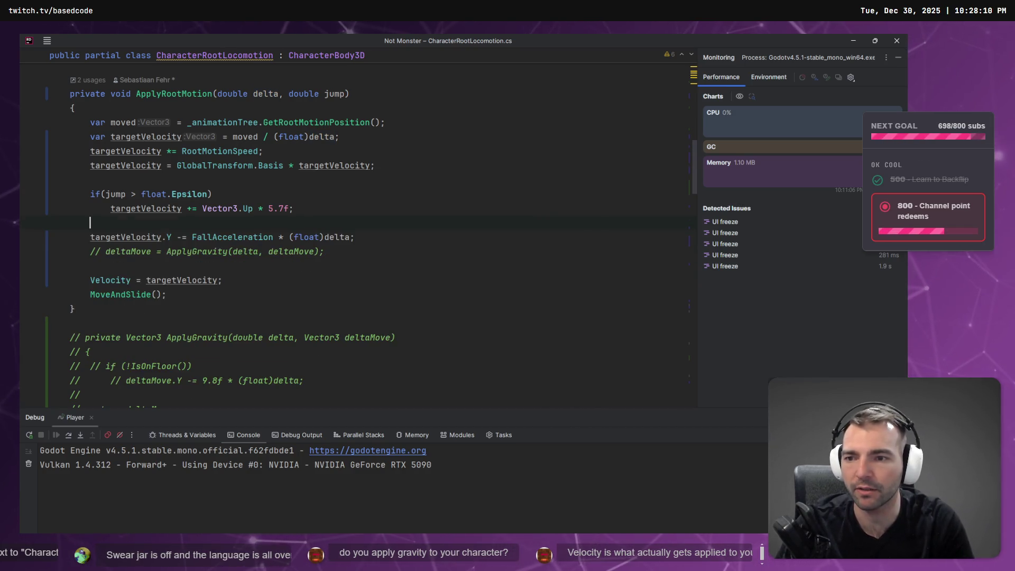
pyautogui.hotkey('ctrl', 'space')
pyautogui.press('Escape')
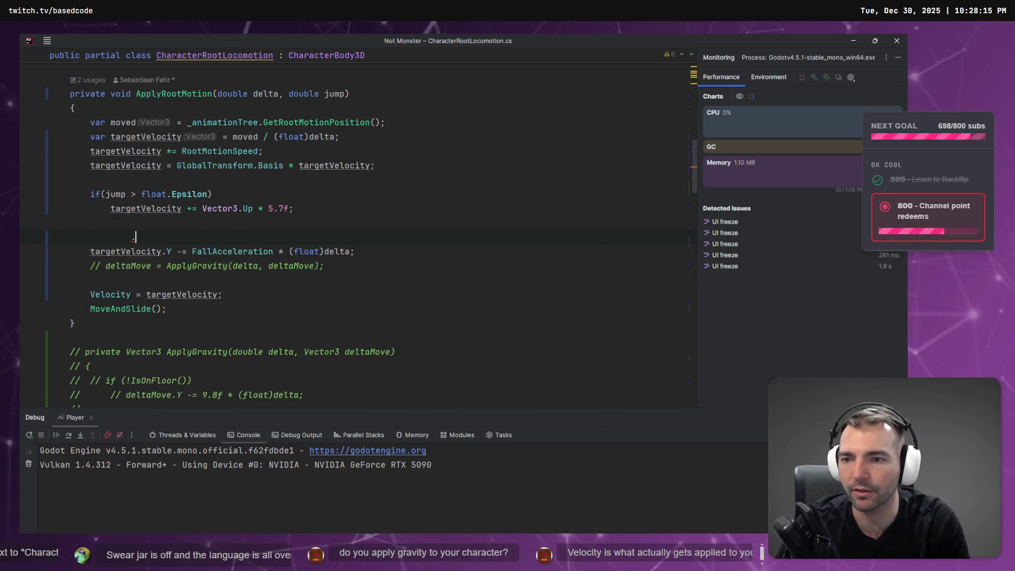
pyautogui.write('// G')
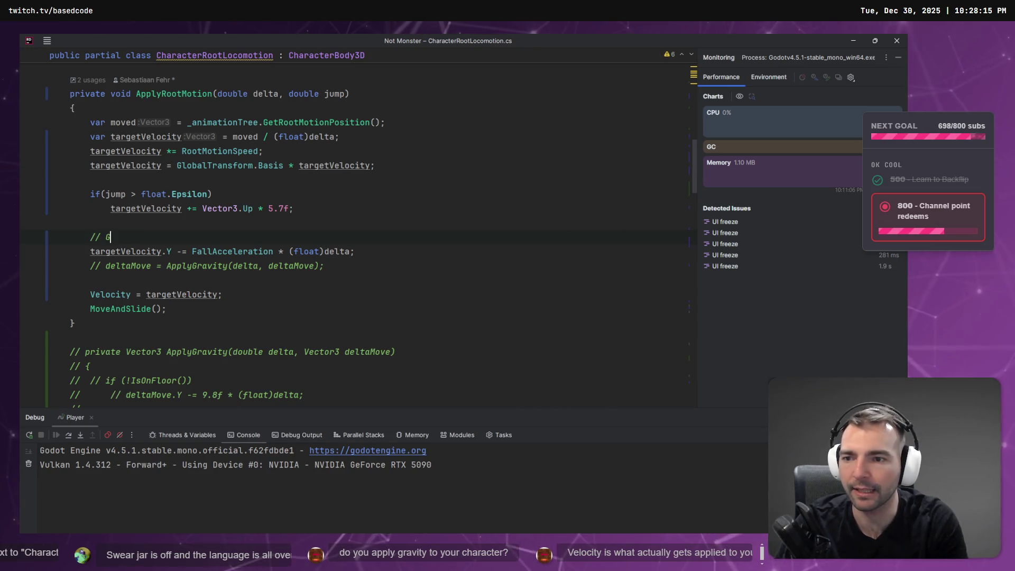
pyautogui.write('ravity')
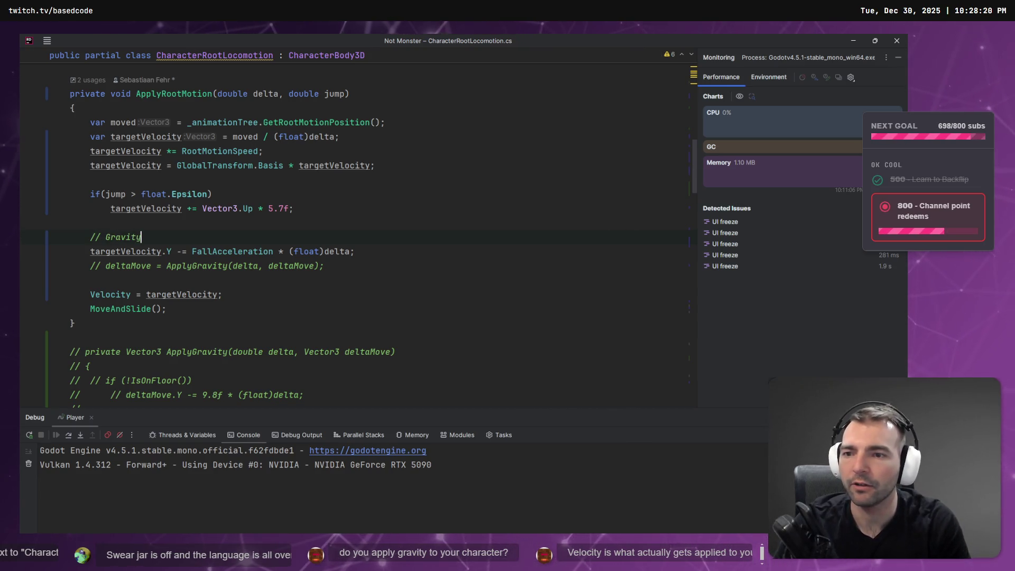
pyautogui.click(196, 232)
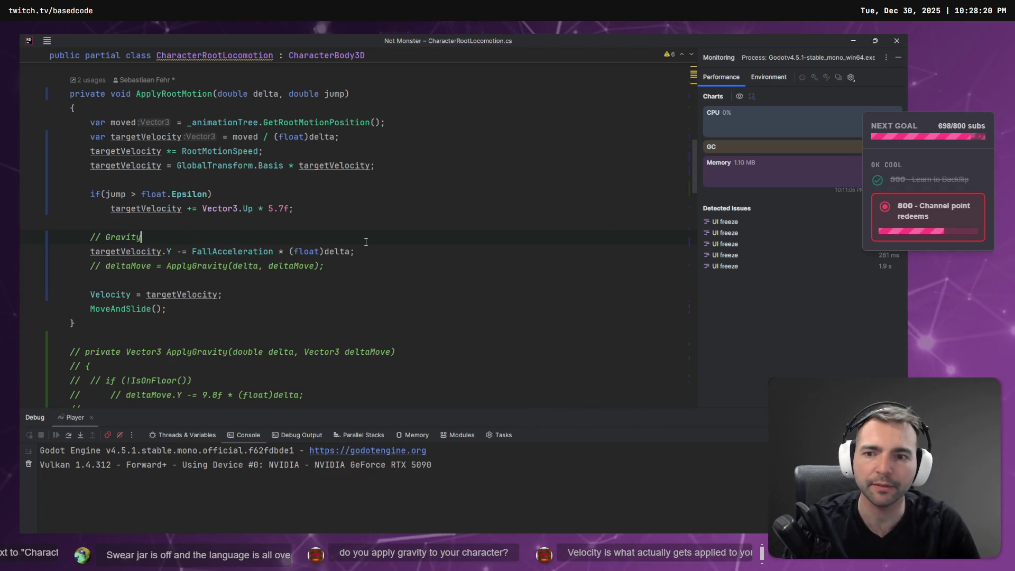
pyautogui.press('F5')
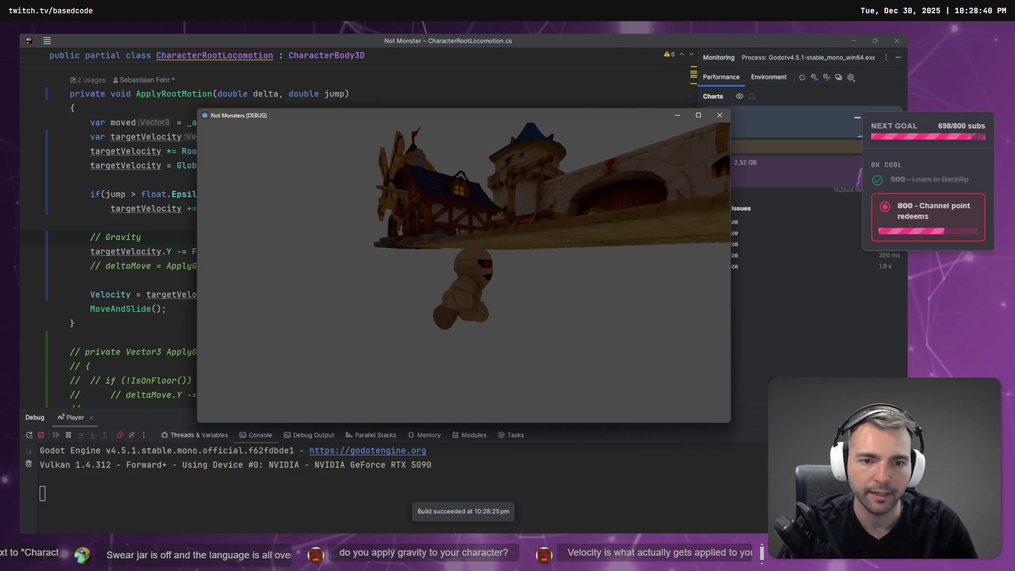
# Close the running debug game and go to the FallAcceleration declaration
pyautogui.hotkey('alt', 'F4')
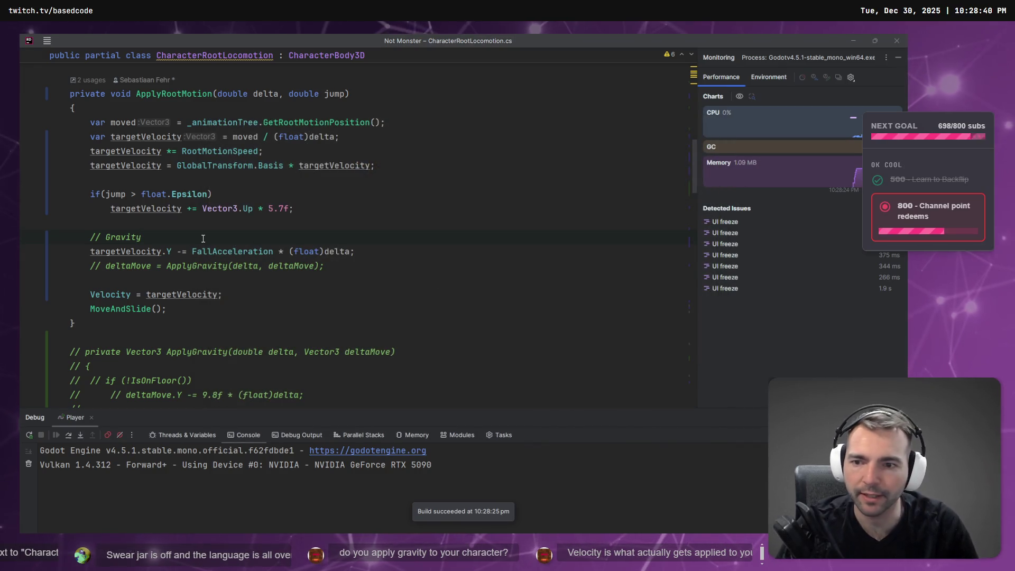
pyautogui.keyDown('ctrl'); pyautogui.click(249, 251); pyautogui.keyUp('ctrl')
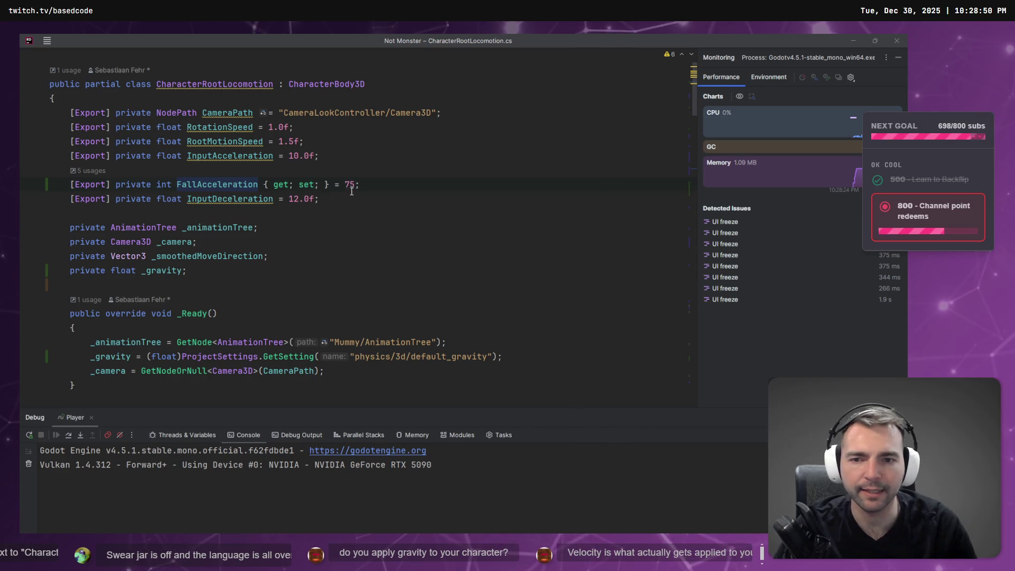
# List FallAcceleration's usages, view its quick documentation at the gravity line, and return to its declaration
pyautogui.click(347, 201)
pyautogui.click(243, 199)
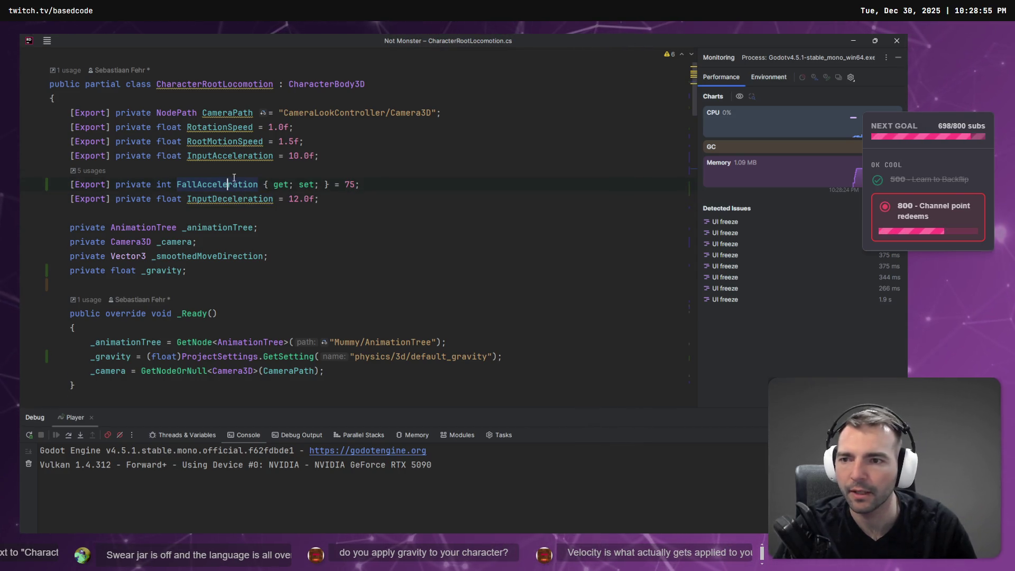
pyautogui.scroll(-8, 228, 190)
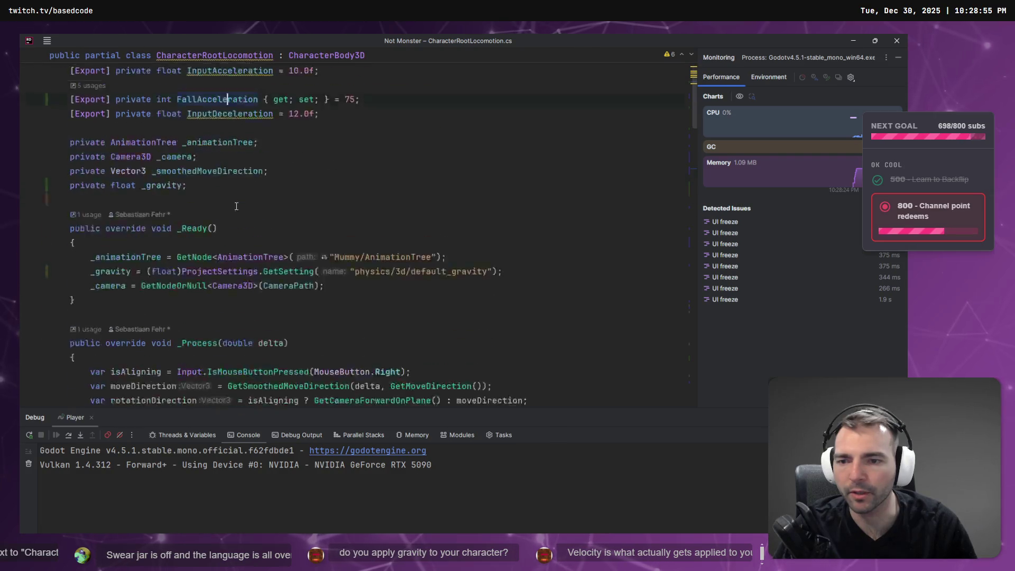
pyautogui.scroll(8, 306, 209)
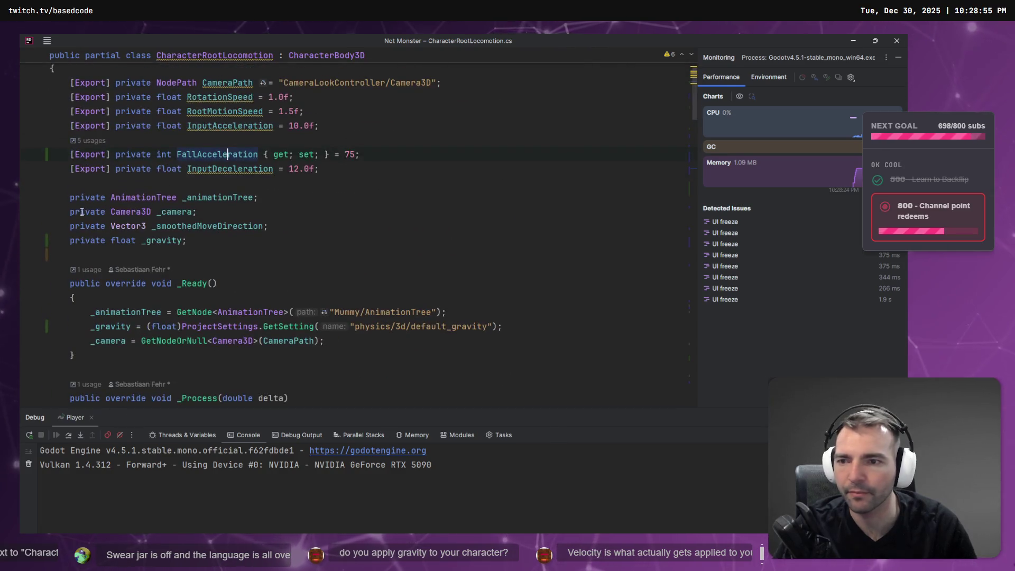
pyautogui.click(82, 141)
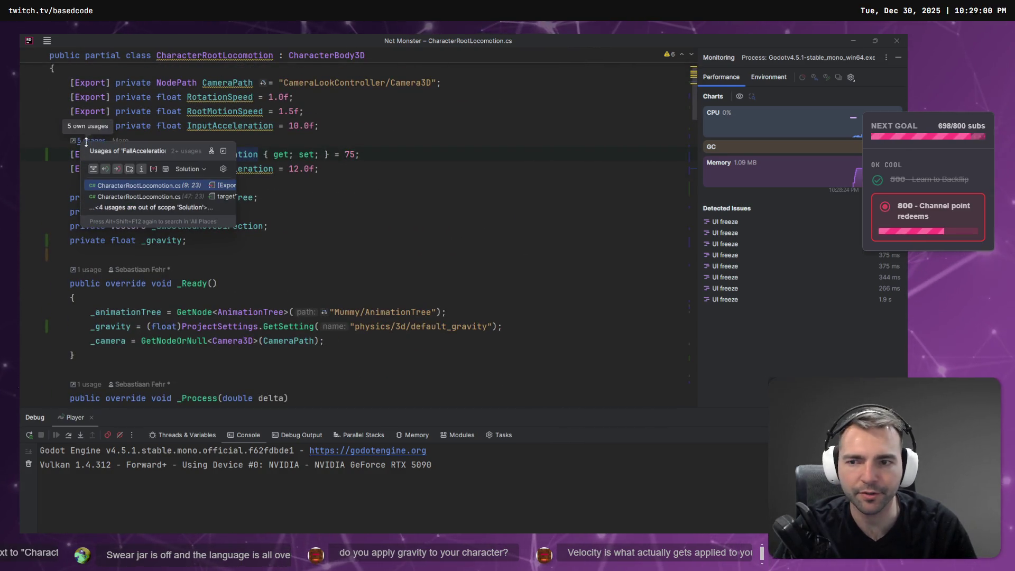
pyautogui.click(152, 196)
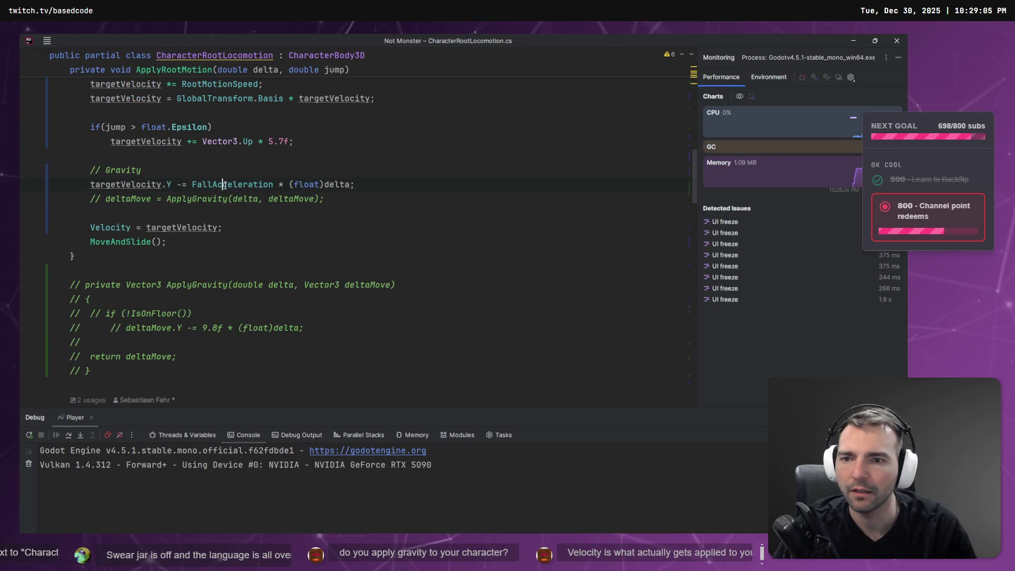
pyautogui.moveTo(207, 184)
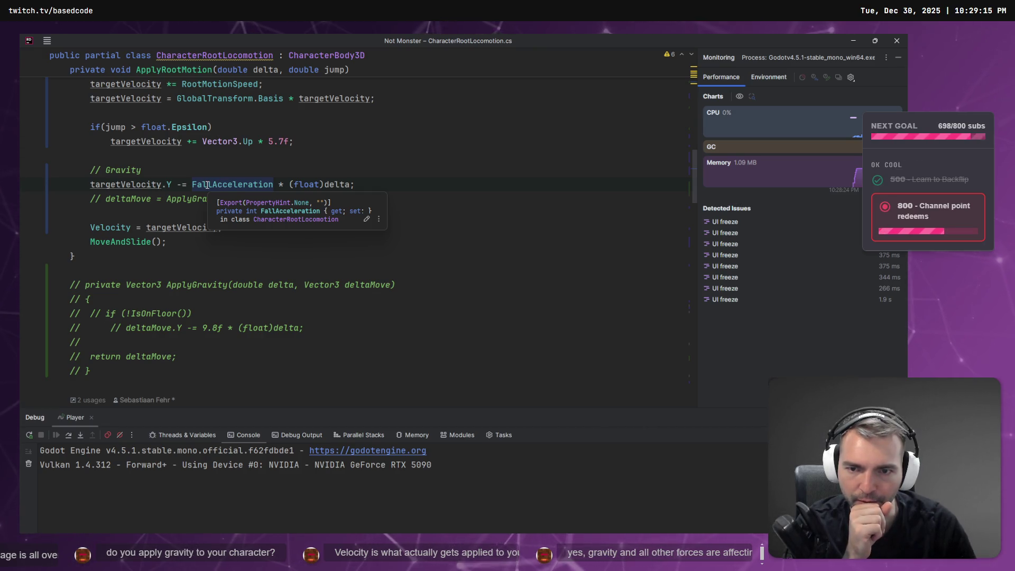
pyautogui.click(354, 184)
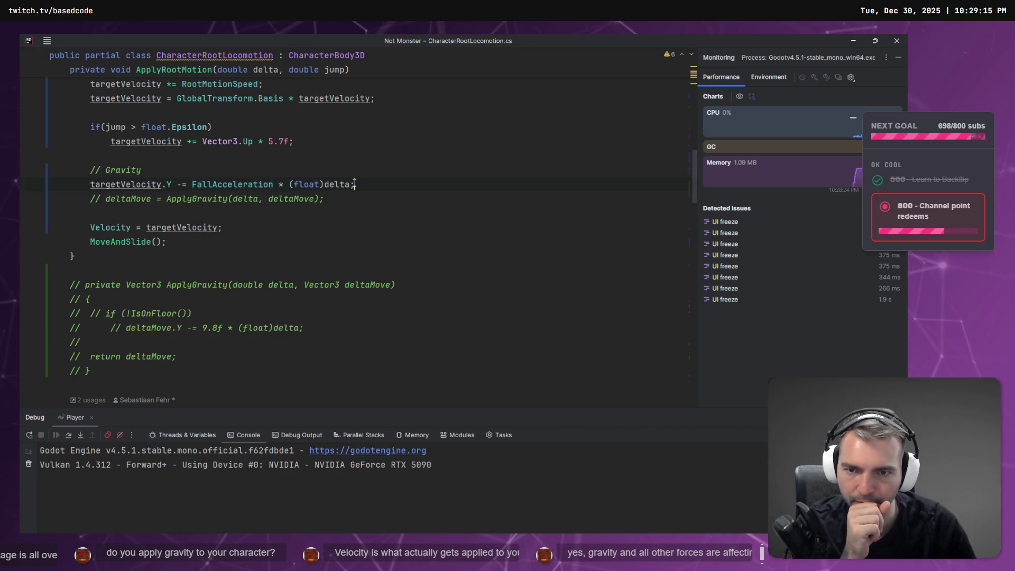
pyautogui.keyDown('ctrl'); pyautogui.click(236, 185); pyautogui.keyUp('ctrl')
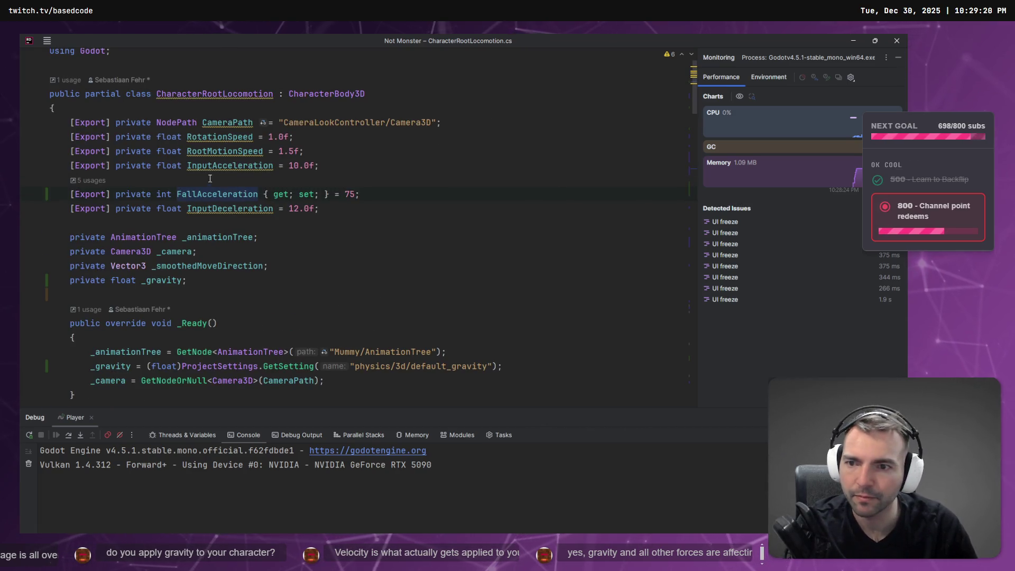
# List FallAcceleration usages again, widened to all places, then close the list
pyautogui.moveTo(195, 193)
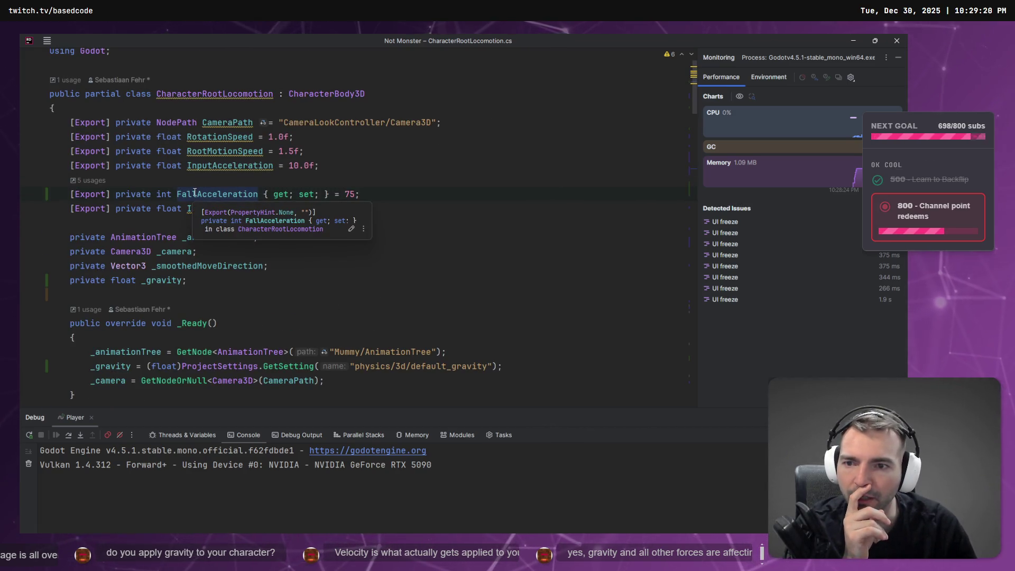
pyautogui.click(92, 183)
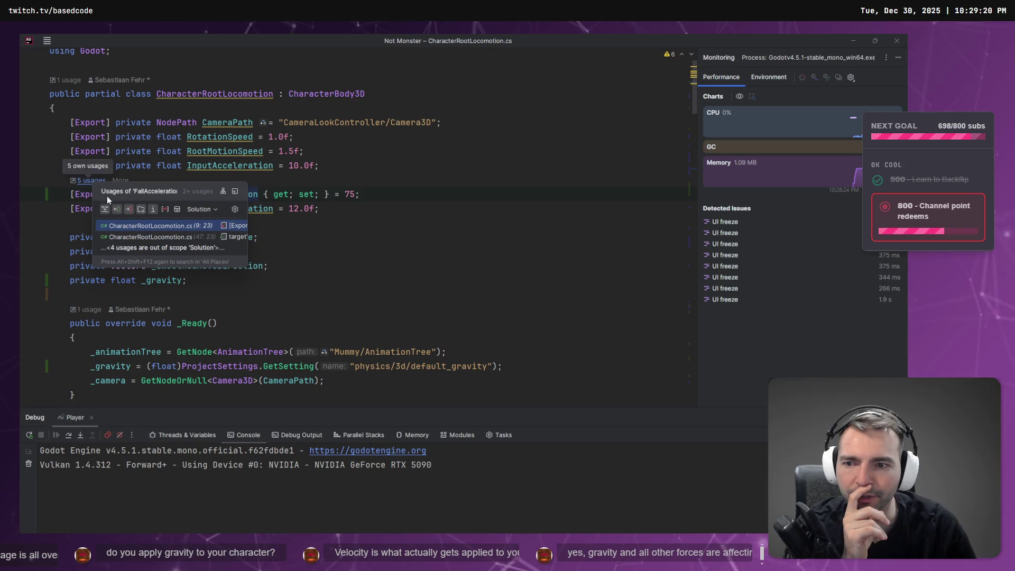
pyautogui.click(155, 249)
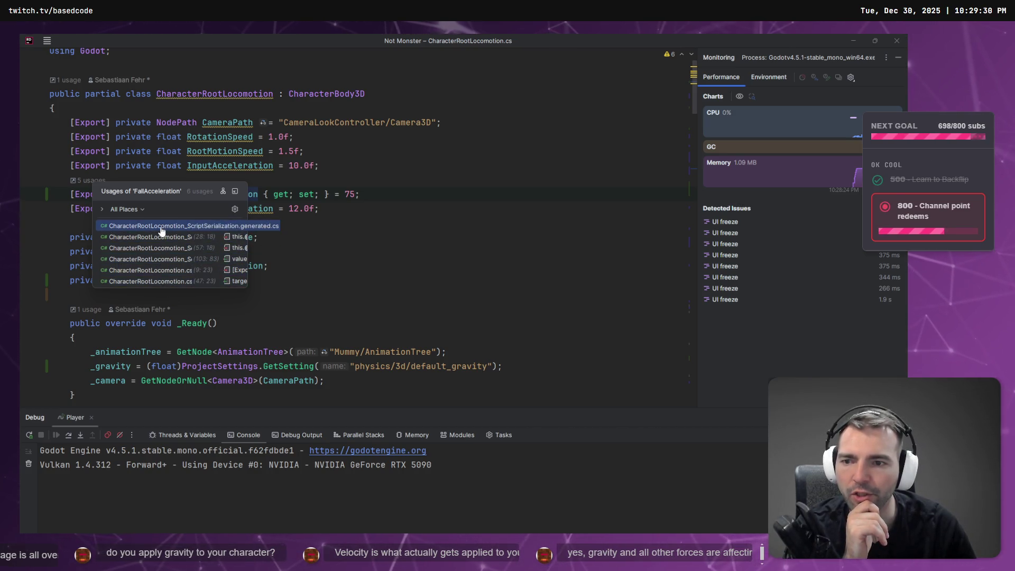
pyautogui.press('Escape')
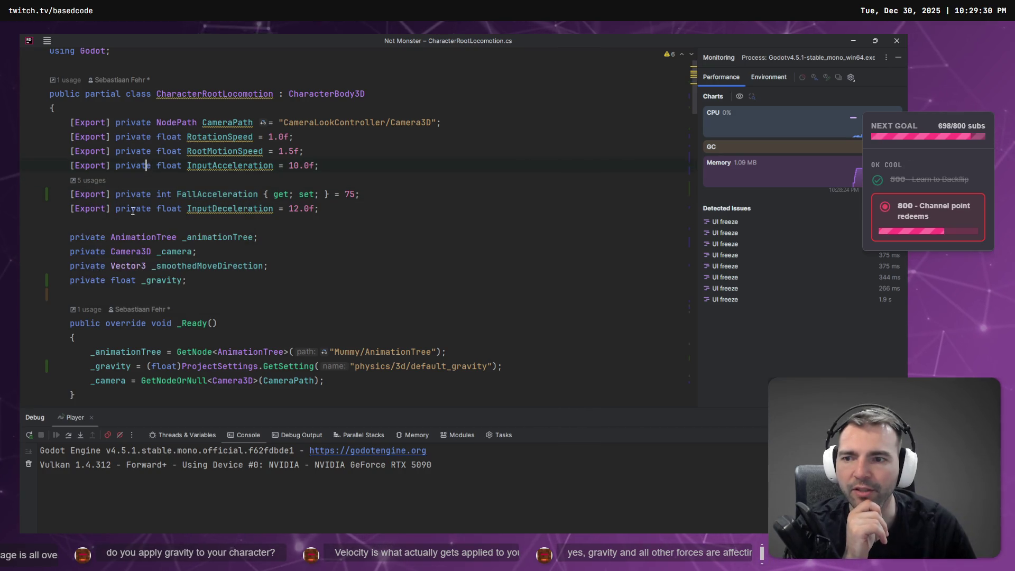
pyautogui.click(191, 194)
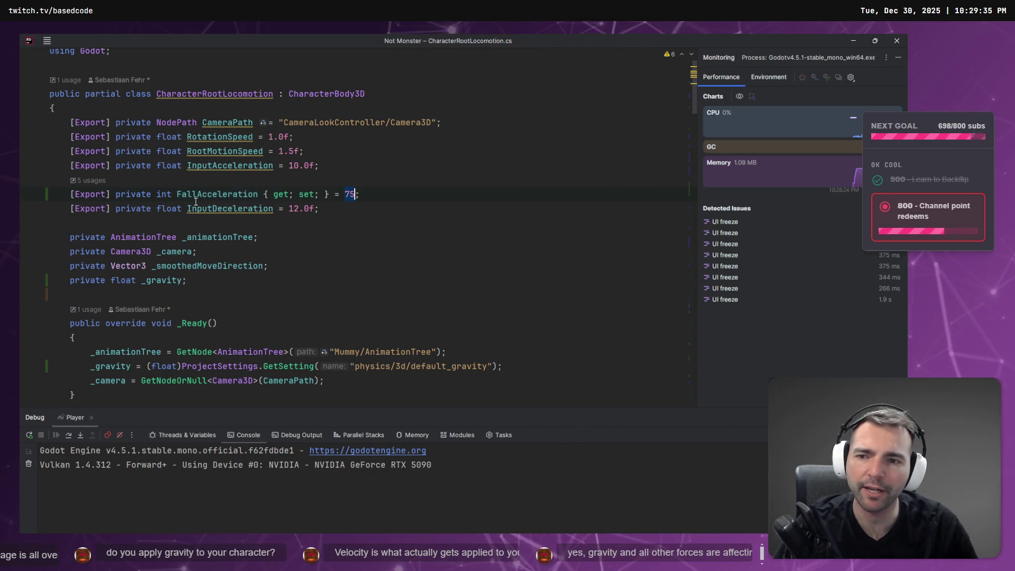
pyautogui.keyDown('ctrl'); pyautogui.click(193, 195); pyautogui.keyUp('ctrl')
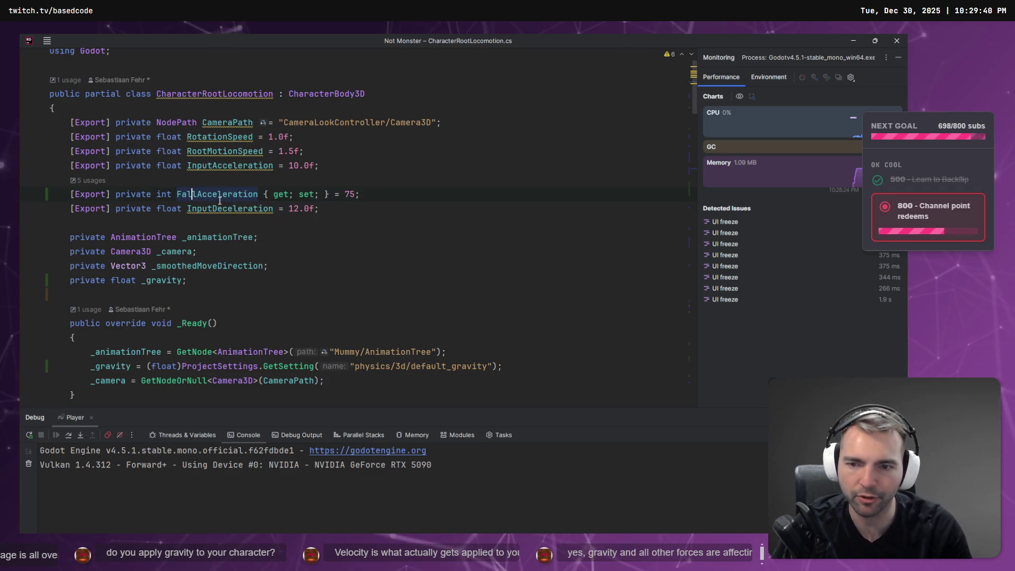
pyautogui.press('Escape')
pyautogui.scroll(-20, 205, 200)
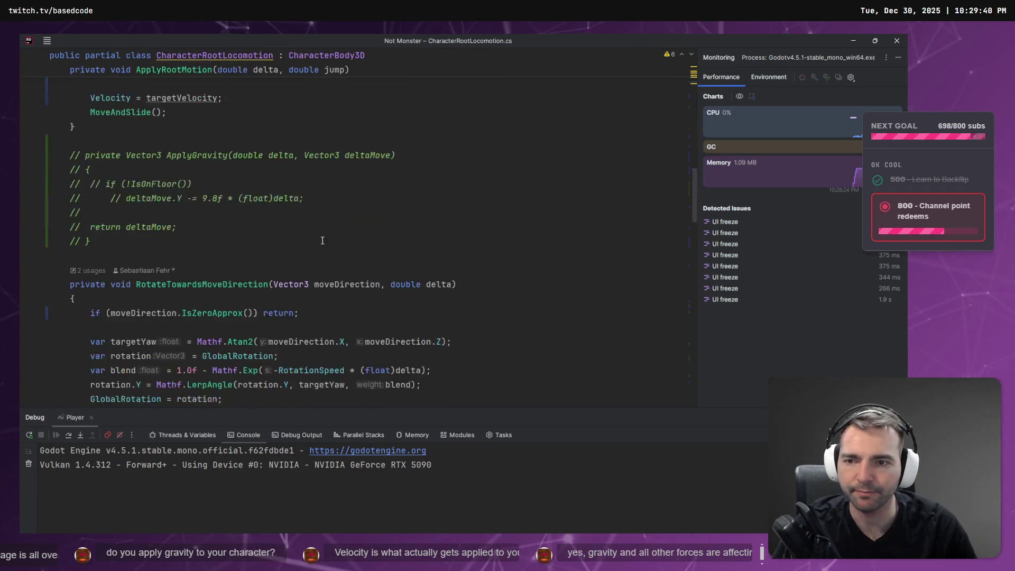
pyautogui.scroll(-5, 321, 240)
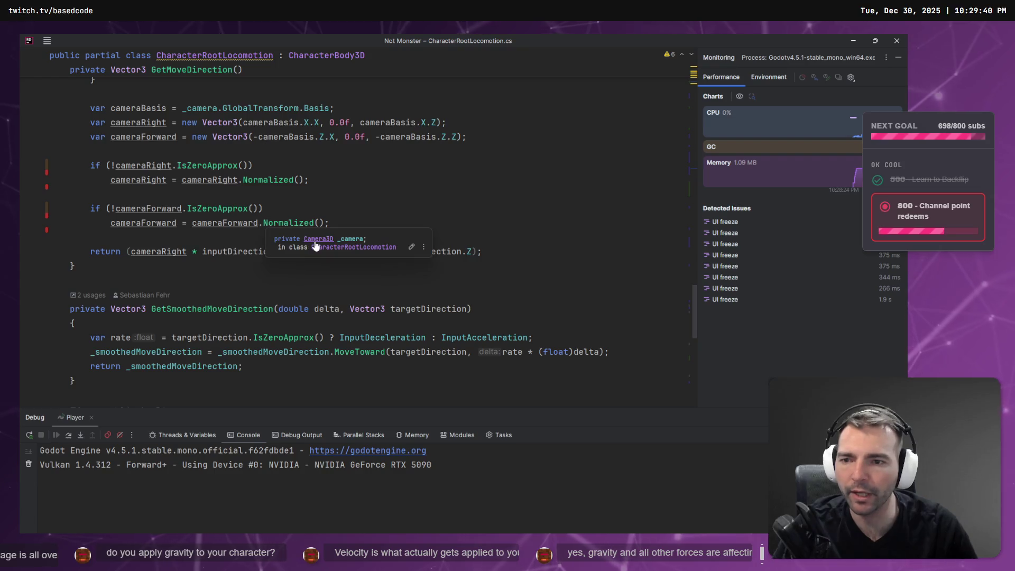
pyautogui.scroll(6, 317, 241)
pyautogui.scroll(4, 240, 249)
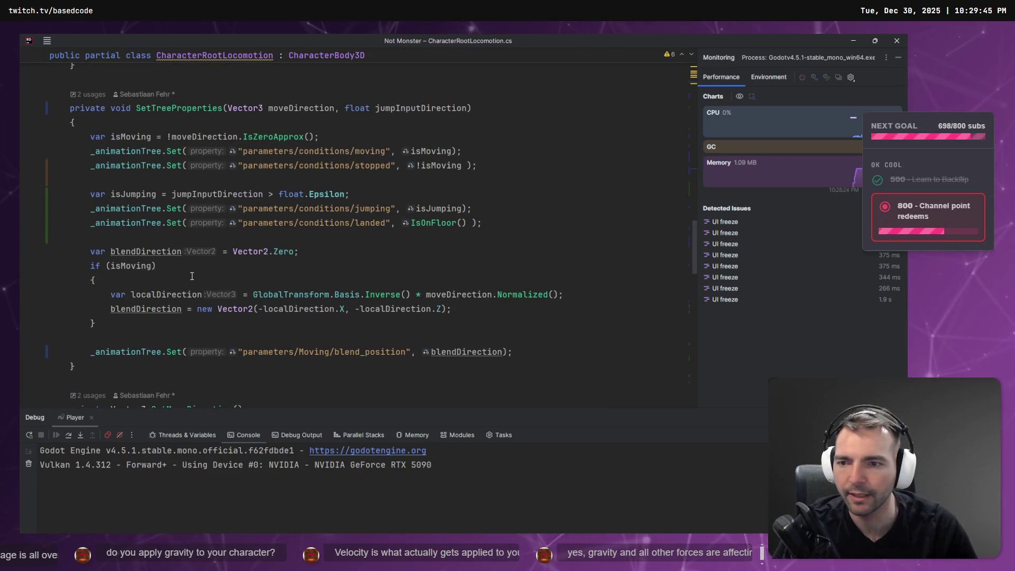
pyautogui.scroll(12, 195, 272)
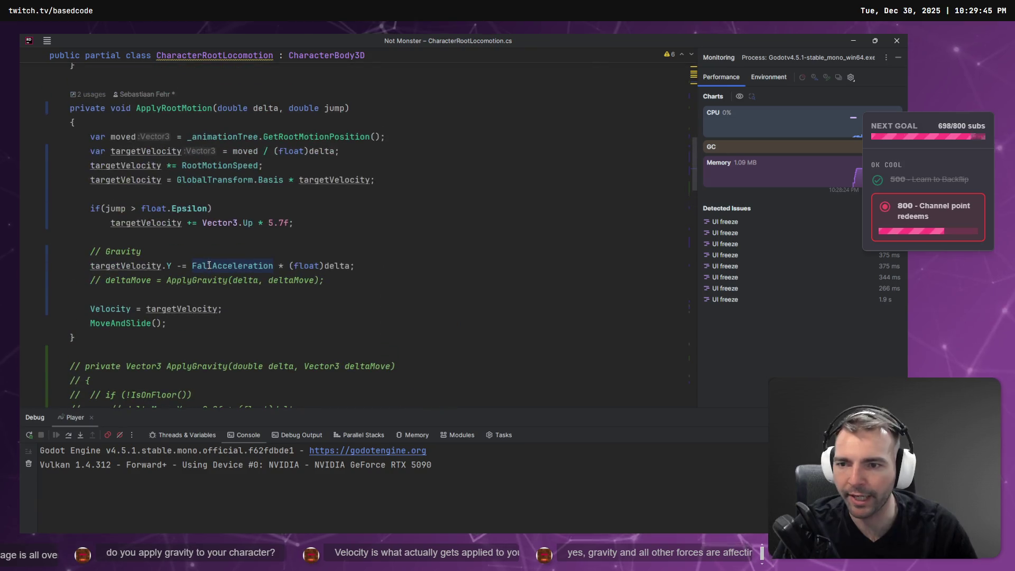
pyautogui.click(136, 266)
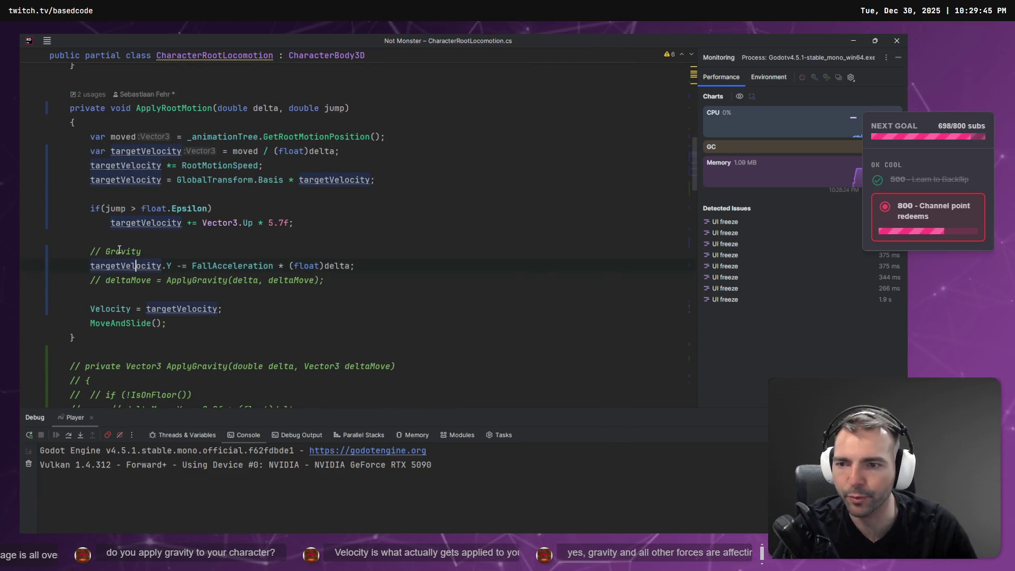
pyautogui.moveTo(230, 267)
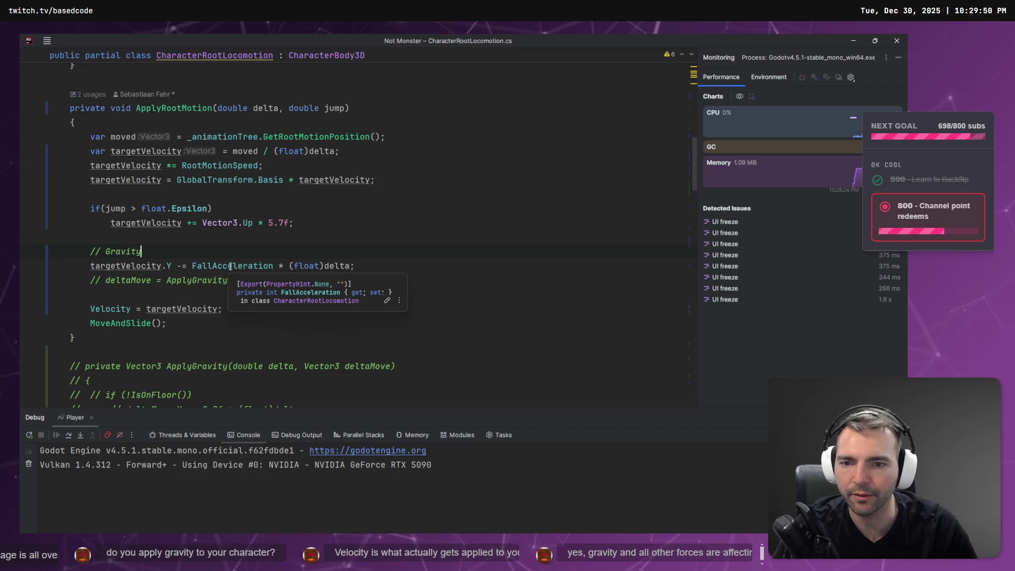
pyautogui.click(229, 266)
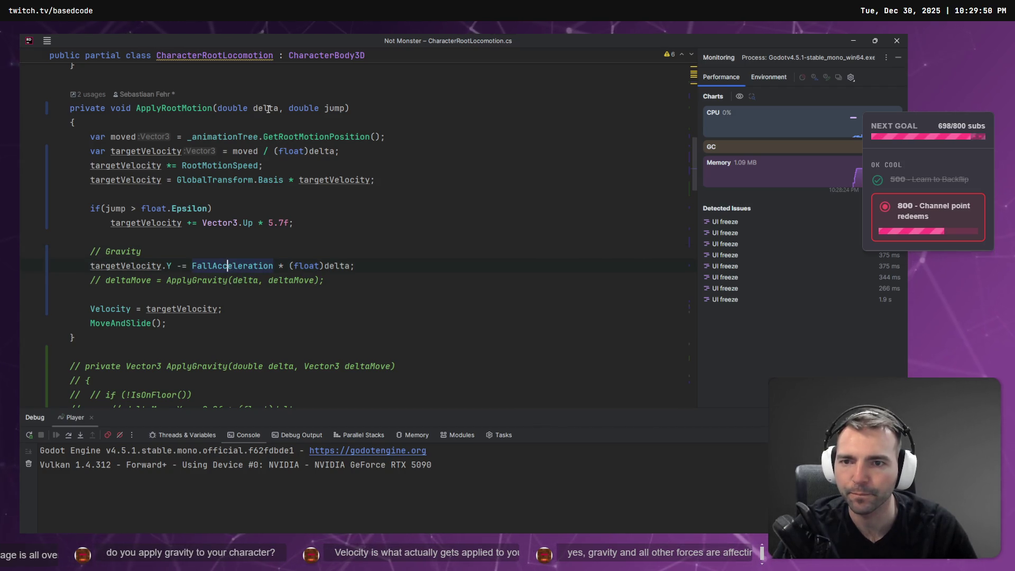
pyautogui.click(158, 252)
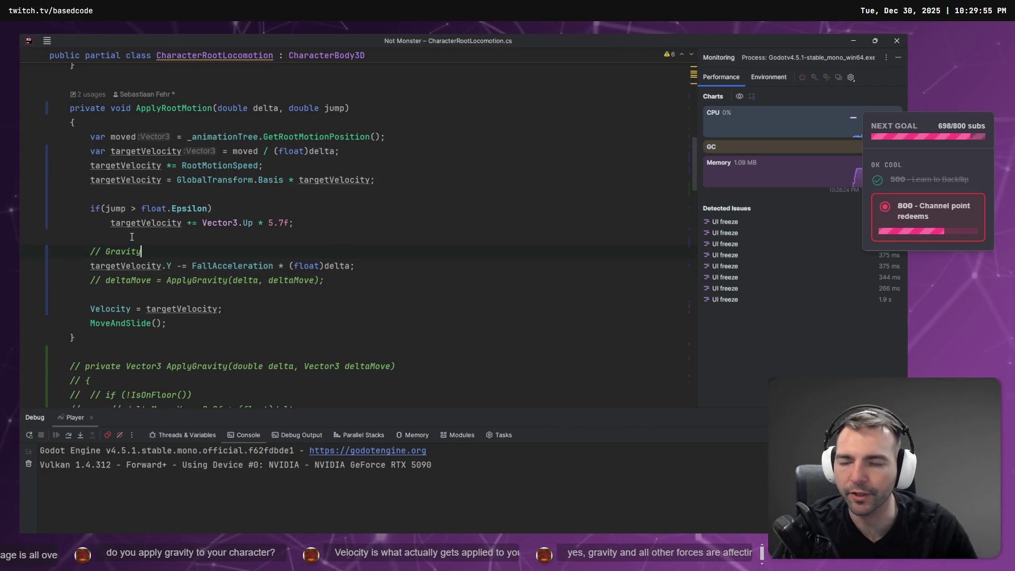
pyautogui.click(150, 224)
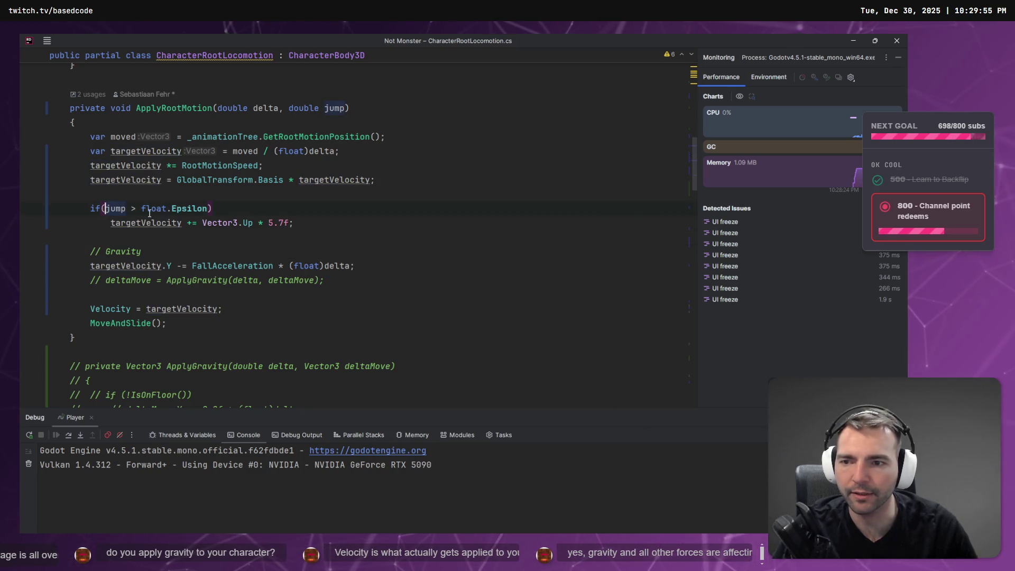
pyautogui.hotkey('shift', 'Up')
pyautogui.hotkey('shift', 'Up')
pyautogui.hotkey('shift', 'Up')
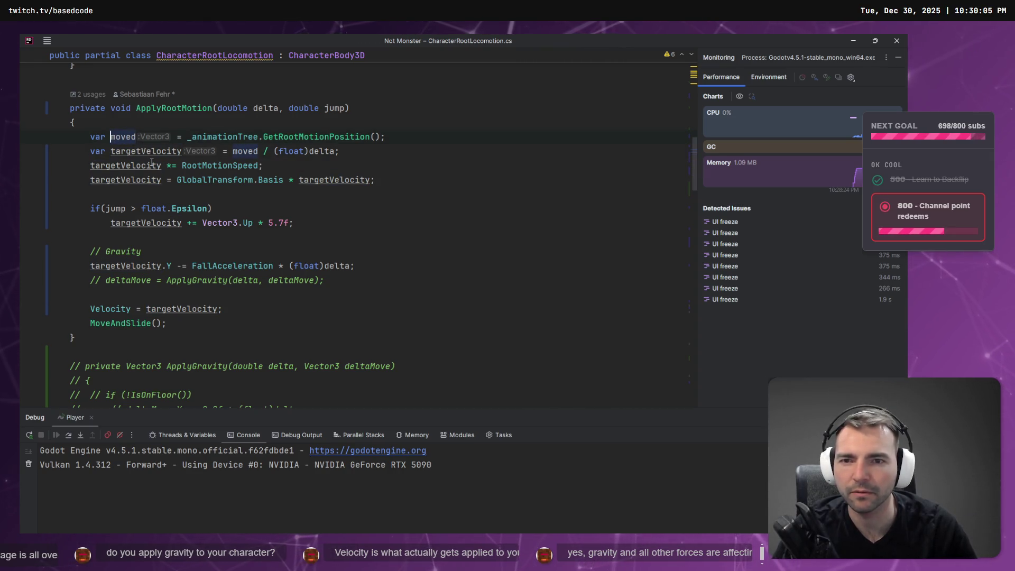
pyautogui.moveTo(152, 162)
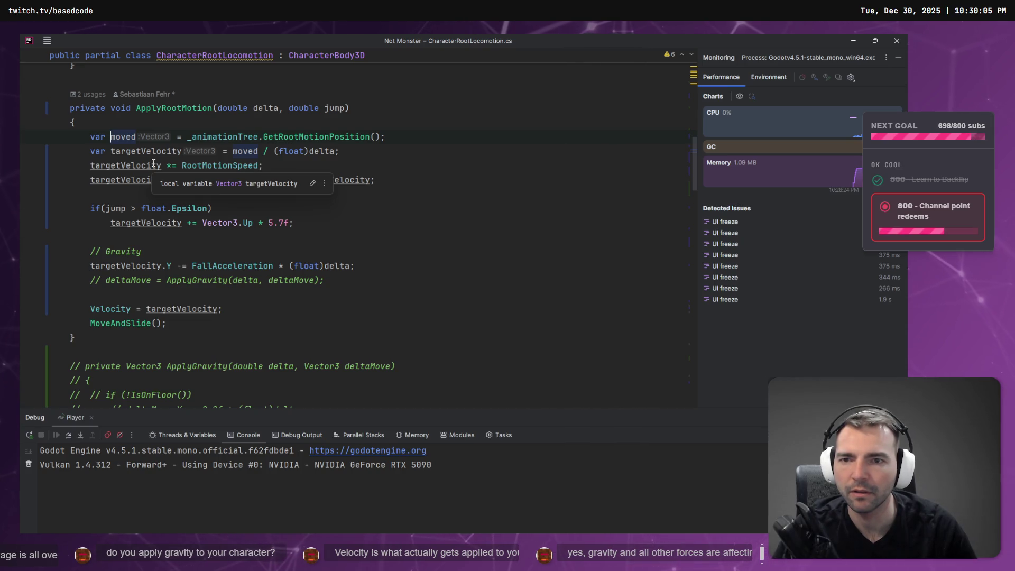
# Rename the local variable moved to rootMotion and begin renaming targetVelocity
pyautogui.press('F2')
pyautogui.write('rootMotion')
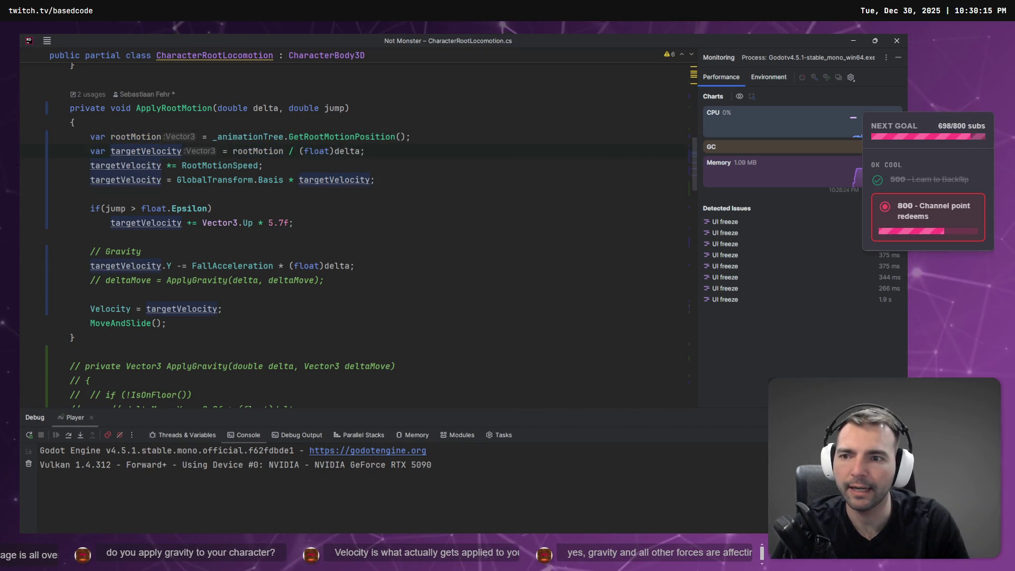
pyautogui.hotkey('shift', 'F6')
pyautogui.write('mo')
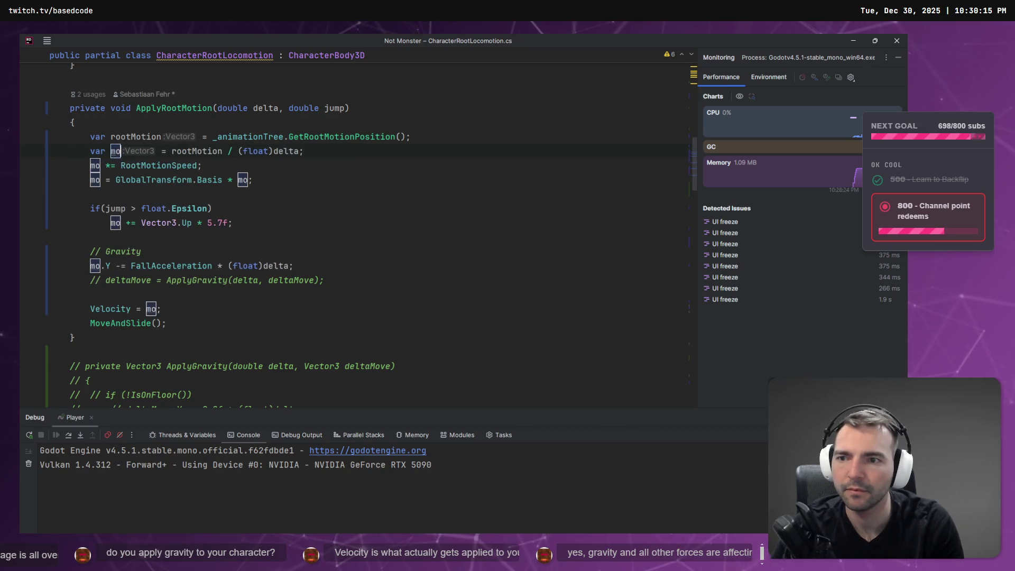
pyautogui.write('tion')
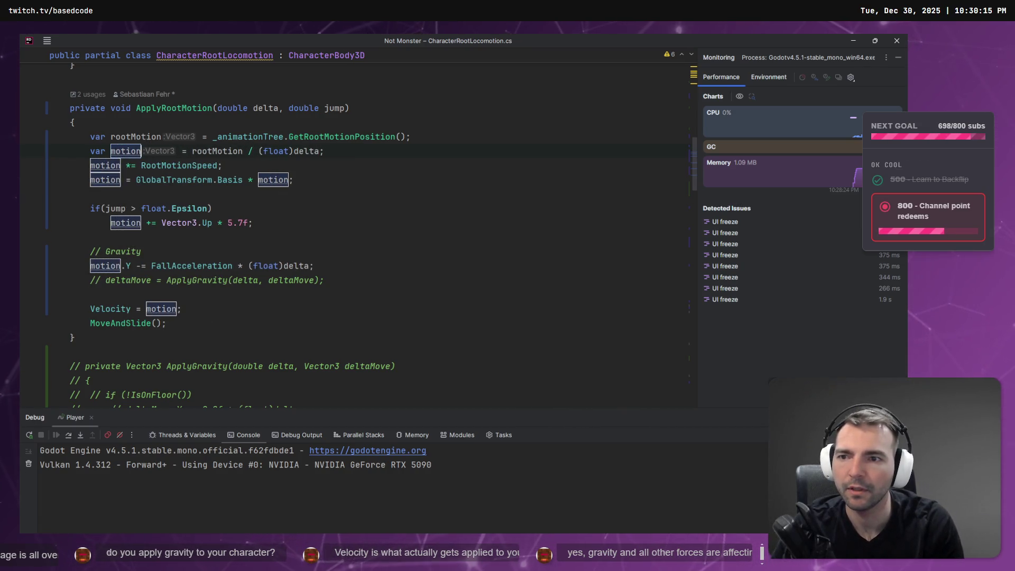
pyautogui.hotkey('ctrl', 'BackSpace')
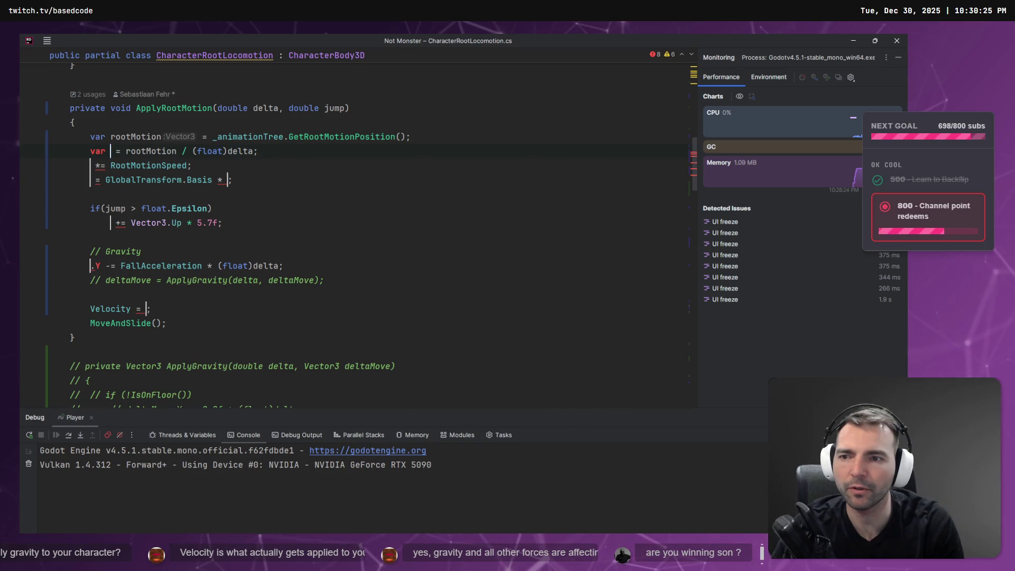
pyautogui.write('deltaMove')
# Settle on moveDelta as targetVelocity's new name across all usages, then revisit the gravity line
pyautogui.hotkey('ctrl', 'BackSpace')
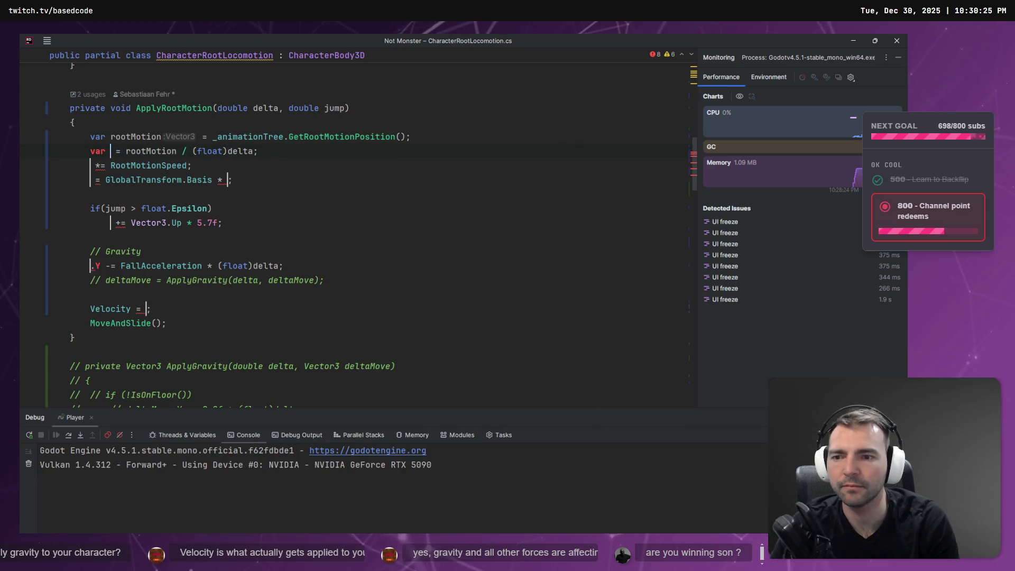
pyautogui.write('deltaMove')
pyautogui.hotkey('ctrl', 'BackSpace')
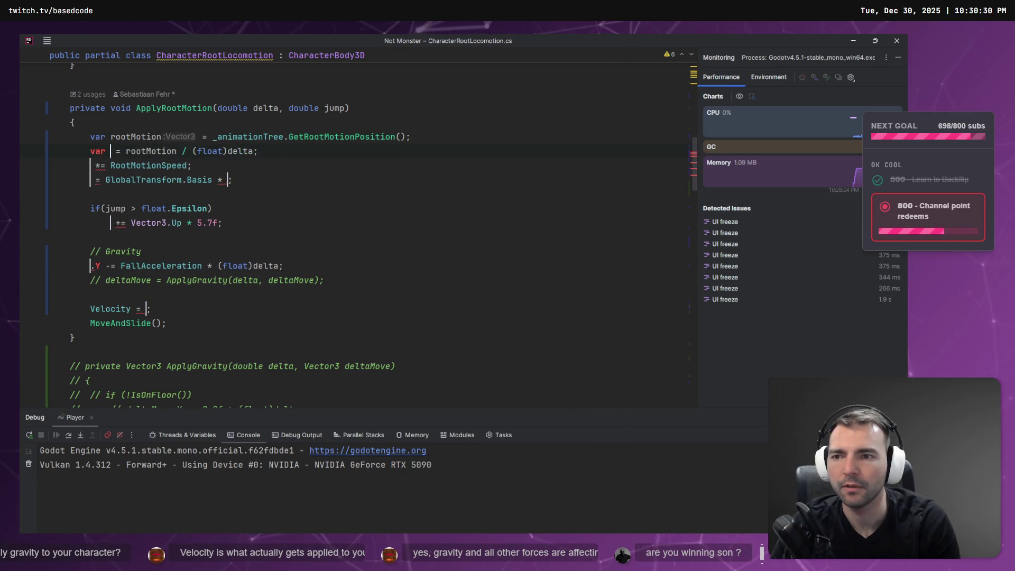
pyautogui.write('deltaMove')
pyautogui.hotkey('ctrl', 'BackSpace')
pyautogui.write('mov')
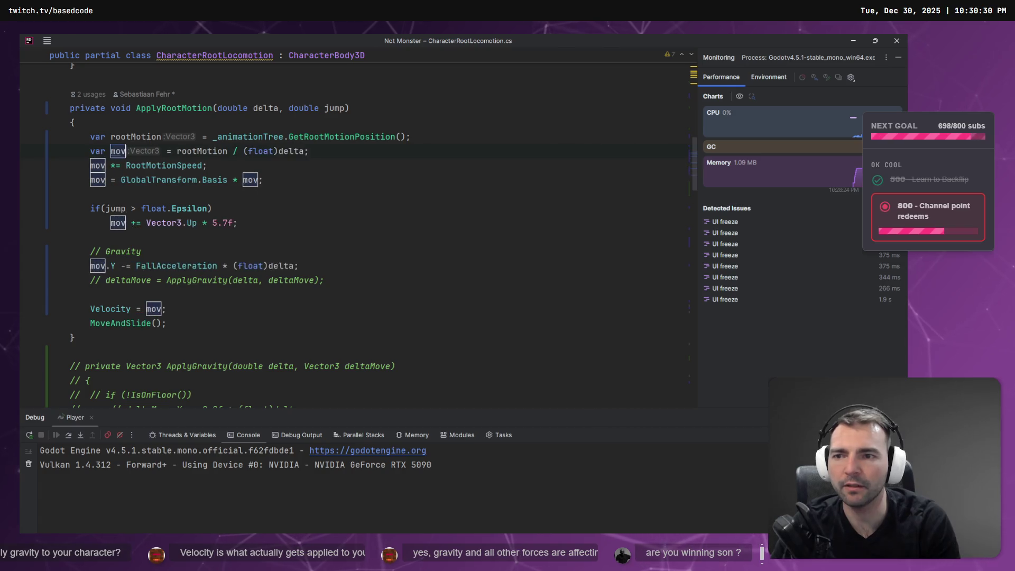
pyautogui.write('eDelta')
pyautogui.press('Return')
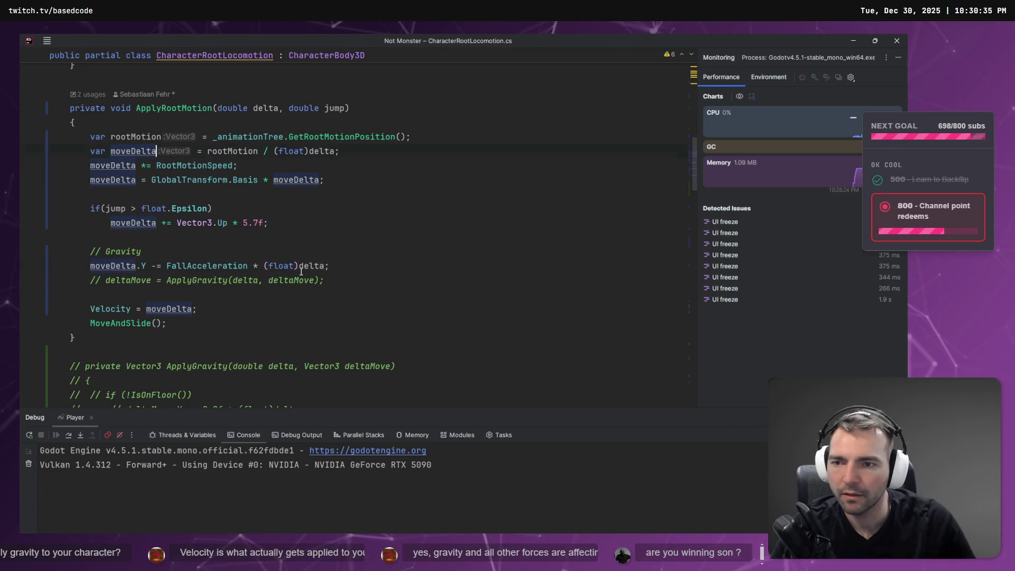
pyautogui.click(299, 266)
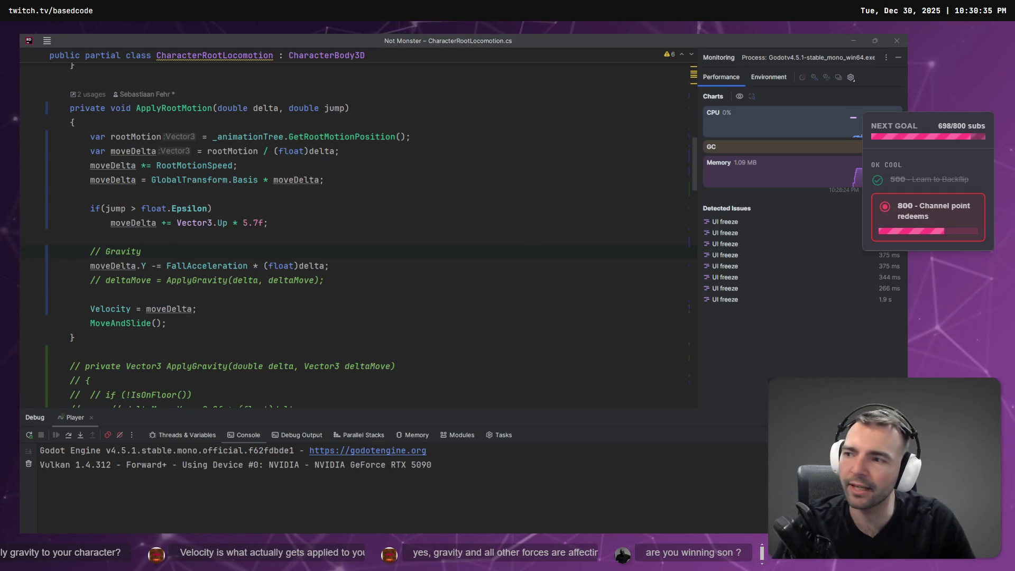
pyautogui.click(208, 264)
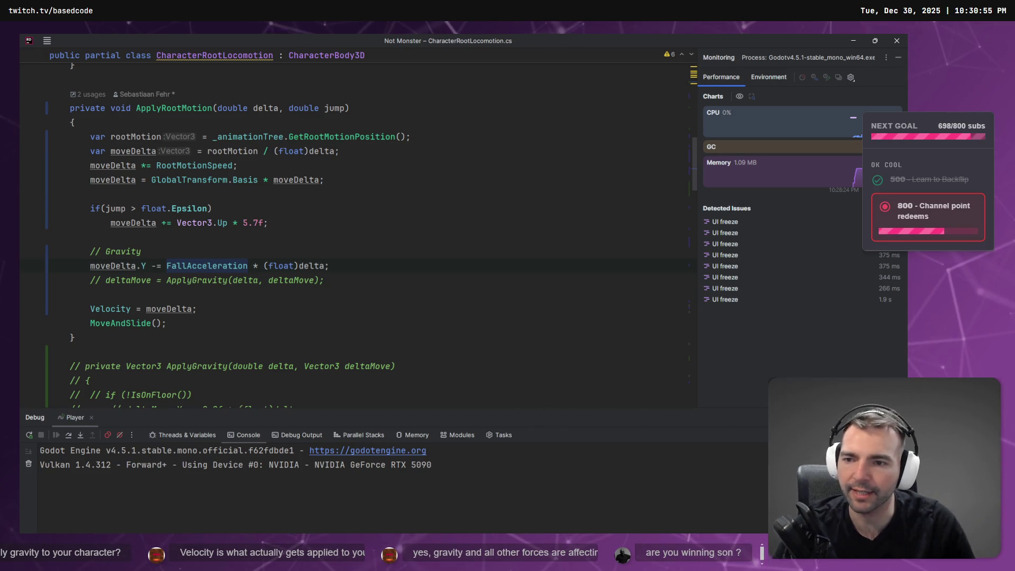
pyautogui.click(137, 265)
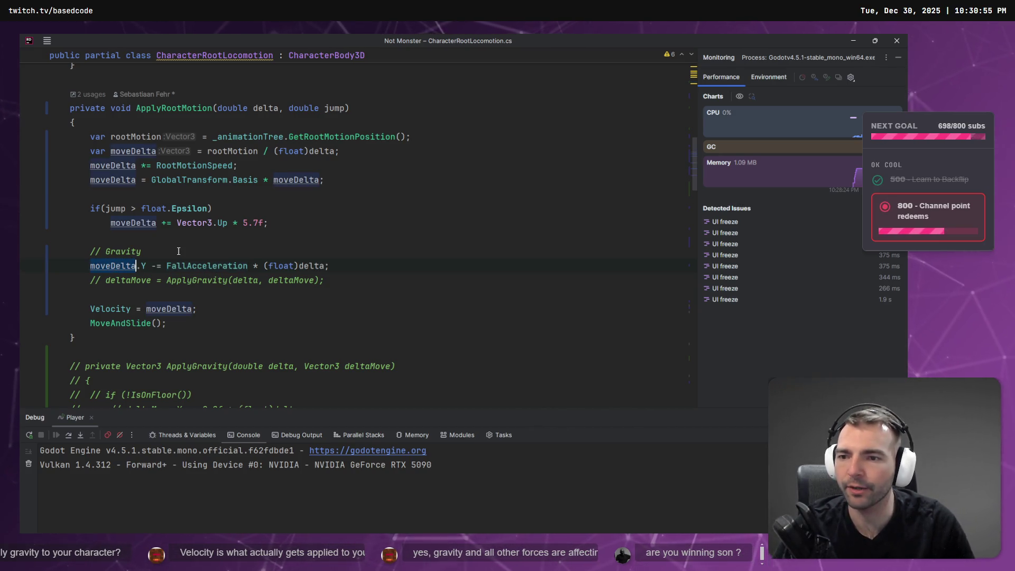
pyautogui.moveTo(178, 251); pyautogui.dragTo(56, 249)
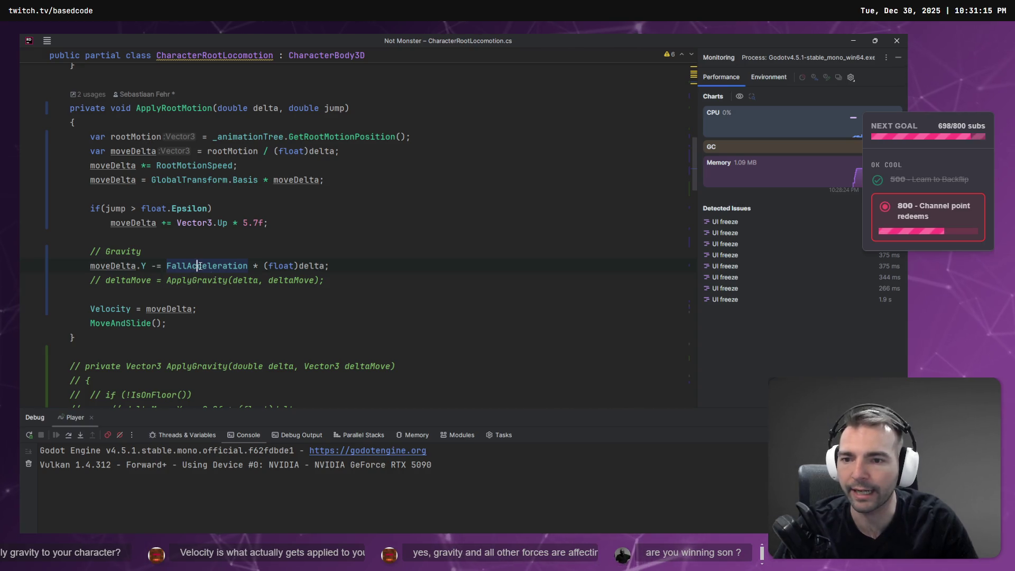
# Rename the FallAcceleration property to Gravity throughout the code
pyautogui.hotkey('ctrl', 'r')
pyautogui.hotkey('ctrl', 'r')
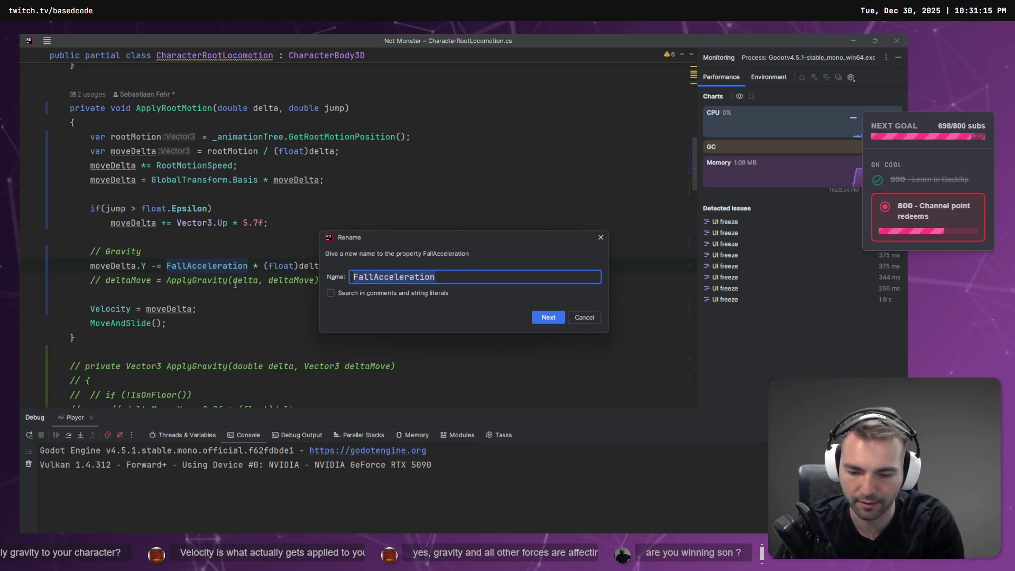
pyautogui.write('Gravity')
pyautogui.press('Return')
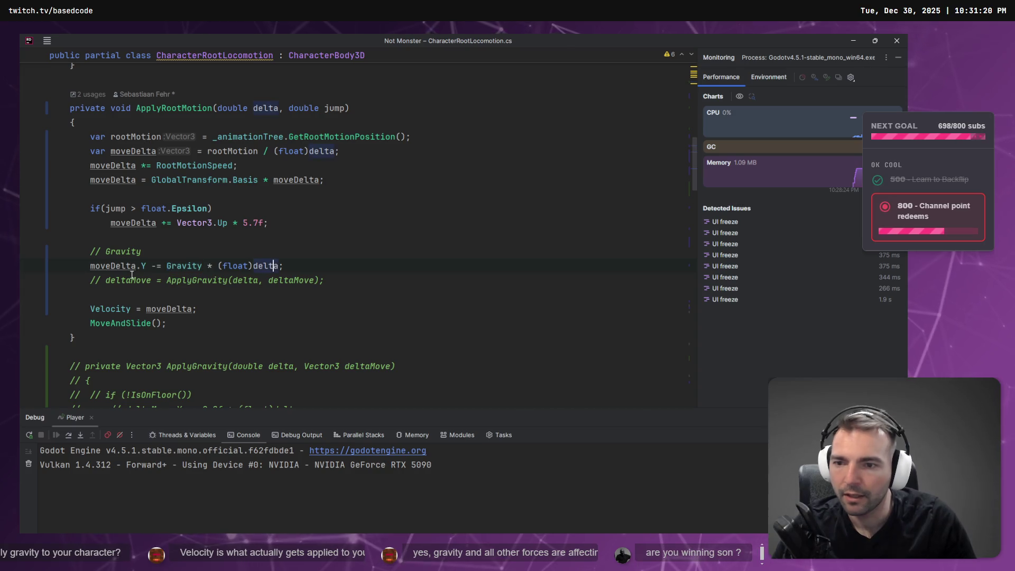
# Delete the now-redundant // Gravity comment line
pyautogui.click(269, 257)
pyautogui.hotkey('ctrl', 'shift', 'Home')
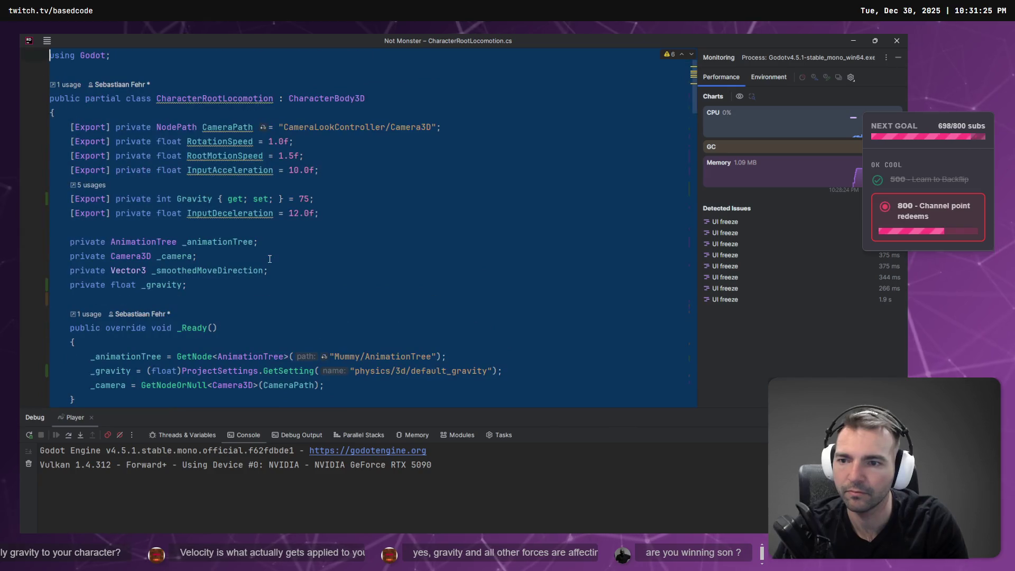
pyautogui.press('Right')
pyautogui.hotkey('shift', 'Home')
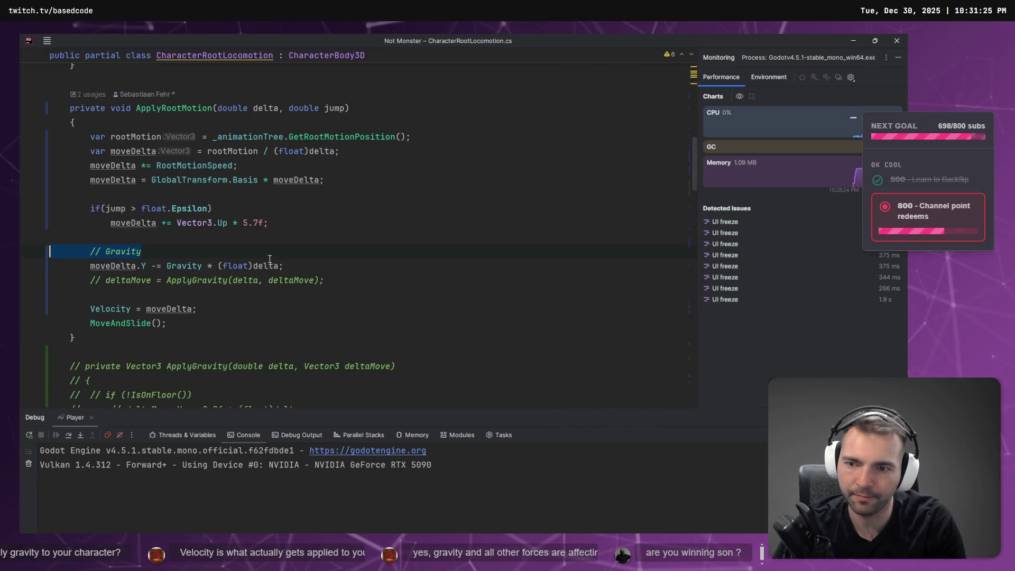
pyautogui.press('BackSpace')
pyautogui.press('BackSpace')
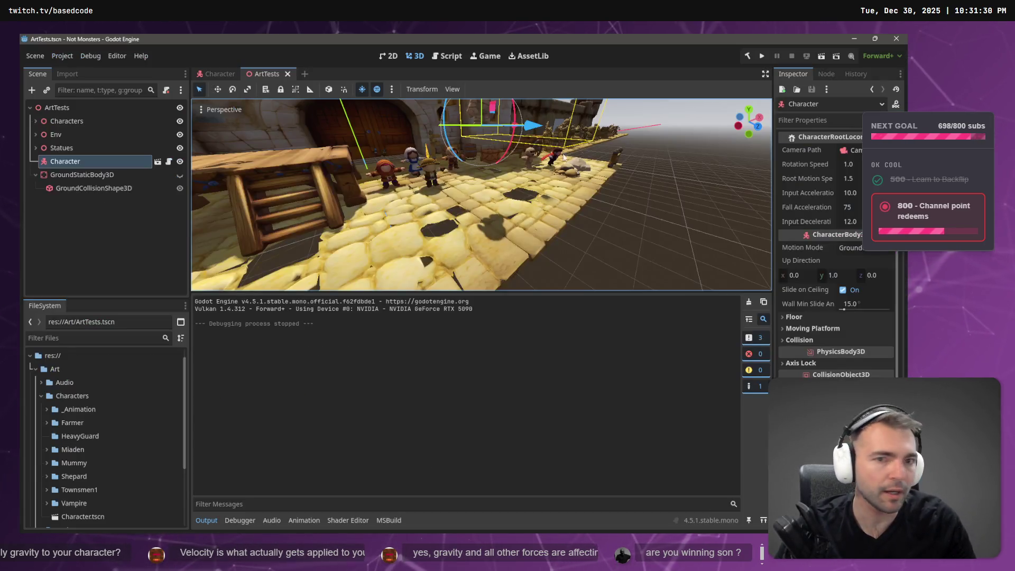
# Rebuild and briefly run the game, then check Character's renamed Gravity property at 75
pyautogui.press('F5')
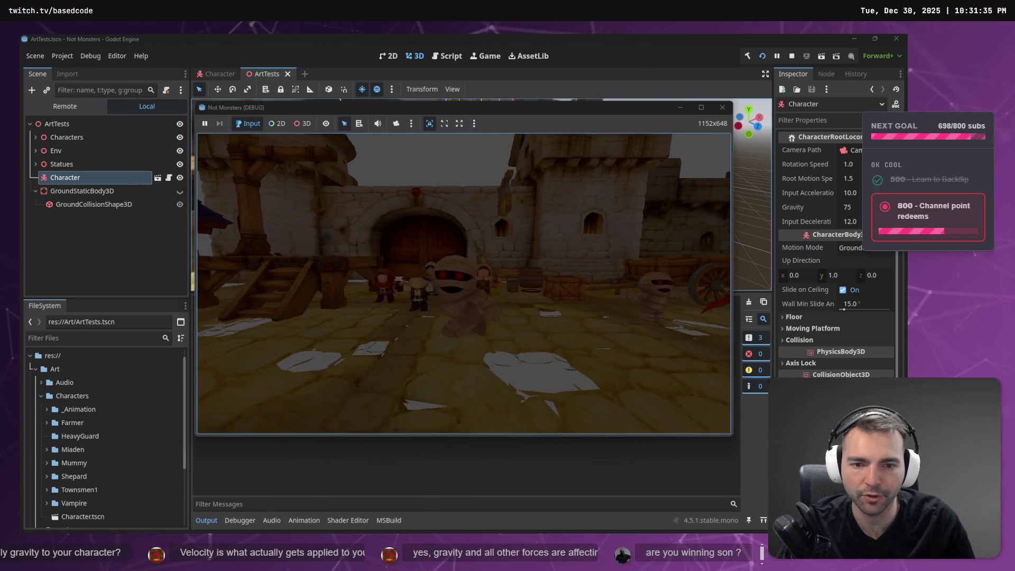
pyautogui.press('F8')
pyautogui.click(209, 72)
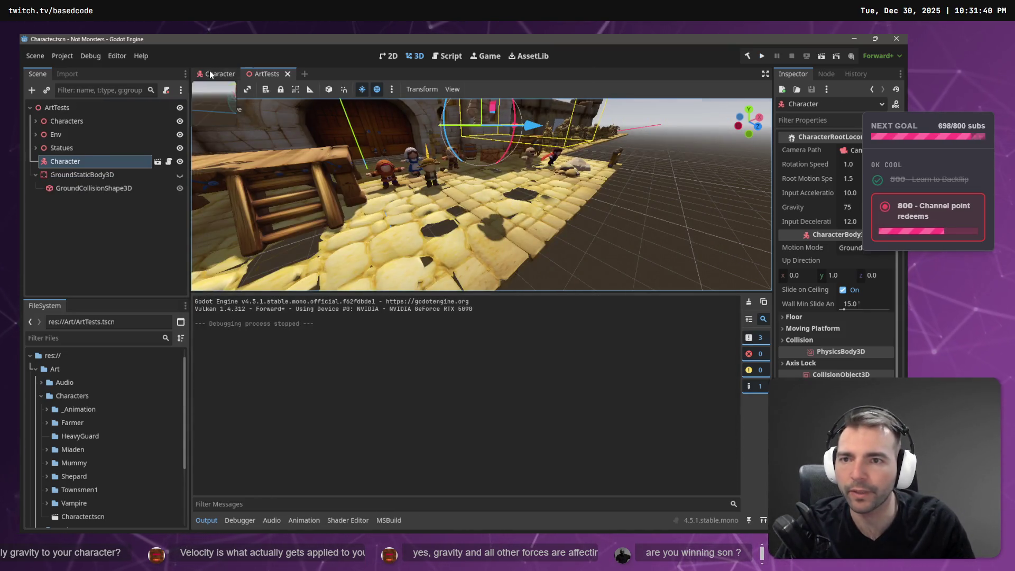
pyautogui.scroll(-5, 563, 186)
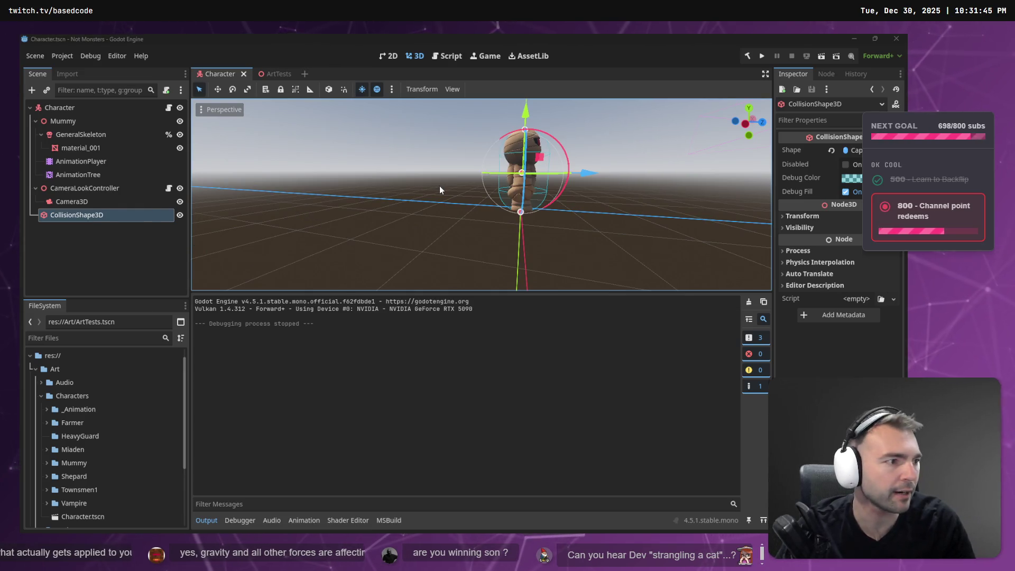
# Switch back to the Godot editor and bring up the ArtTests scene
pyautogui.hotkey('alt', 'Tab')
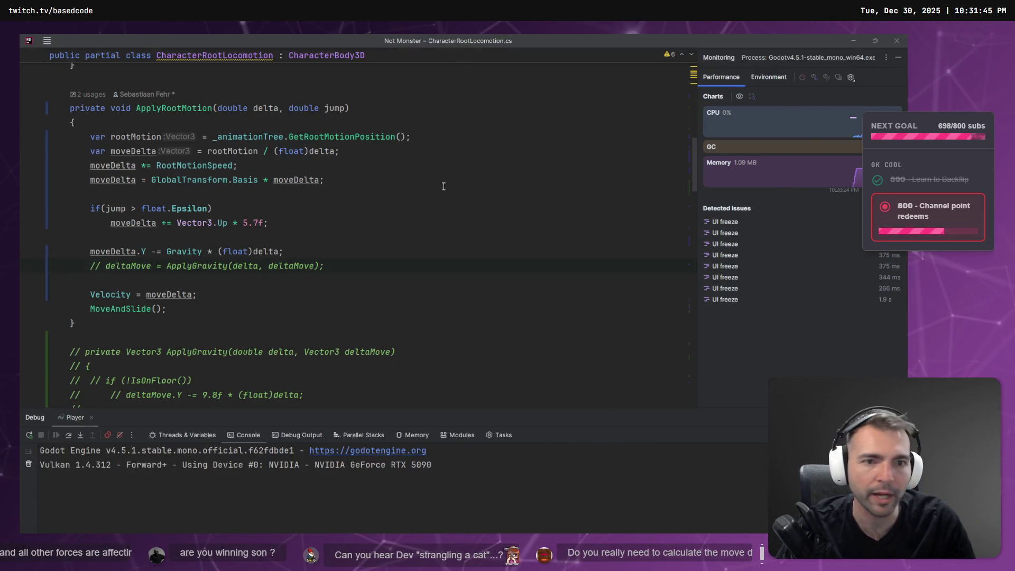
pyautogui.hotkey('alt', 'Tab')
pyautogui.click(279, 75)
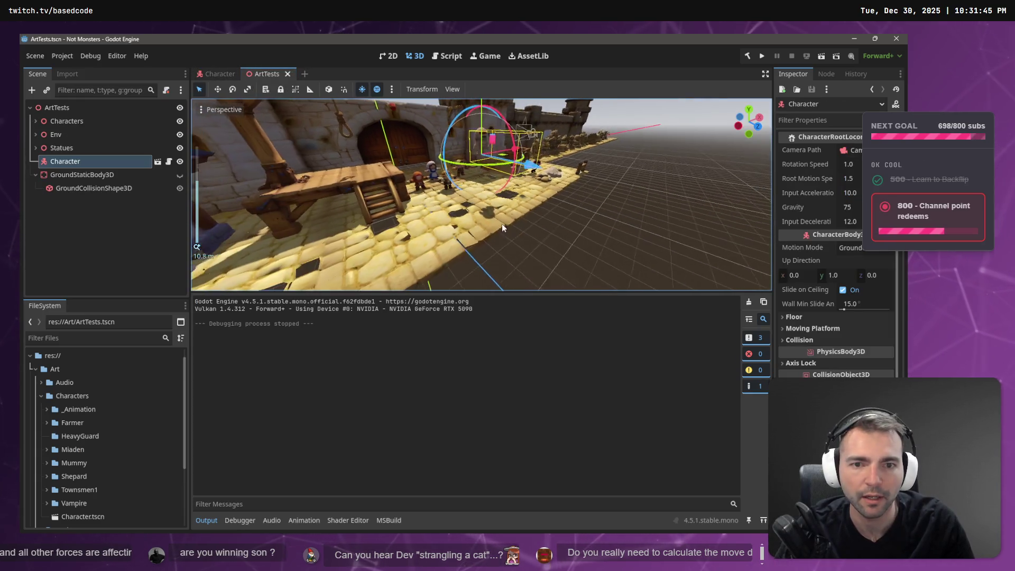
# Select GroundStaticBody3D and its GroundCollisionShape3D child and frame the shape in the viewport
pyautogui.click(502, 223)
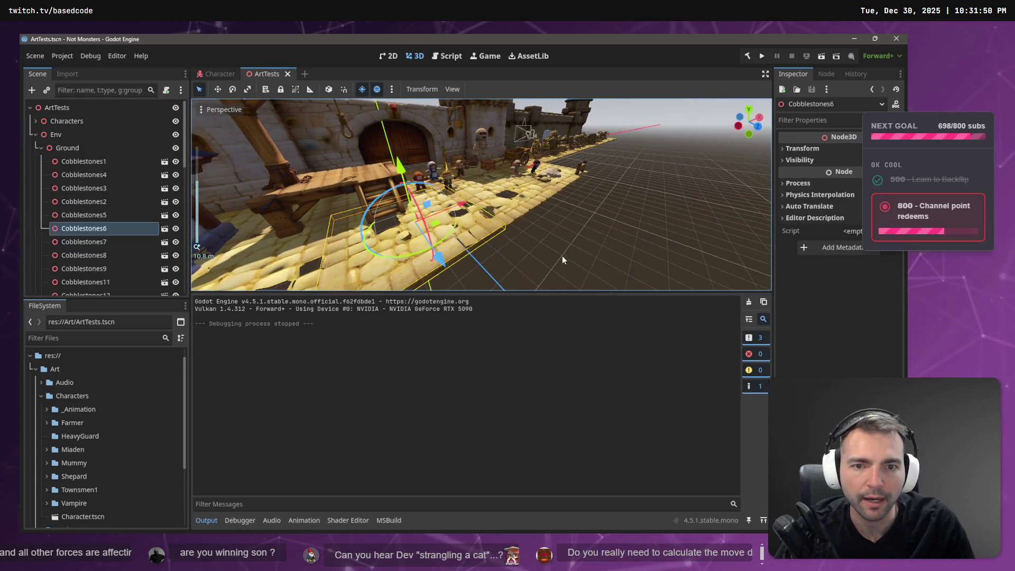
pyautogui.click(36, 133)
pyautogui.click(83, 175)
pyautogui.click(122, 197)
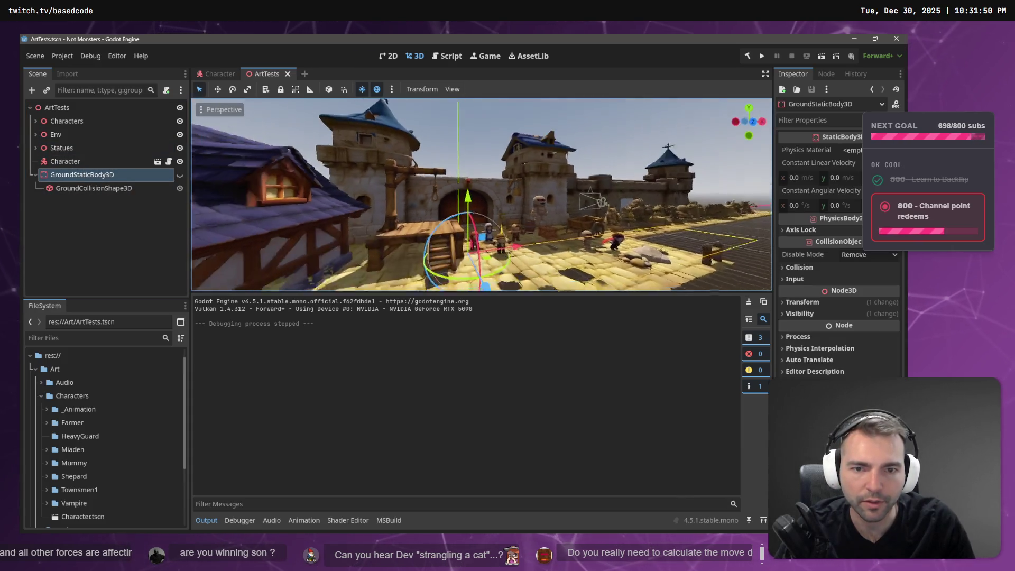
pyautogui.click(122, 188)
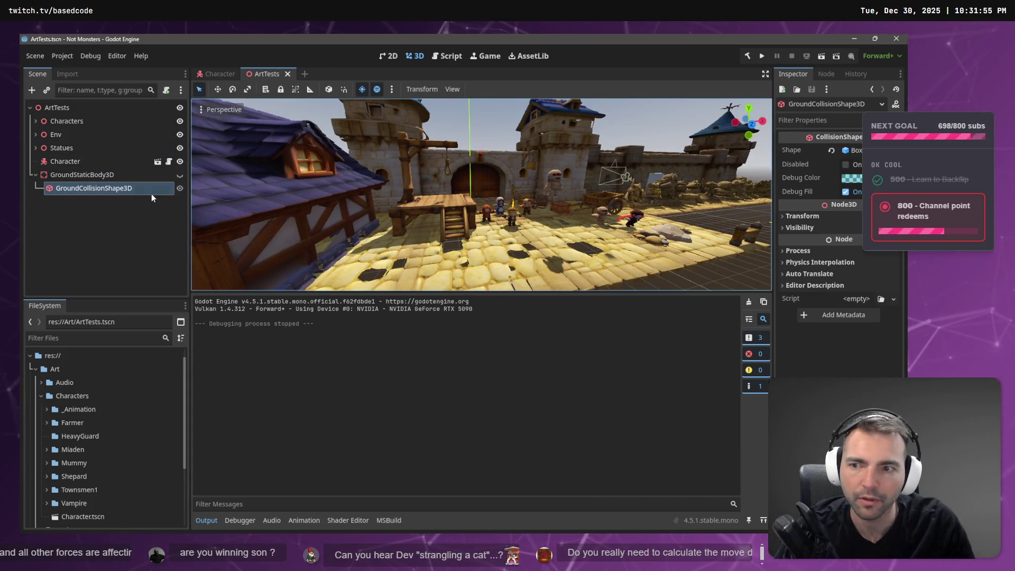
pyautogui.press('f')
pyautogui.moveTo(559, 196); pyautogui.dragTo(560, 197)
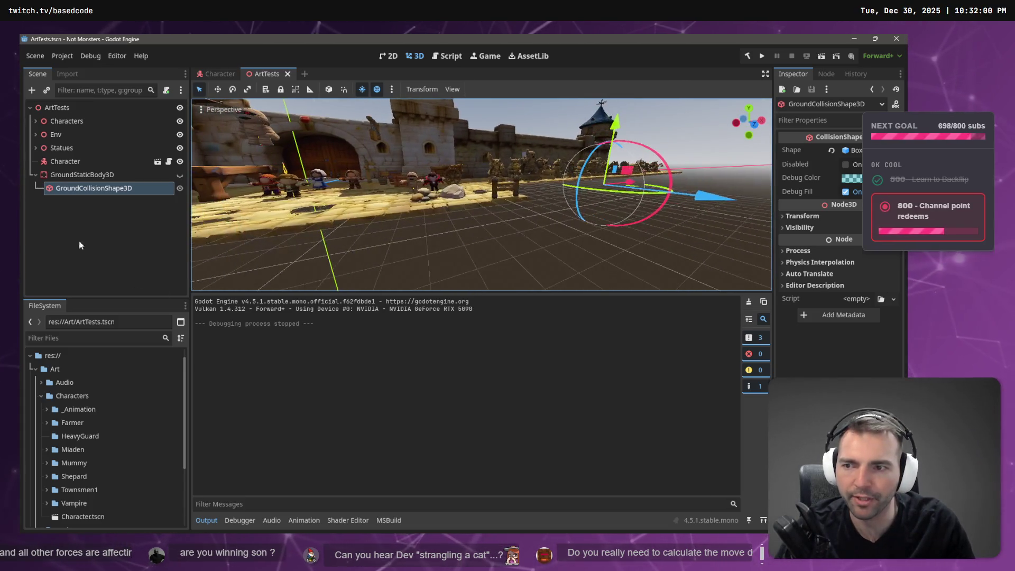
# Reselect the ground body and its box collision shape, then switch to the 3D Creep Game editor
pyautogui.click(95, 179)
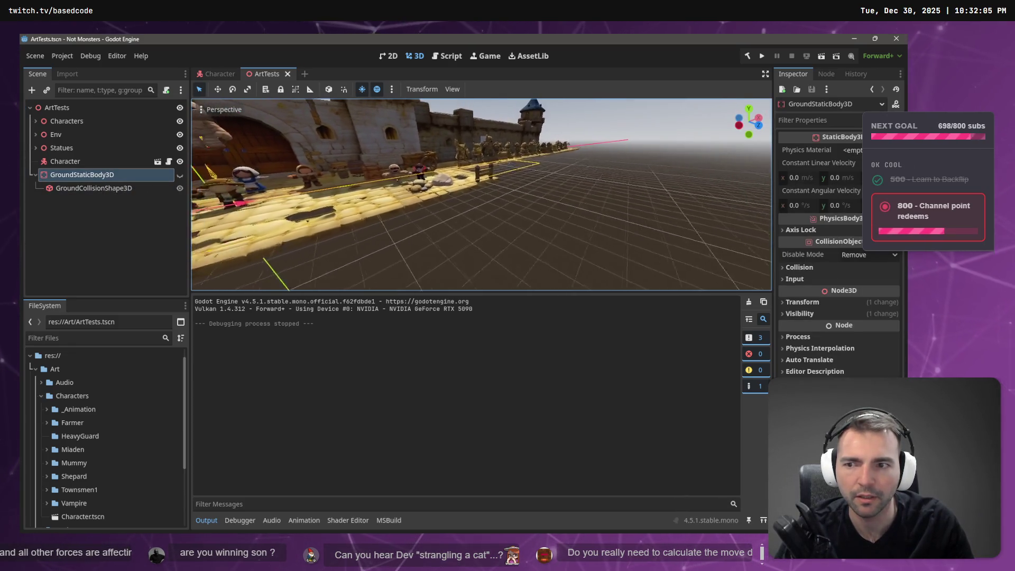
pyautogui.doubleClick(90, 190)
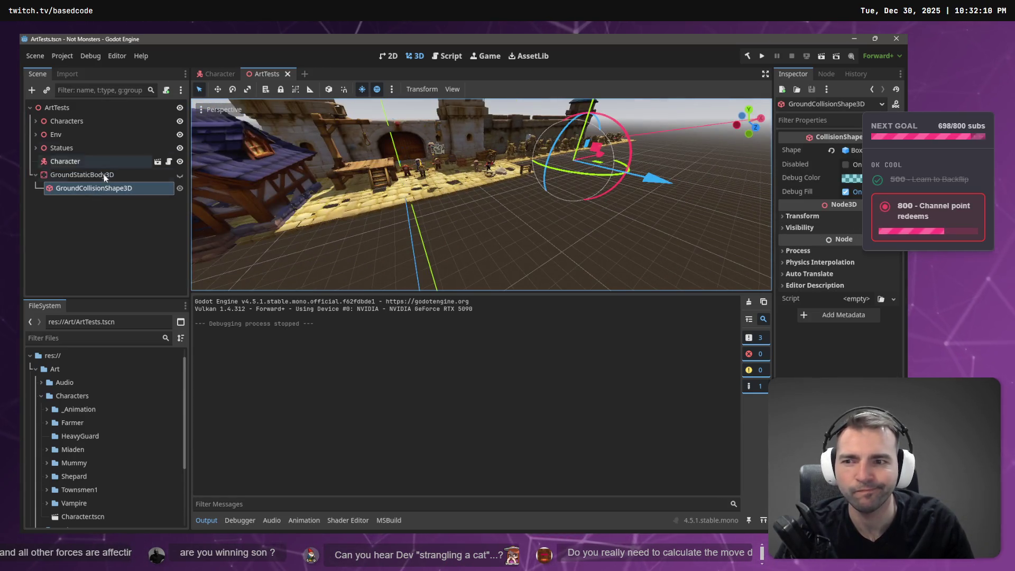
pyautogui.click(109, 196)
pyautogui.click(119, 192)
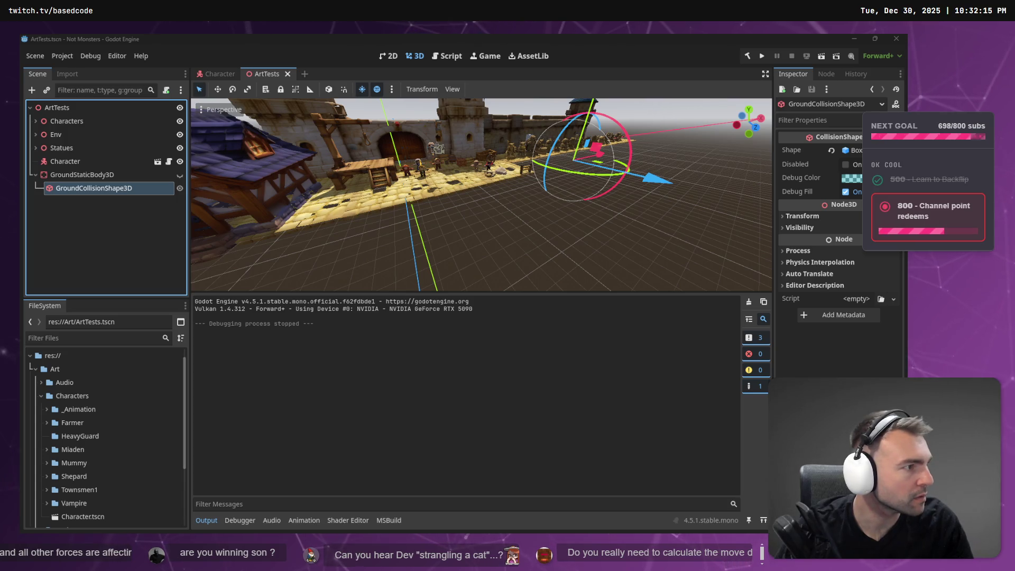
pyautogui.hotkey('alt', 'Tab')
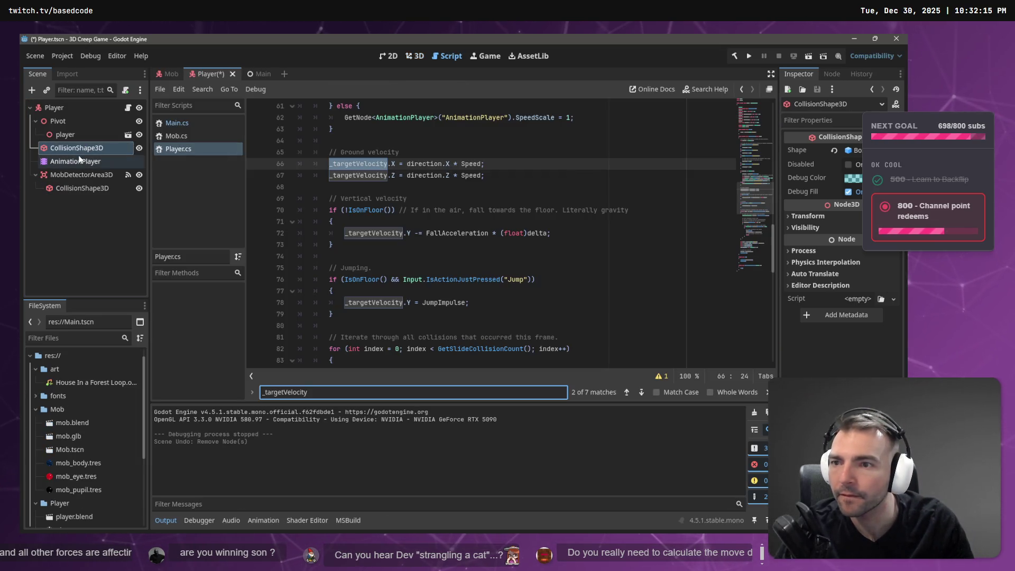
# Inspect the Main scene's 60-wide, 2-high ground collision box in 3D view, then switch back
pyautogui.click(251, 74)
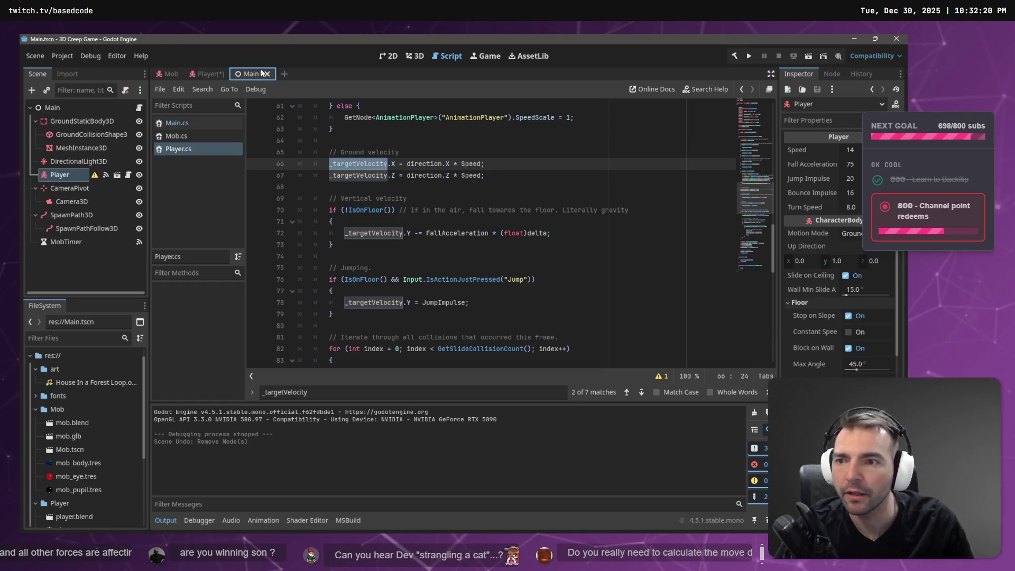
pyautogui.click(77, 135)
pyautogui.click(413, 57)
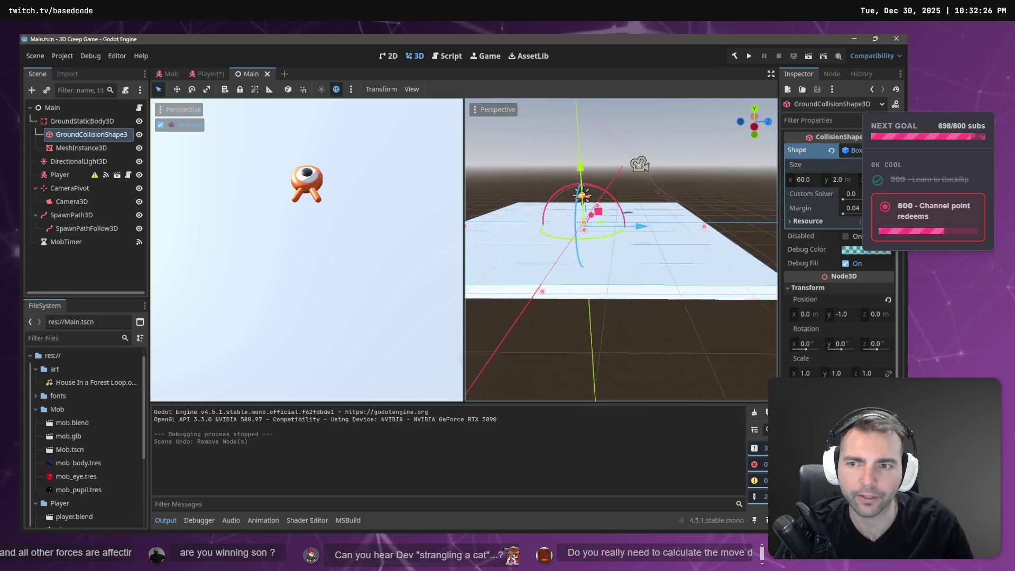
pyautogui.click(82, 121)
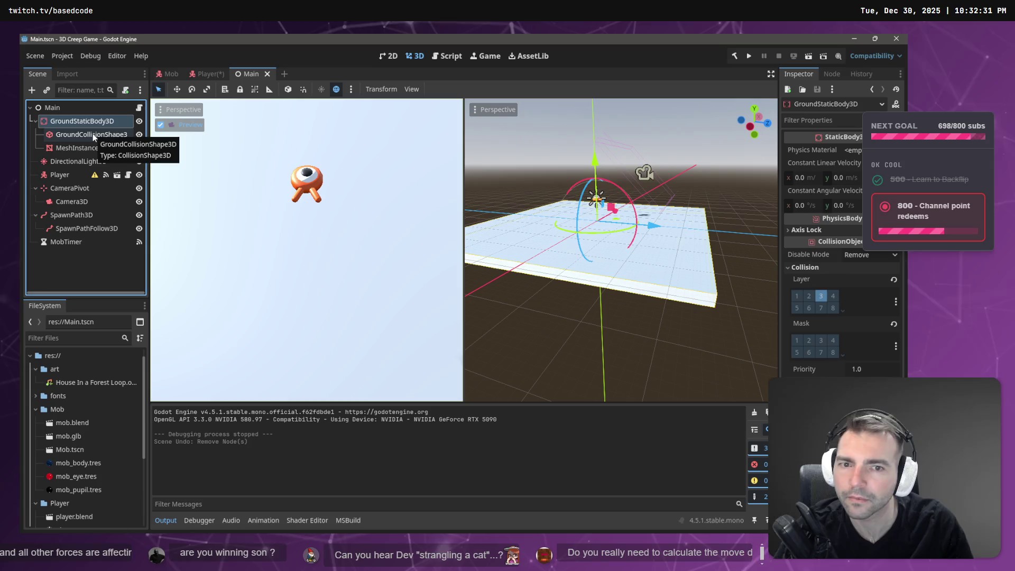
pyautogui.click(93, 135)
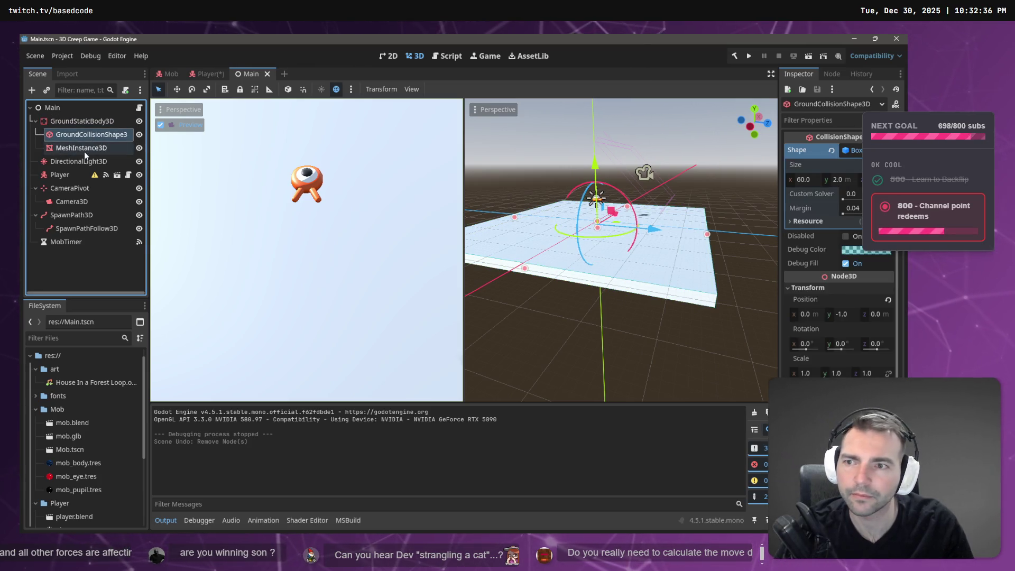
pyautogui.click(83, 148)
pyautogui.click(83, 139)
pyautogui.click(84, 148)
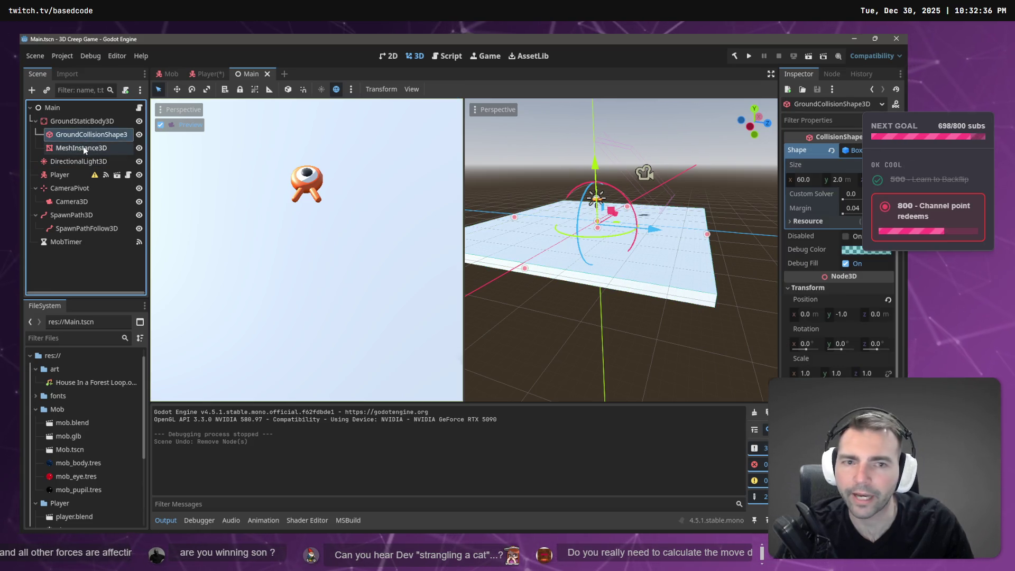
pyautogui.click(87, 138)
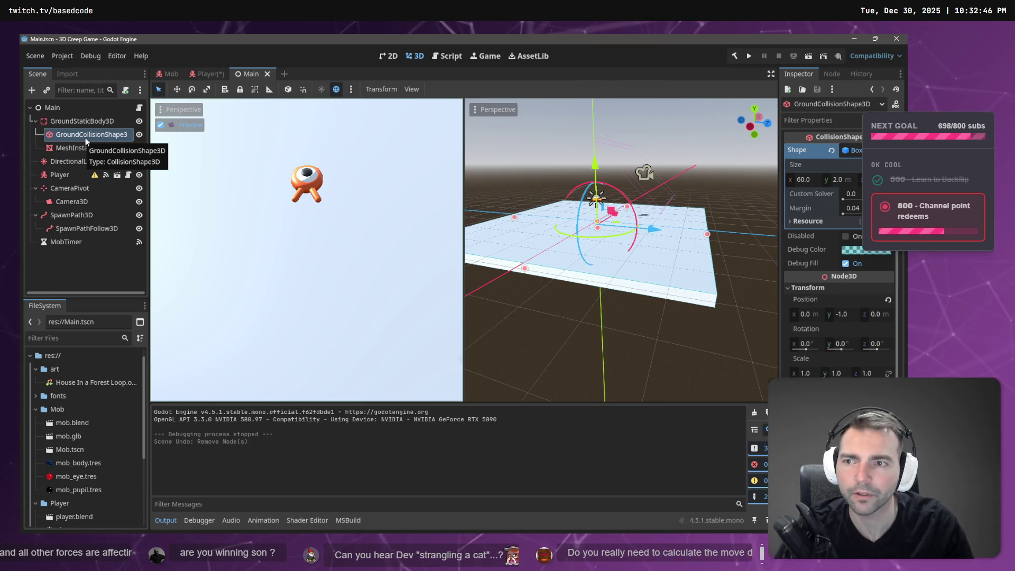
pyautogui.hotkey('alt', 'Tab')
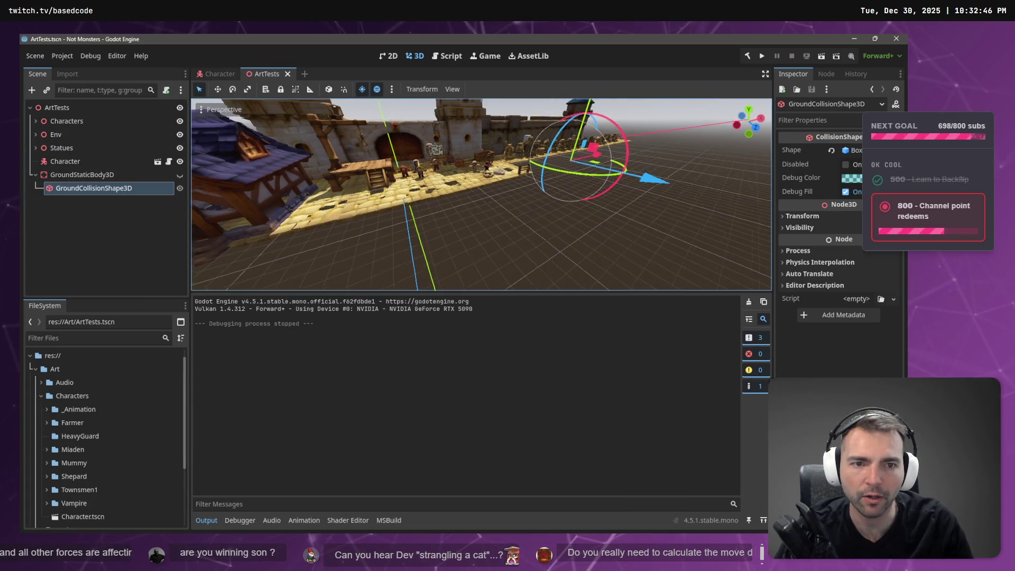
# Delete GroundStaticBody3D together with its collision shape child
pyautogui.moveTo(432, 204); pyautogui.dragTo(40, 214)
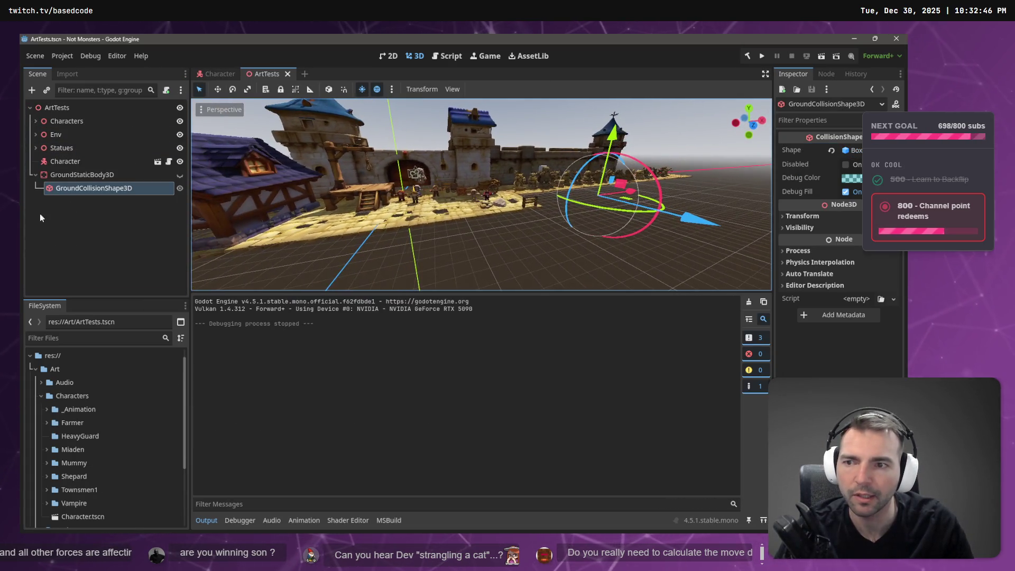
pyautogui.click(98, 176)
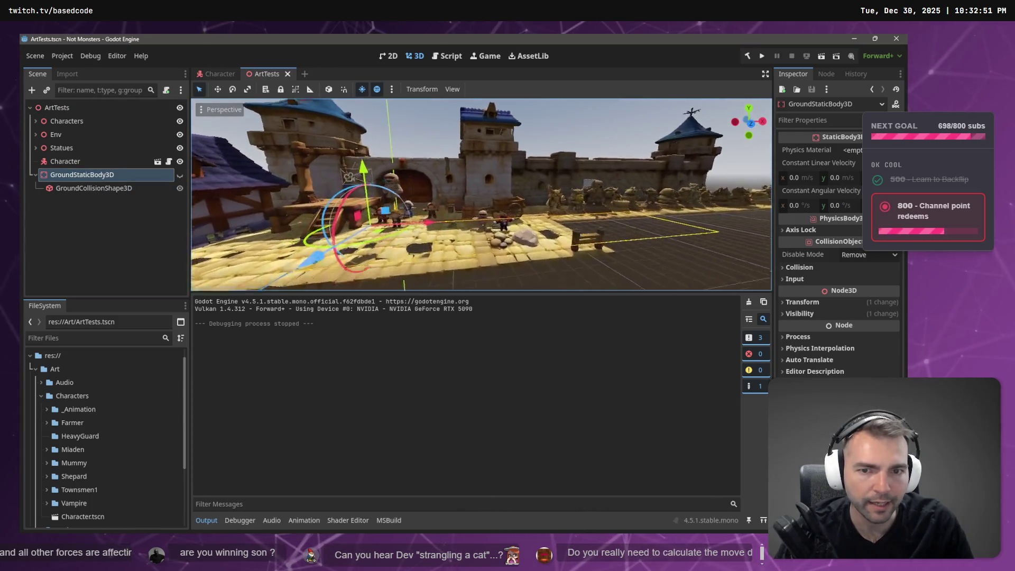
pyautogui.moveTo(271, 201); pyautogui.dragTo(271, 201)
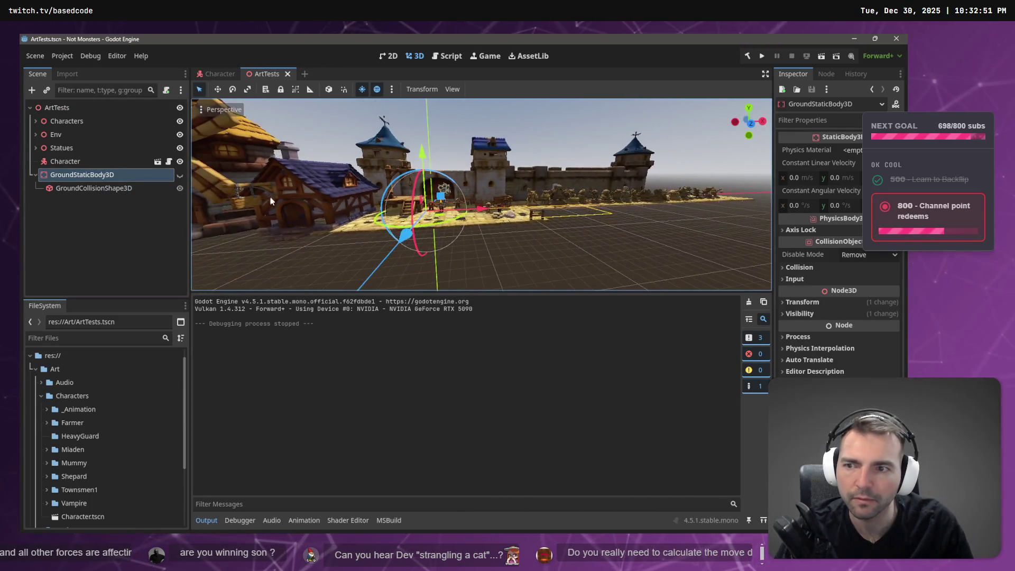
pyautogui.press('Delete')
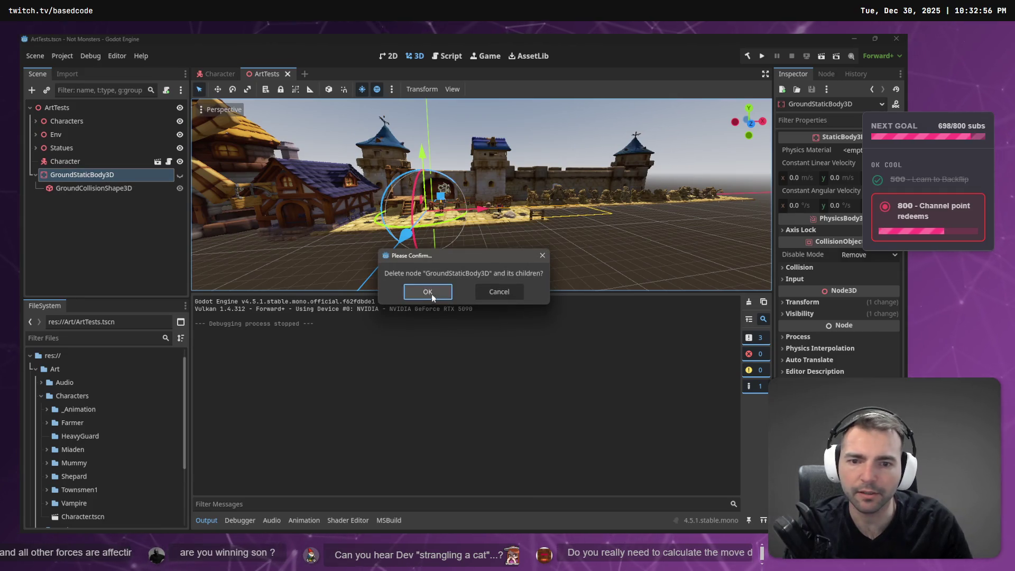
pyautogui.click(432, 298)
# Attempt adding a child node twice, browsing the Env and Ground nodes, and cancel both times
pyautogui.rightClick(74, 212)
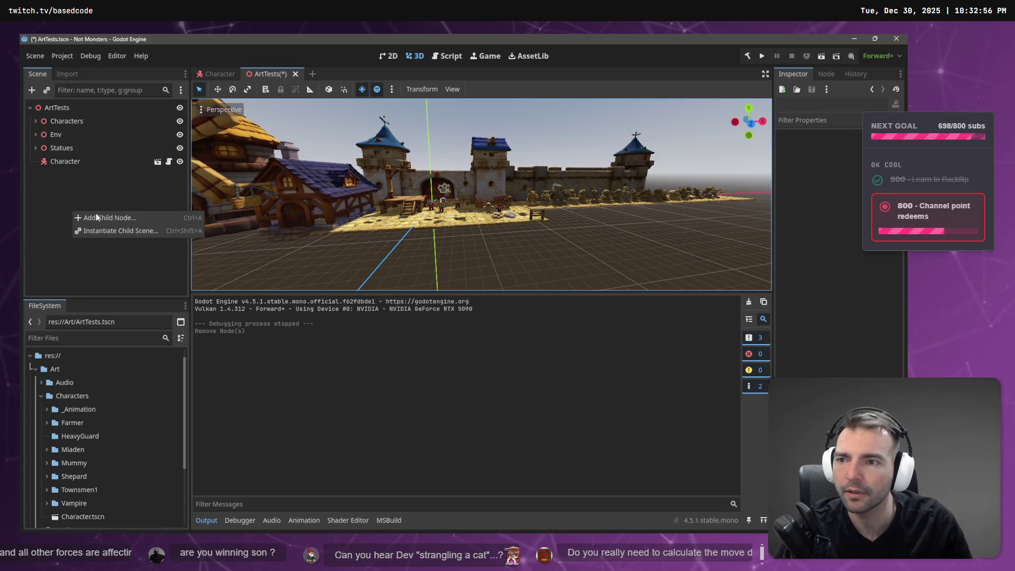
pyautogui.click(117, 218)
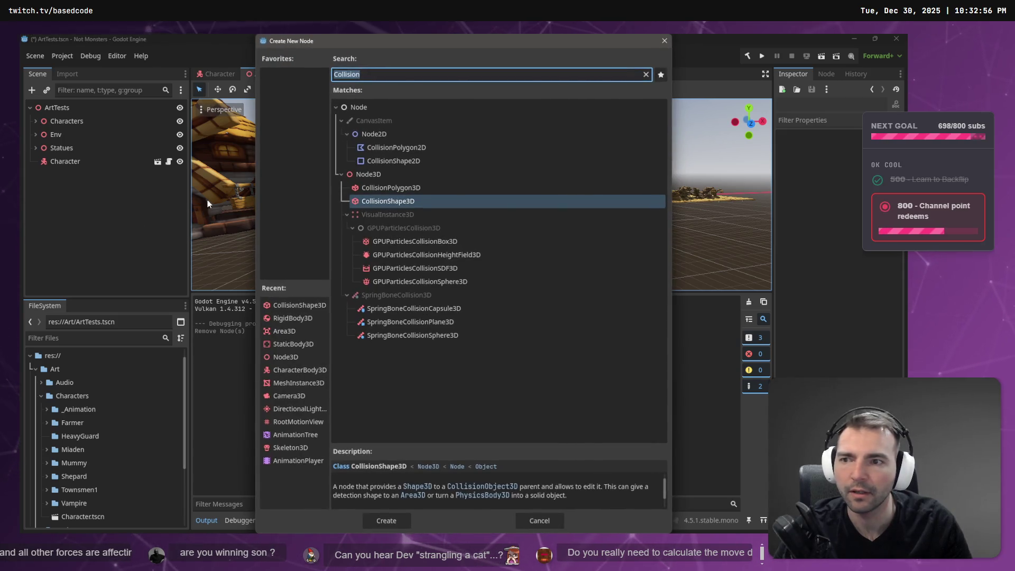
pyautogui.press('Escape')
pyautogui.click(36, 135)
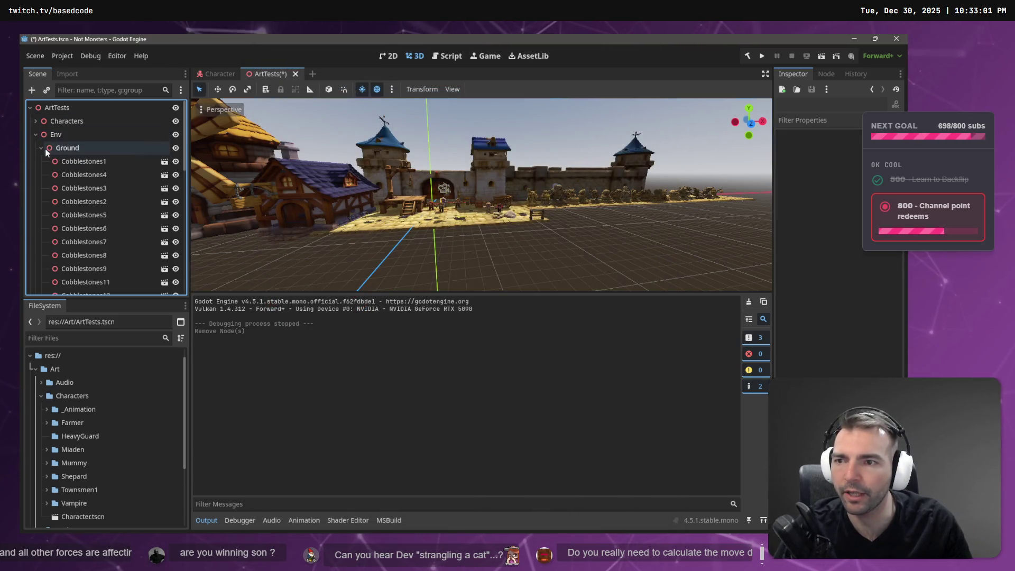
pyautogui.click(40, 148)
pyautogui.click(37, 135)
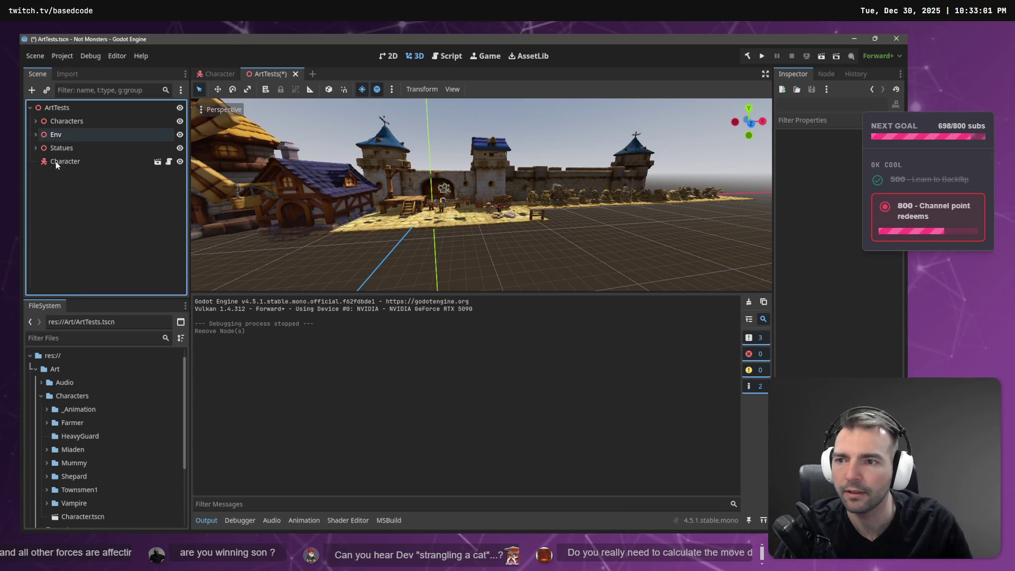
pyautogui.rightClick(108, 194)
pyautogui.click(122, 204)
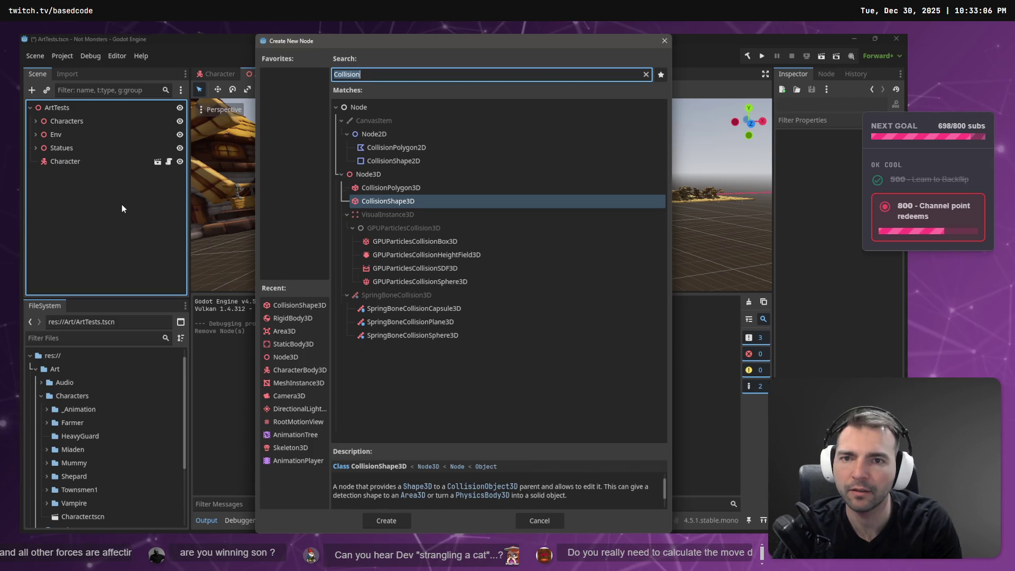
pyautogui.write('C')
pyautogui.press('Escape')
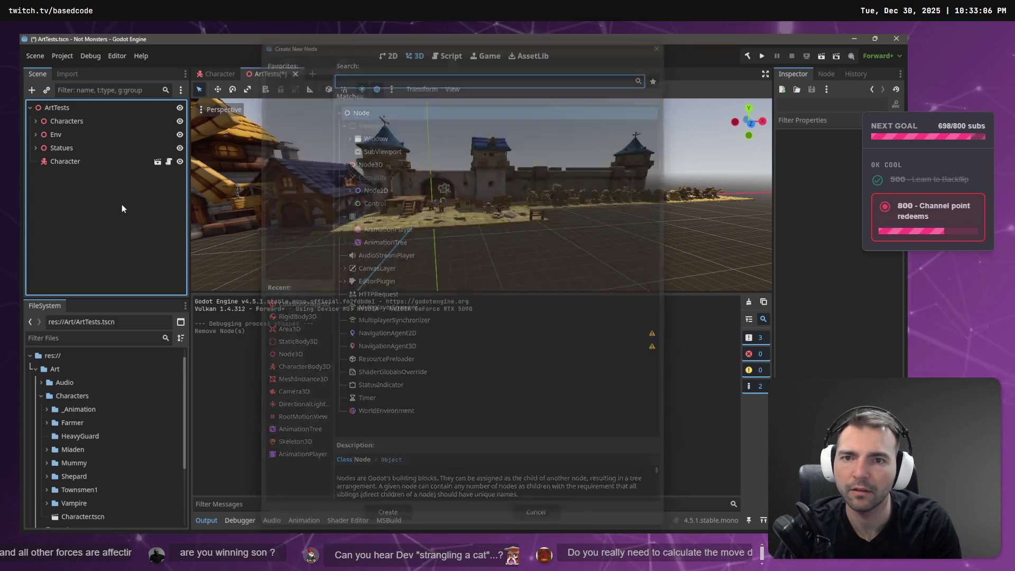
# Add a new StaticBody3D node under the ArtTests root
pyautogui.rightClick(122, 207)
pyautogui.click(145, 212)
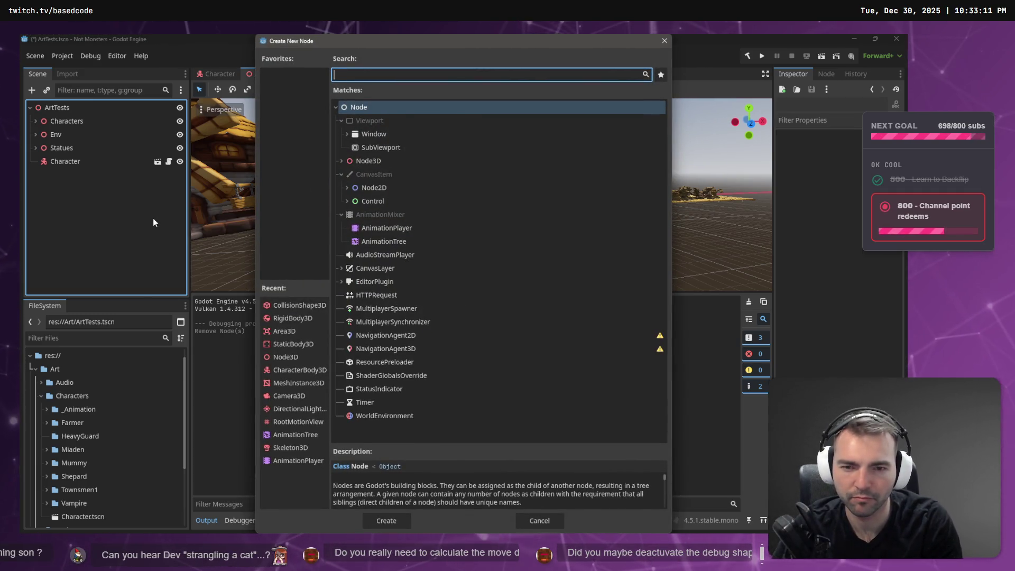
pyautogui.write('Static')
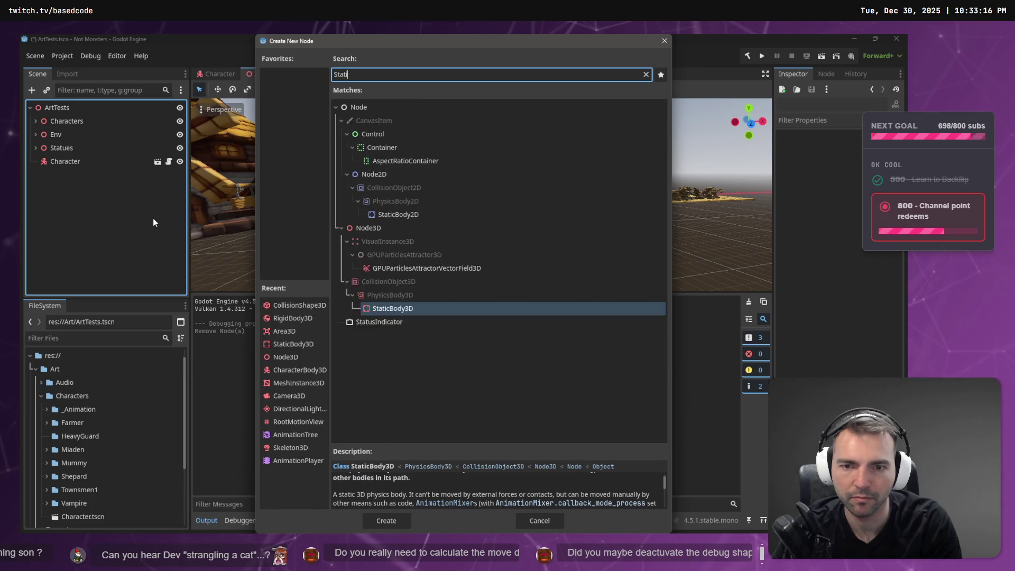
pyautogui.press('Return')
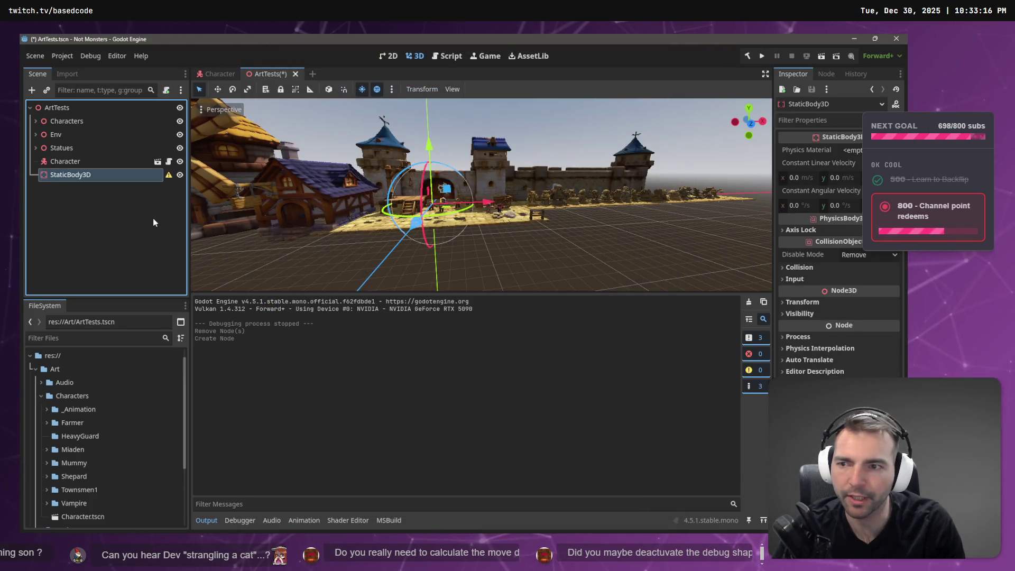
pyautogui.rightClick(92, 177)
pyautogui.click(120, 188)
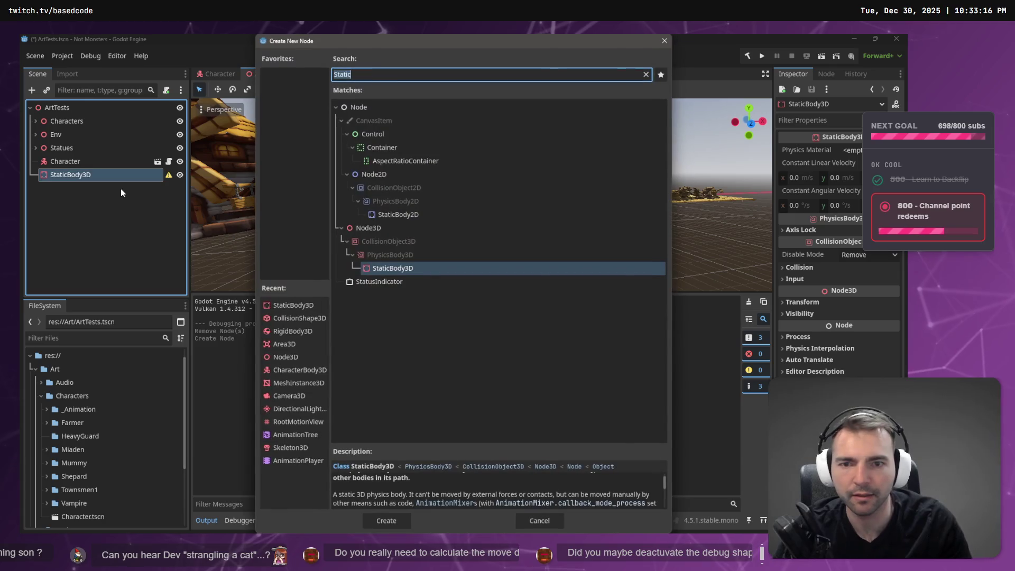
# Create a CollisionShape3D under StaticBody3D and set its Shape to New BoxShape3D
pyautogui.write('Collision')
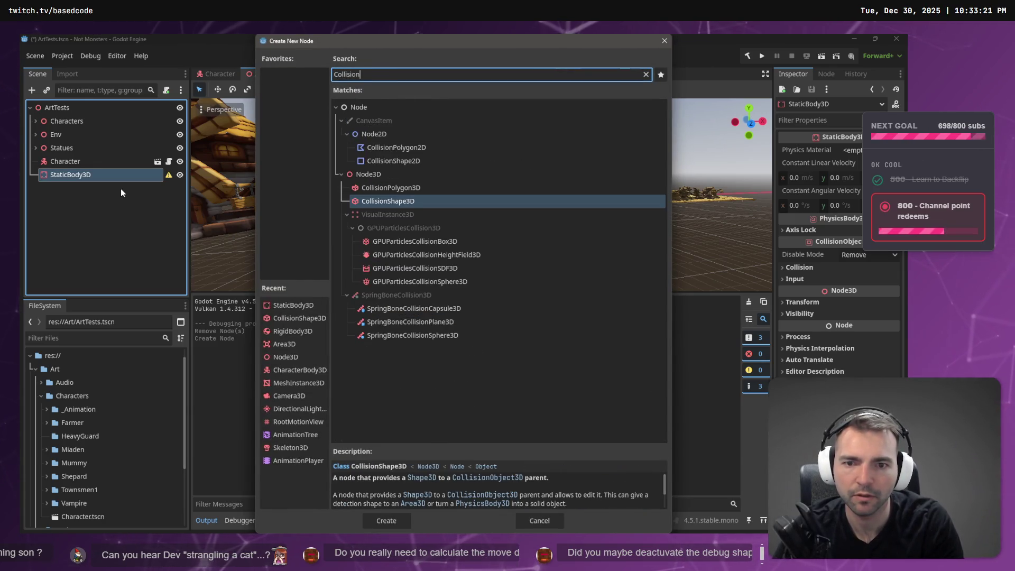
pyautogui.press('Return')
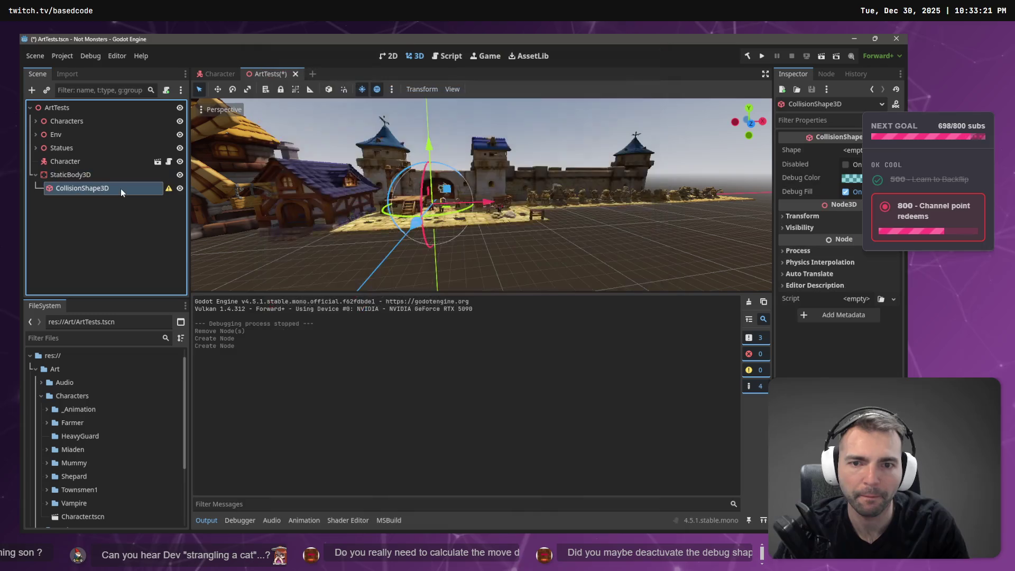
pyautogui.click(893, 151)
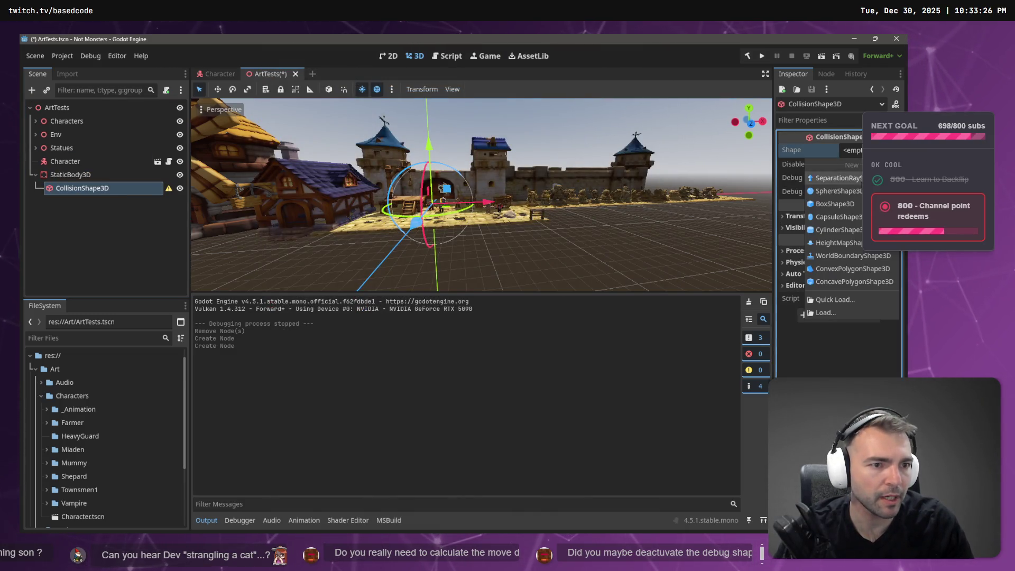
pyautogui.click(877, 164)
pyautogui.press('w')
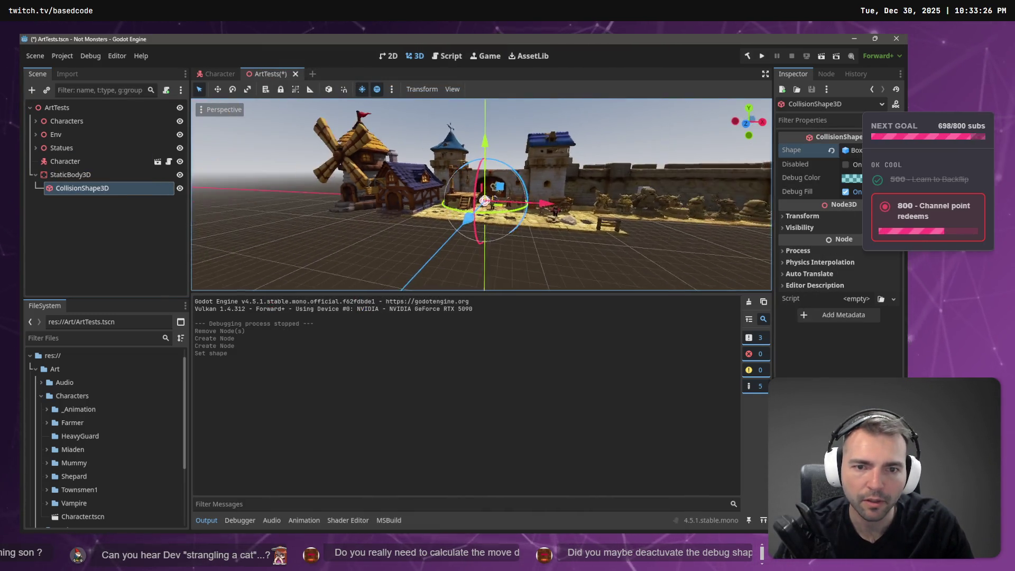
pyautogui.press('s')
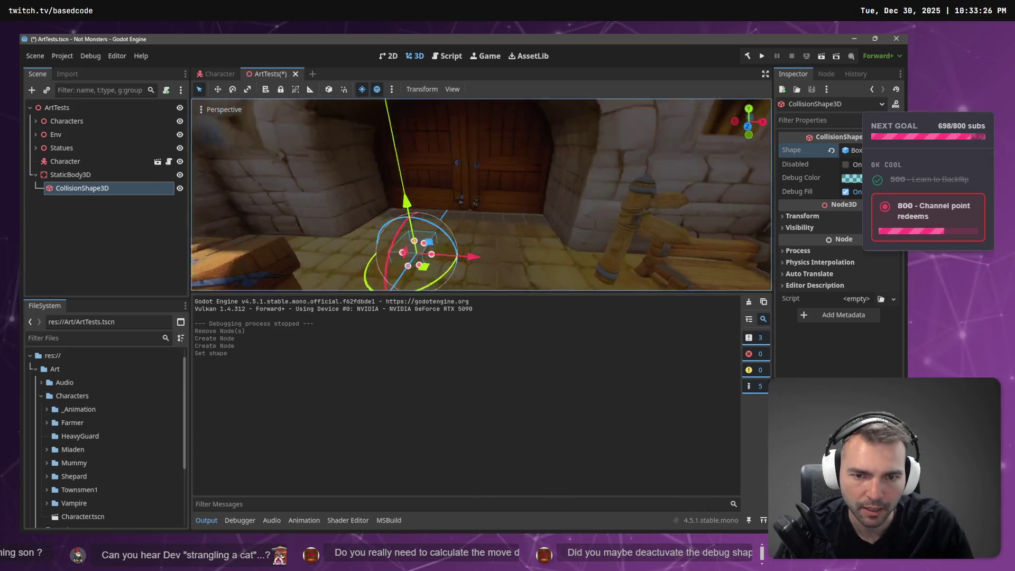
pyautogui.scroll(-2, 657, 226)
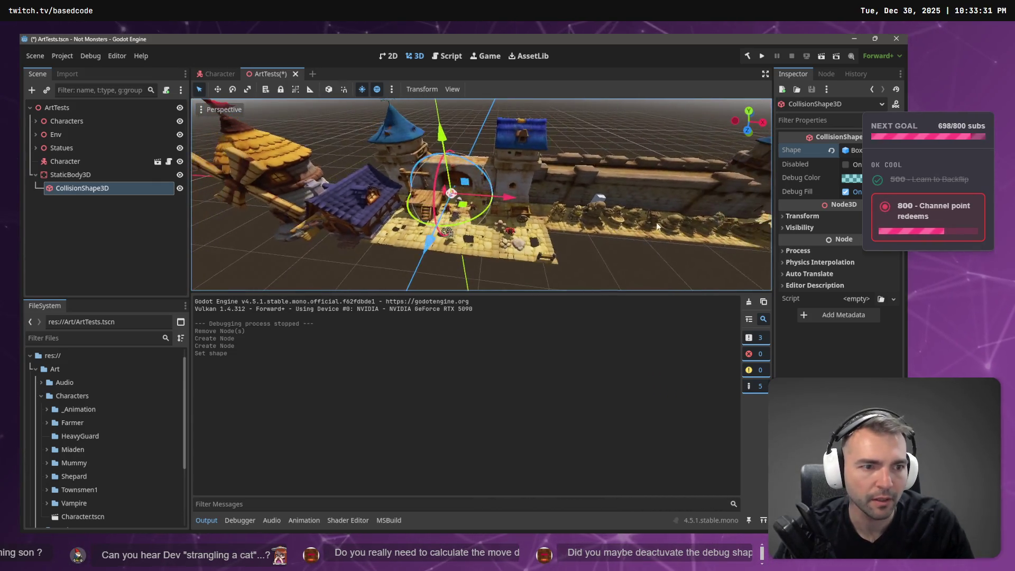
# Set the box collision shape's Transform scale to 100 × 1 × 100
pyautogui.click(804, 216)
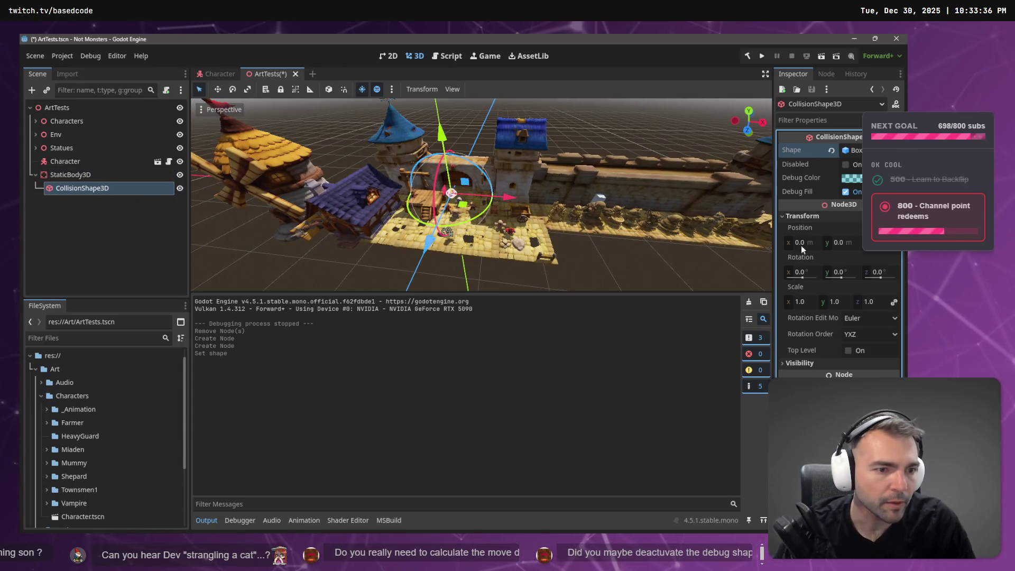
pyautogui.click(803, 303)
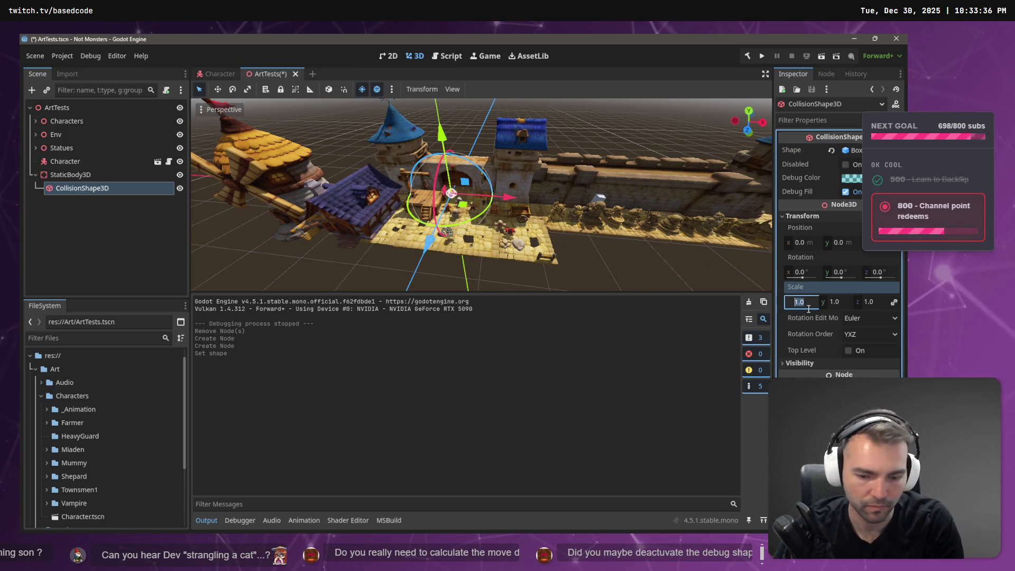
pyautogui.write('100')
pyautogui.press('Return')
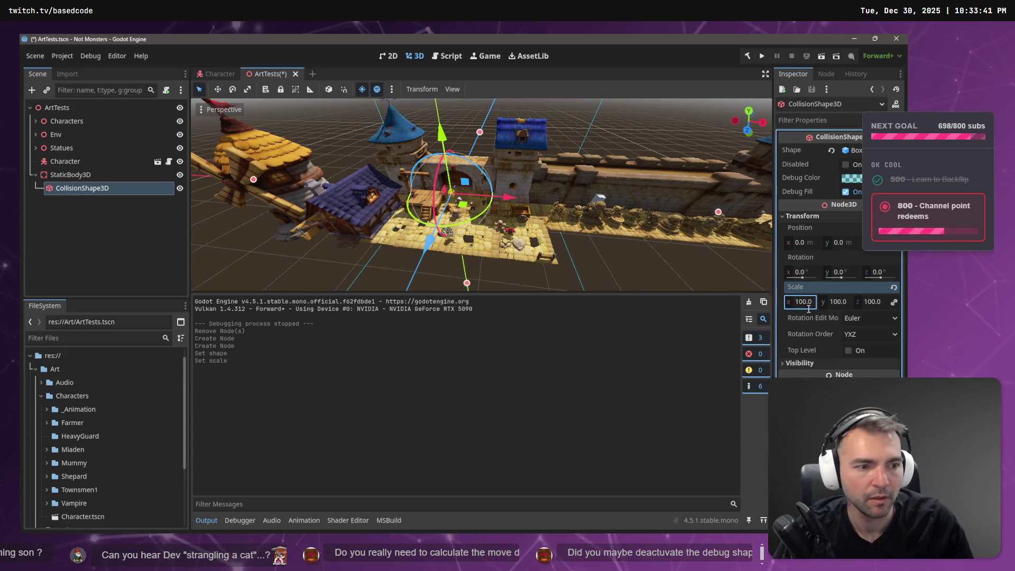
pyautogui.click(837, 302)
pyautogui.write('1')
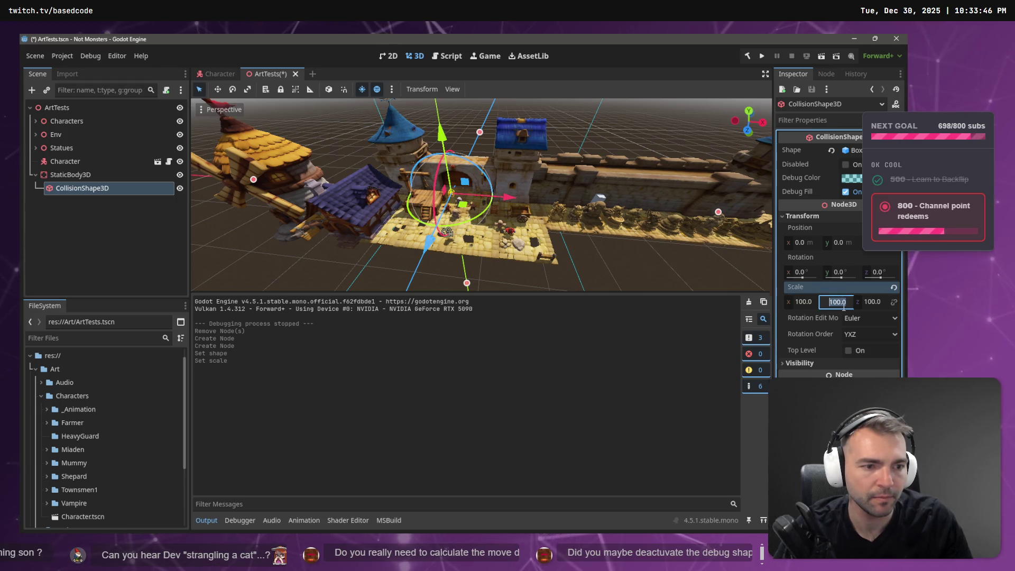
pyautogui.press('Return')
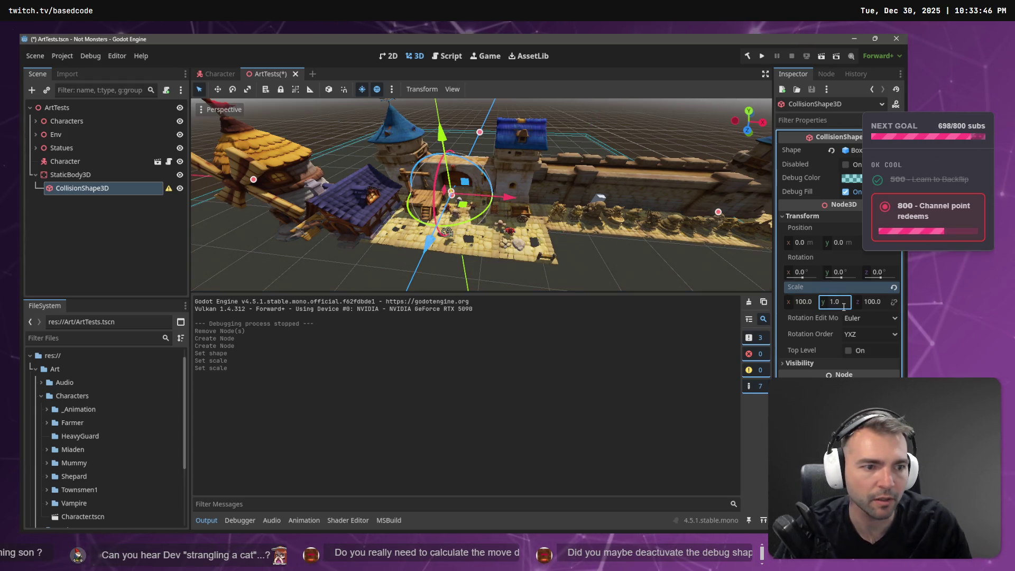
pyautogui.press('Tab')
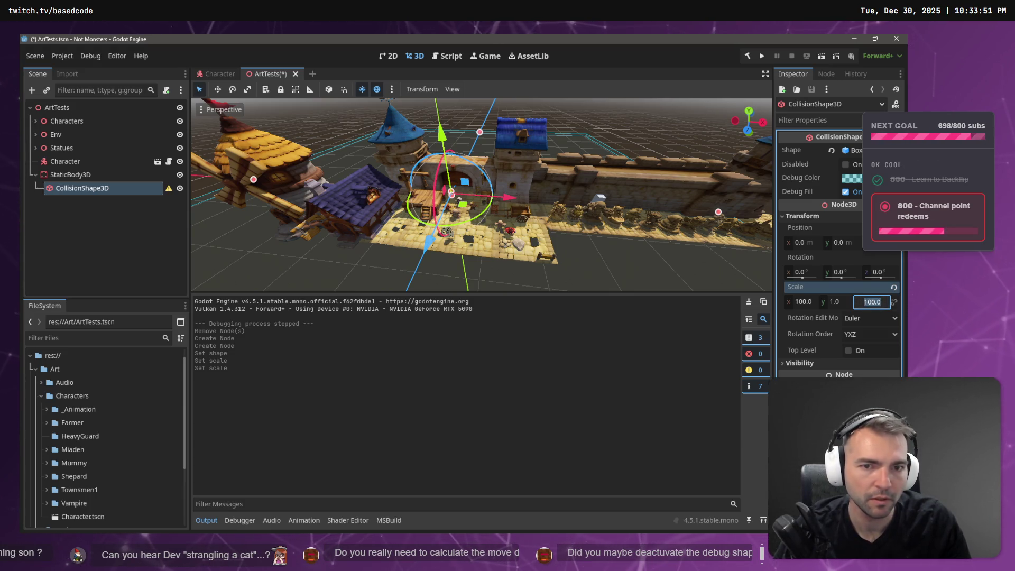
# Drag the collision box along X to 25.715 and launch the game to test it
pyautogui.moveTo(507, 197)
pyautogui.mouseDown()
pyautogui.moveTo(543, 173)
pyautogui.moveTo(637, 182)
pyautogui.moveTo(616, 179)
pyautogui.mouseUp()
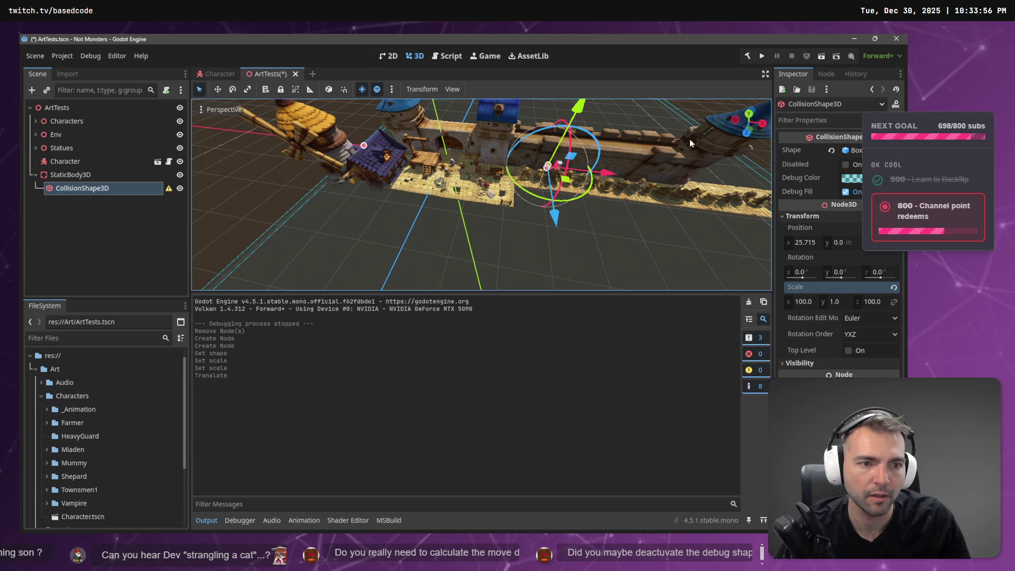
pyautogui.moveTo(690, 139)
pyautogui.mouseDown()
pyautogui.moveTo(464, 289)
pyautogui.moveTo(401, 279)
pyautogui.mouseUp()
pyautogui.moveTo(467, 283)
pyautogui.mouseDown()
pyautogui.moveTo(444, 281)
pyautogui.moveTo(468, 283)
pyautogui.mouseUp()
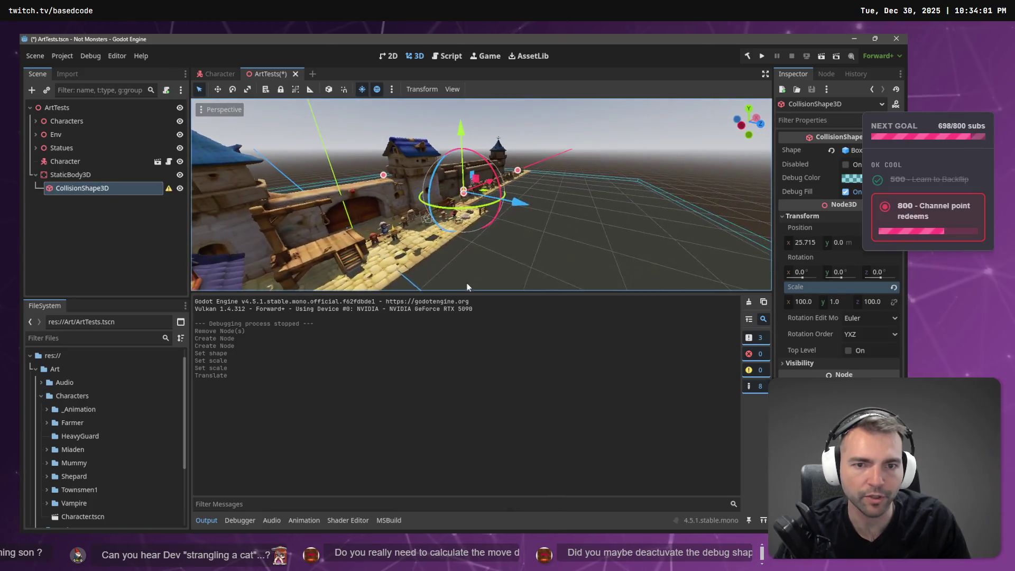
pyautogui.press('F5')
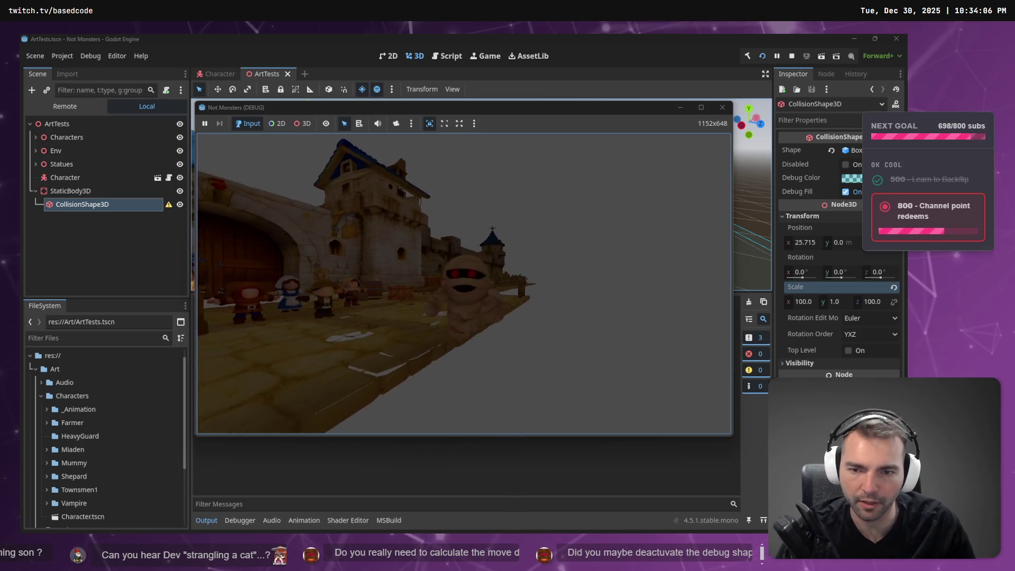
# Stop the debug run and return to the ArtTests scene view
pyautogui.press('F8')
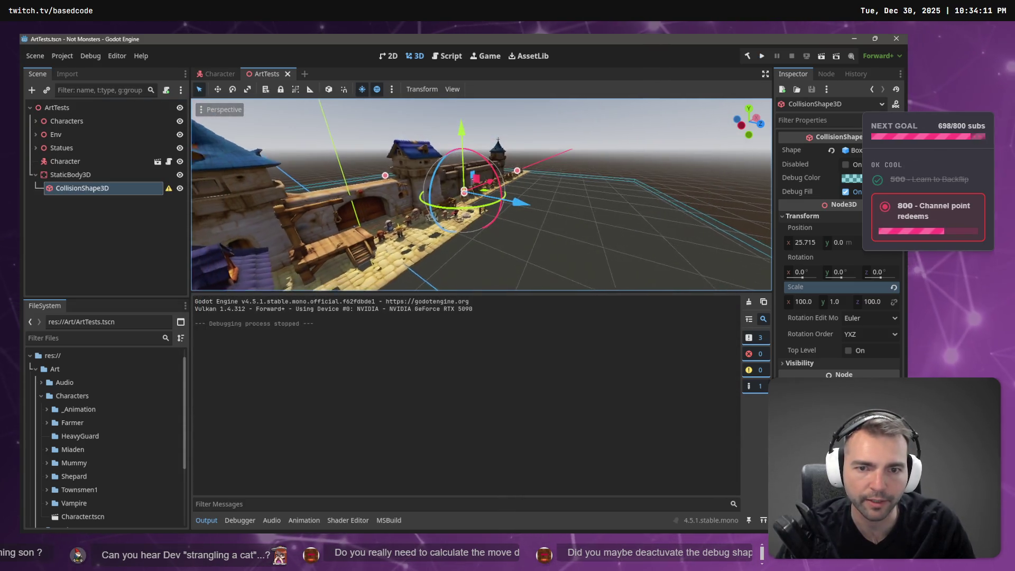
pyautogui.press('w')
pyautogui.press('s')
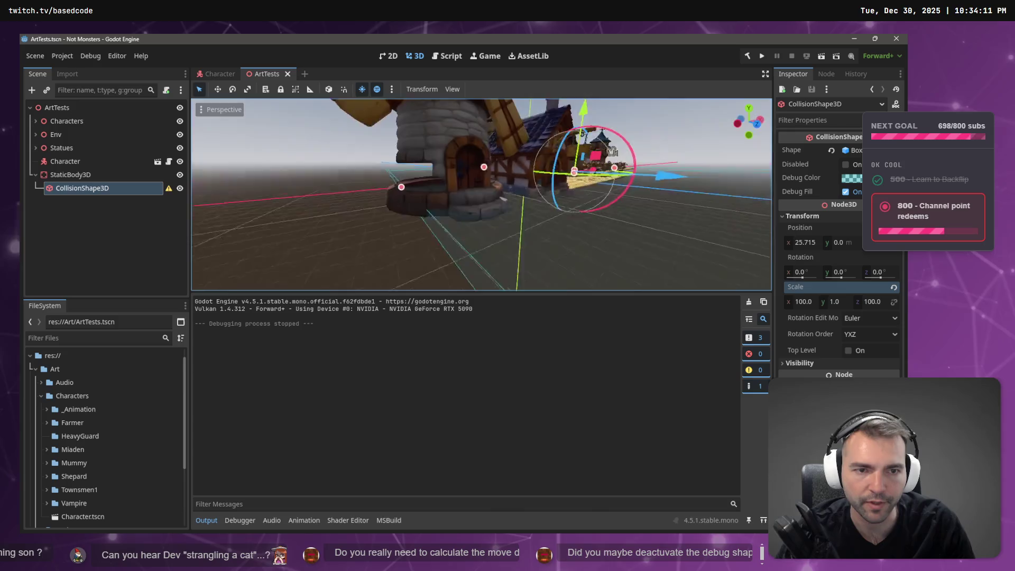
pyautogui.press('w')
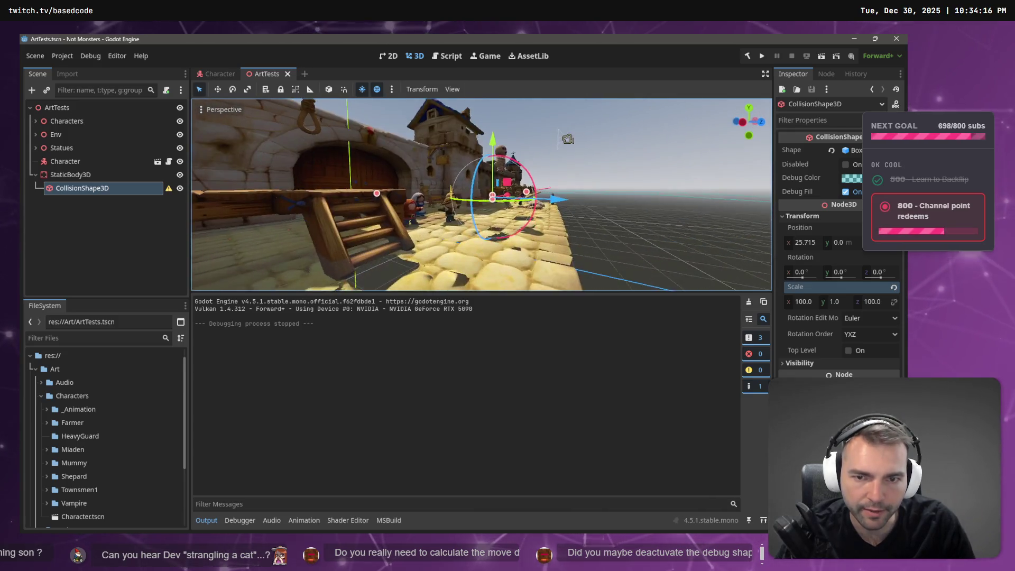
pyautogui.press('s')
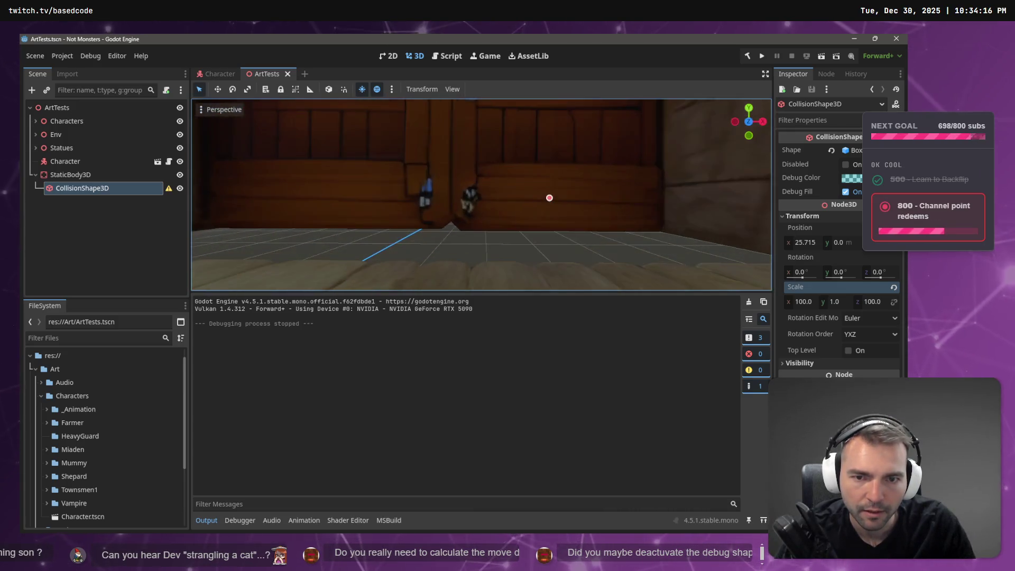
pyautogui.press('w')
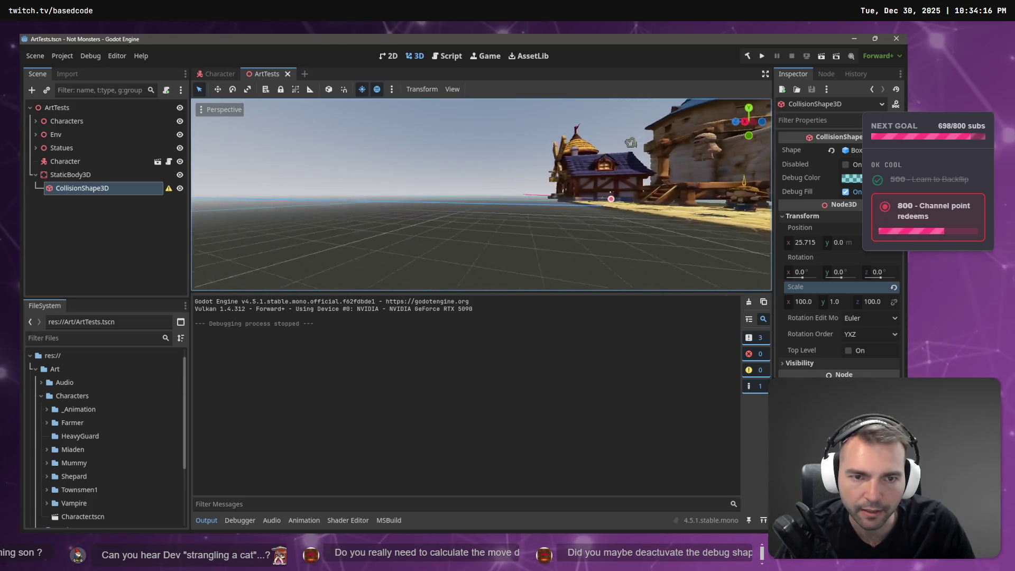
pyautogui.press('w')
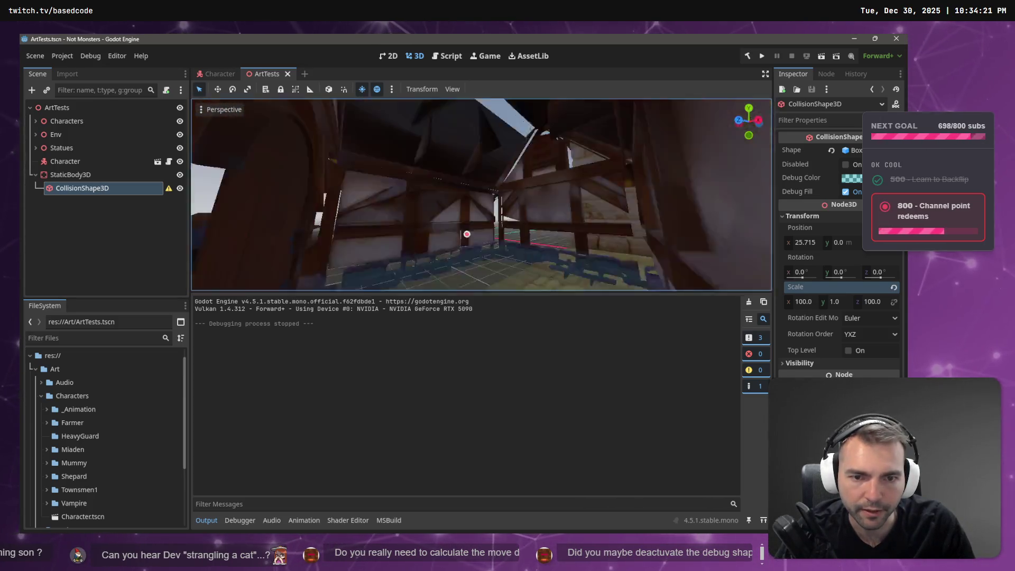
pyautogui.press('d')
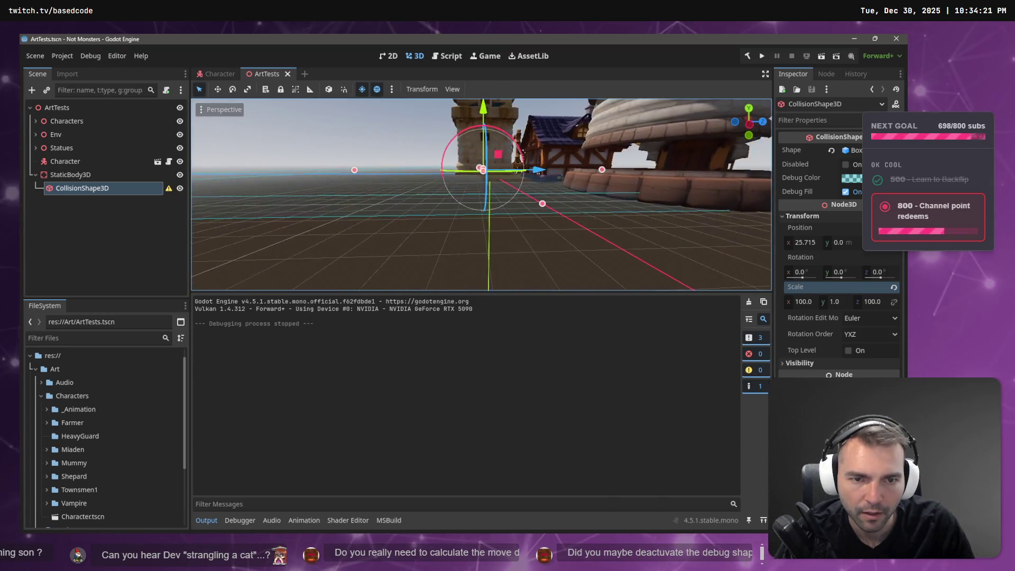
pyautogui.press('w')
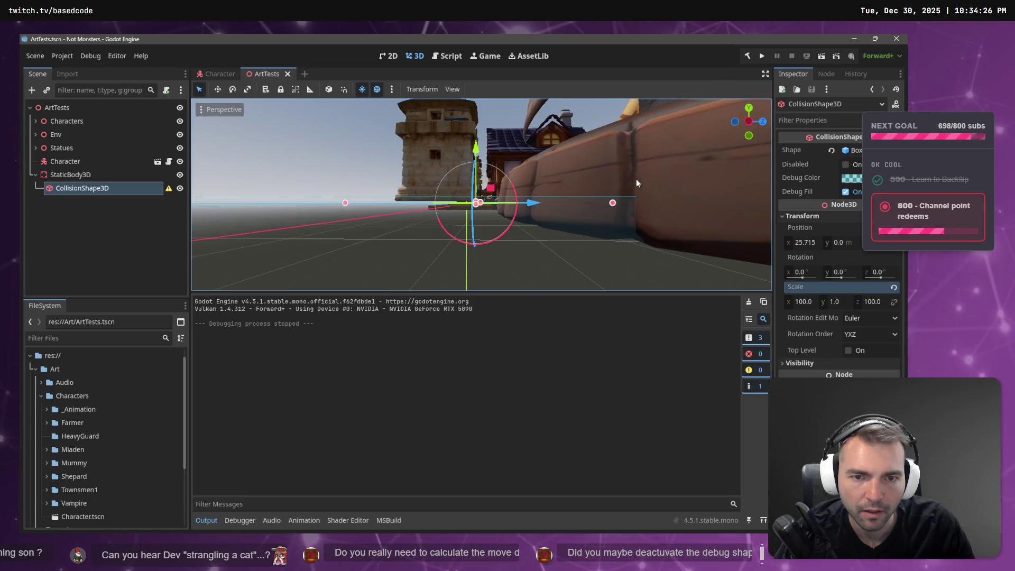
pyautogui.moveTo(475, 157); pyautogui.dragTo(477, 149)
pyautogui.hotkey('ctrl', 'z')
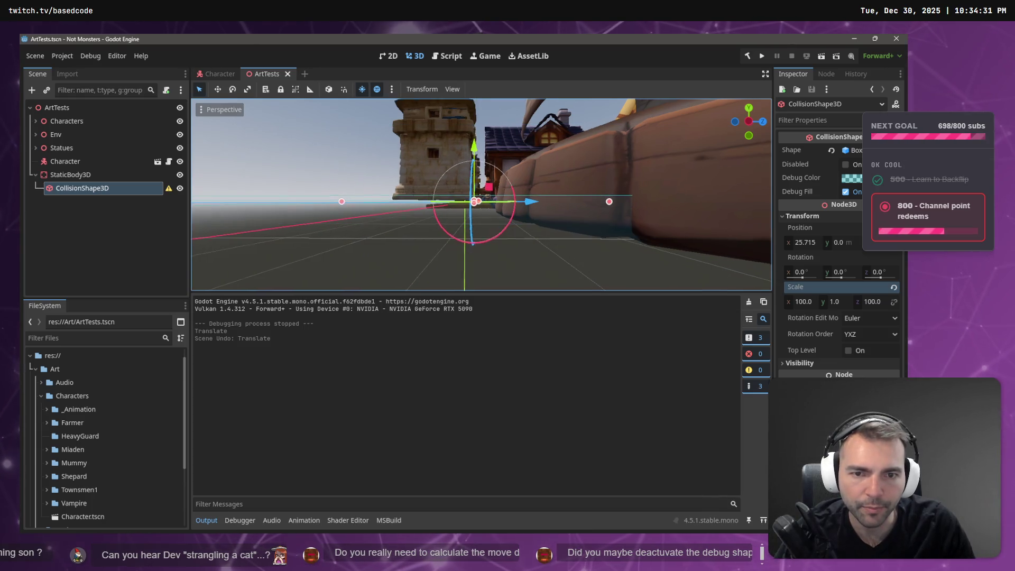
pyautogui.press('w')
pyautogui.press('s')
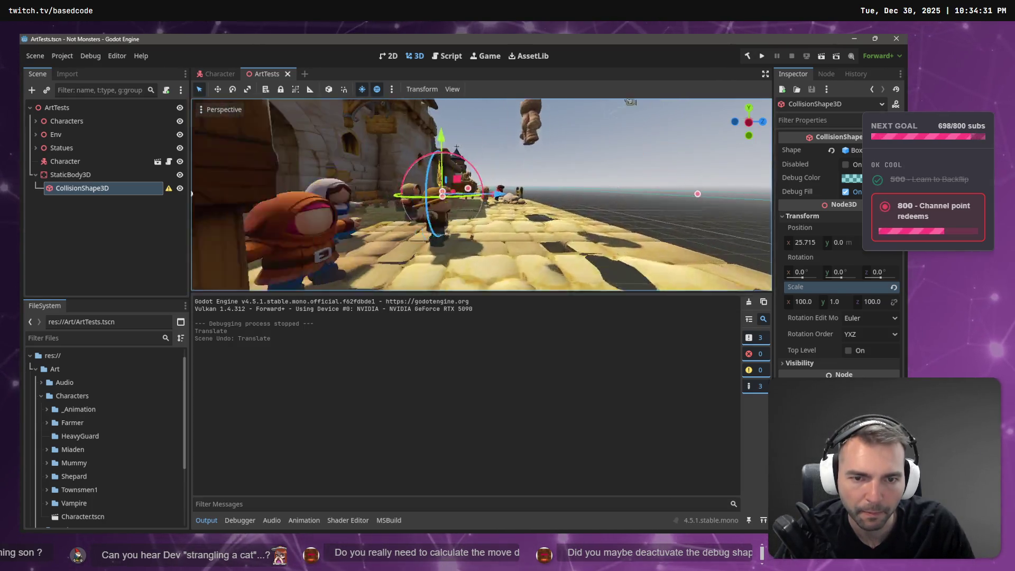
pyautogui.press('s')
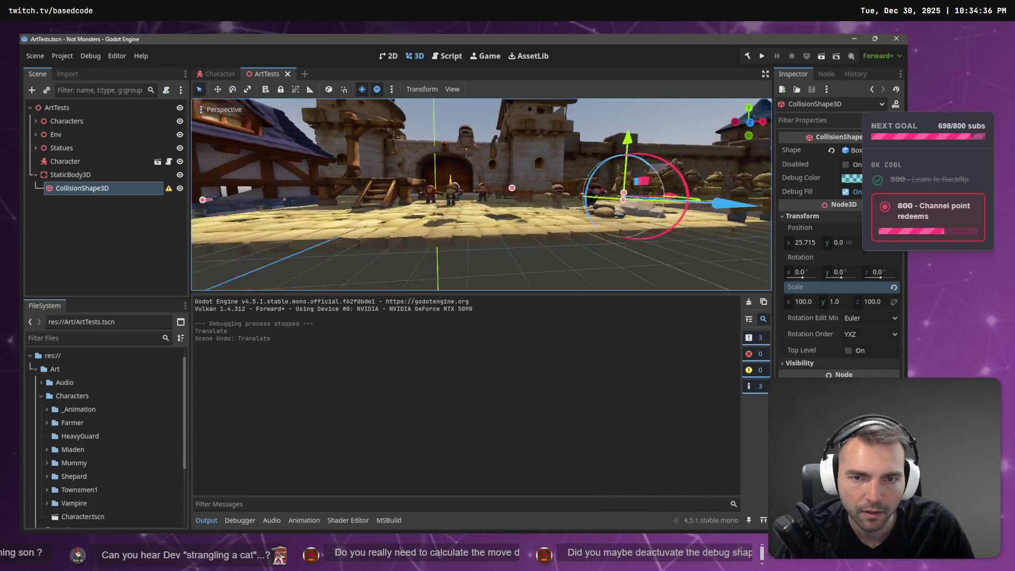
pyautogui.click(94, 161)
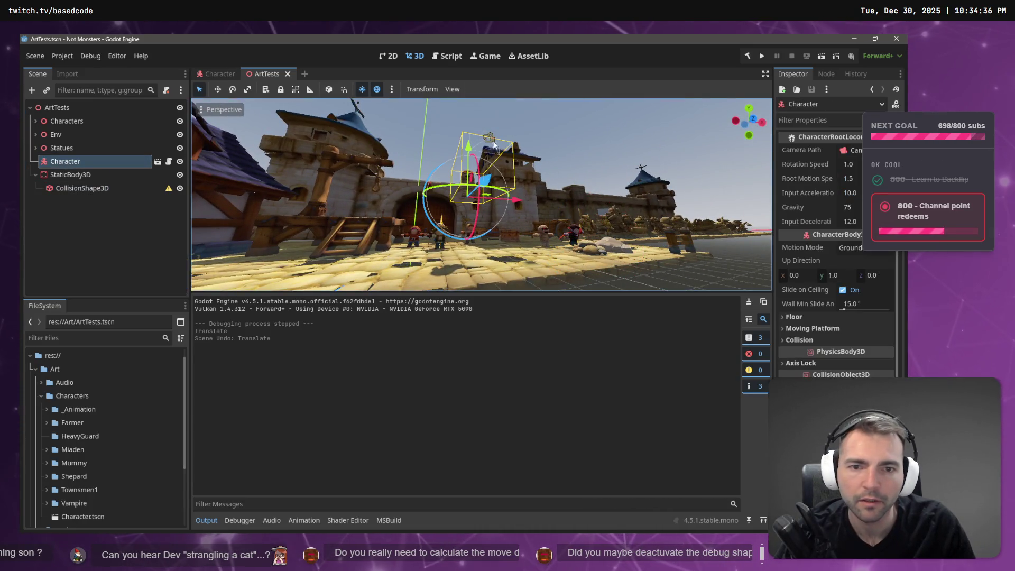
pyautogui.press('w')
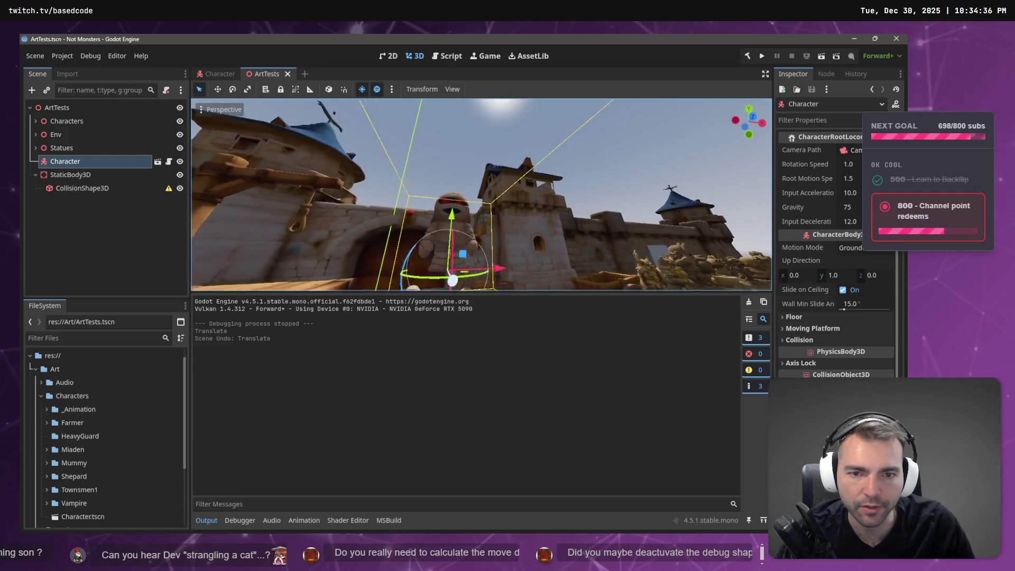
pyautogui.press('a')
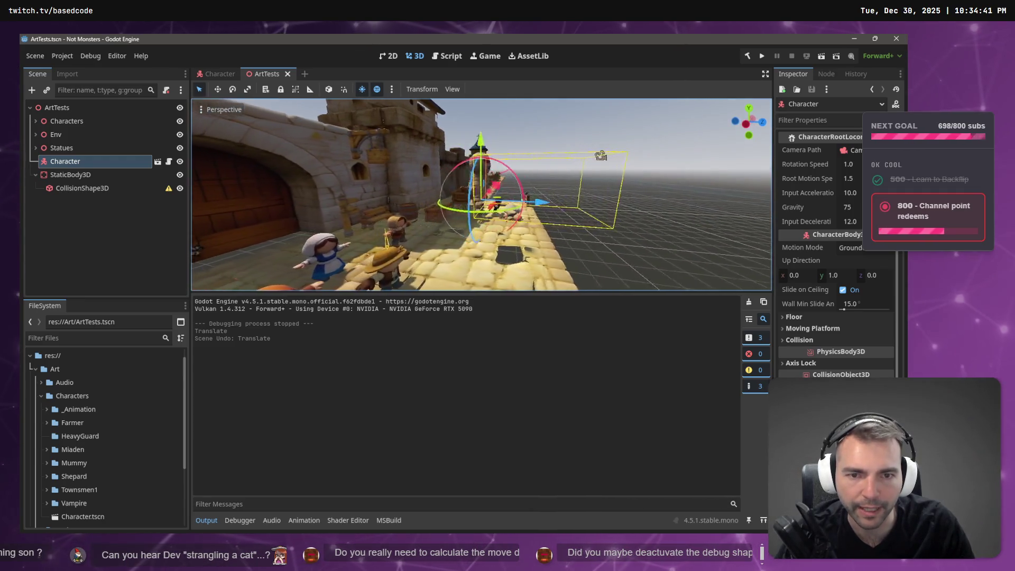
pyautogui.press('d')
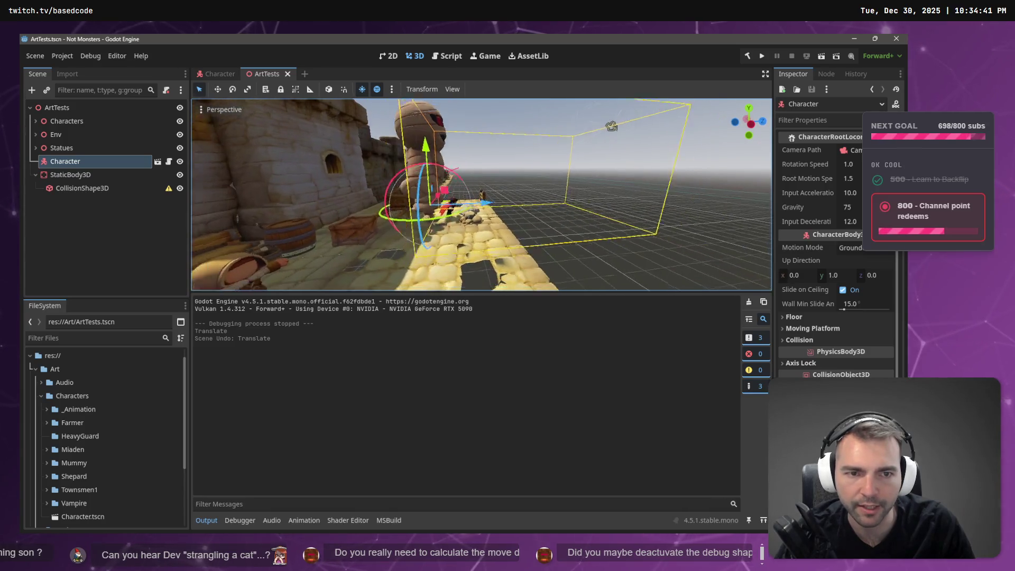
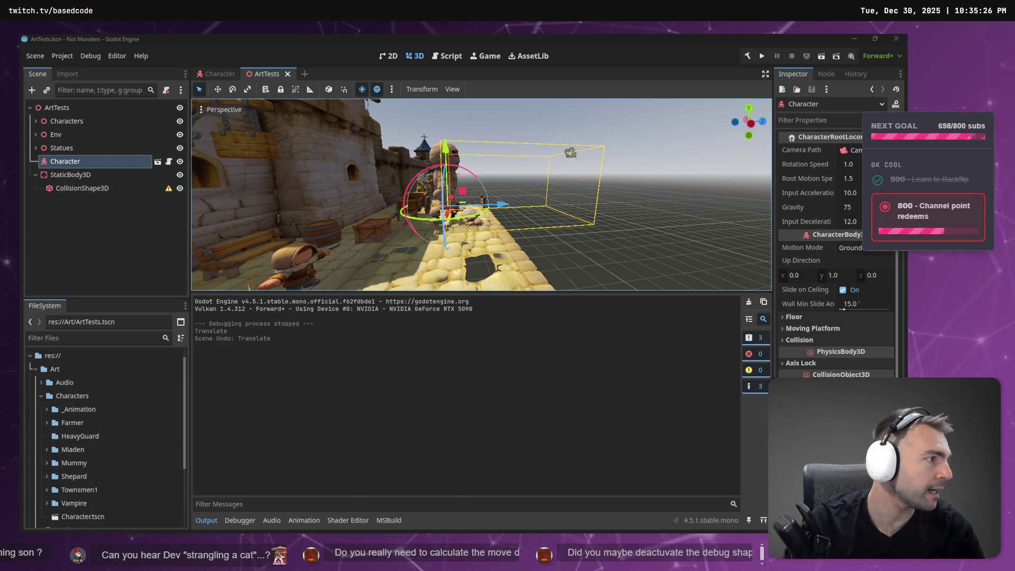
# Inspect ArtTests' StaticBody3D floor and its box collider, then select the Character's CameraLookController
pyautogui.hotkey('alt', 'Tab')
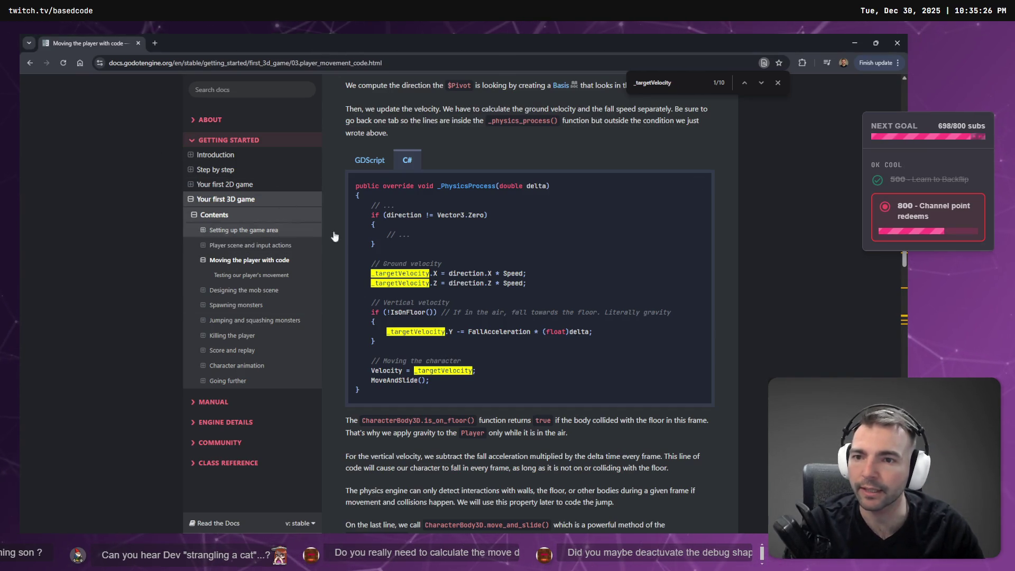
pyautogui.click(855, 40)
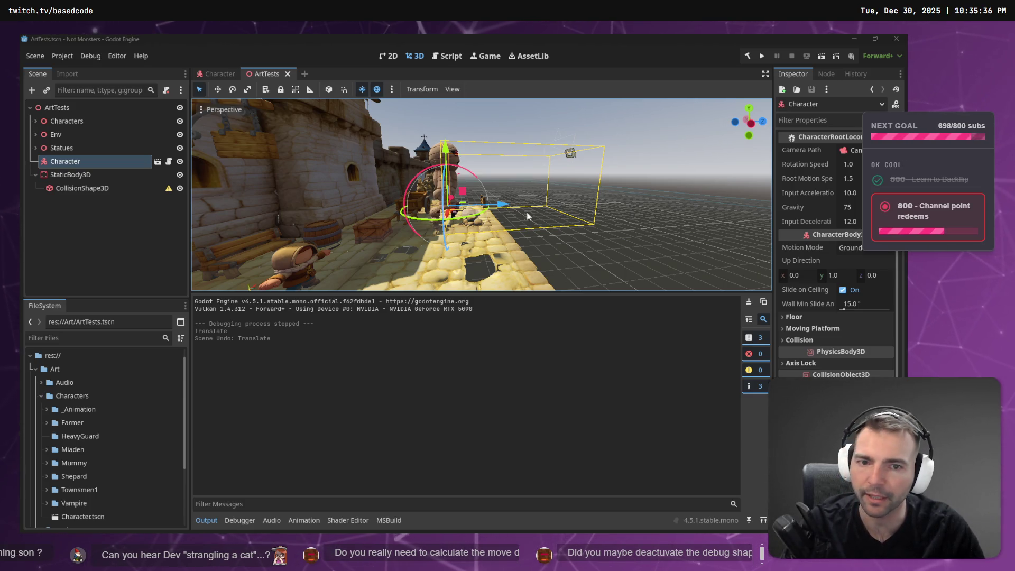
pyautogui.click(69, 174)
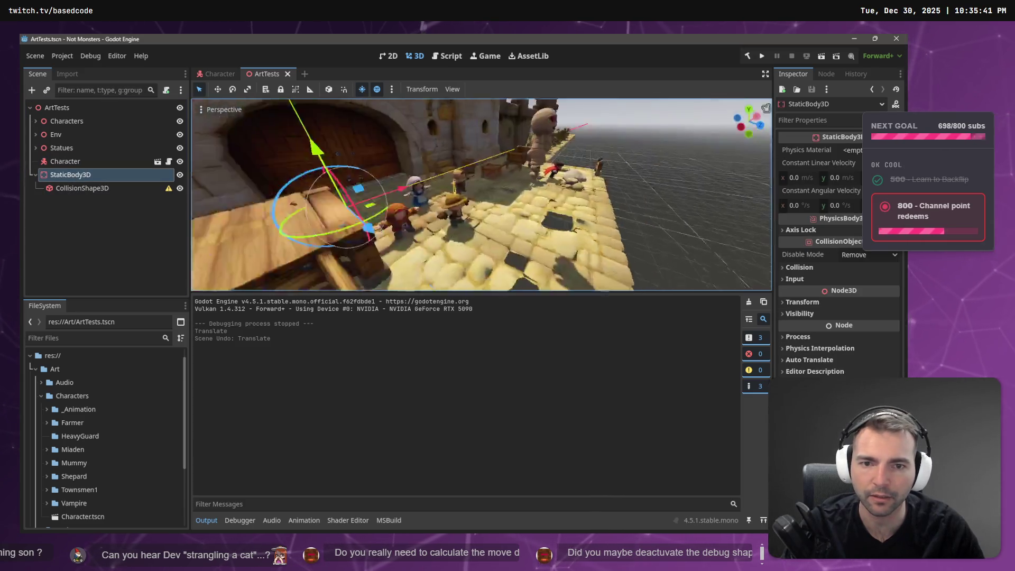
pyautogui.click(87, 188)
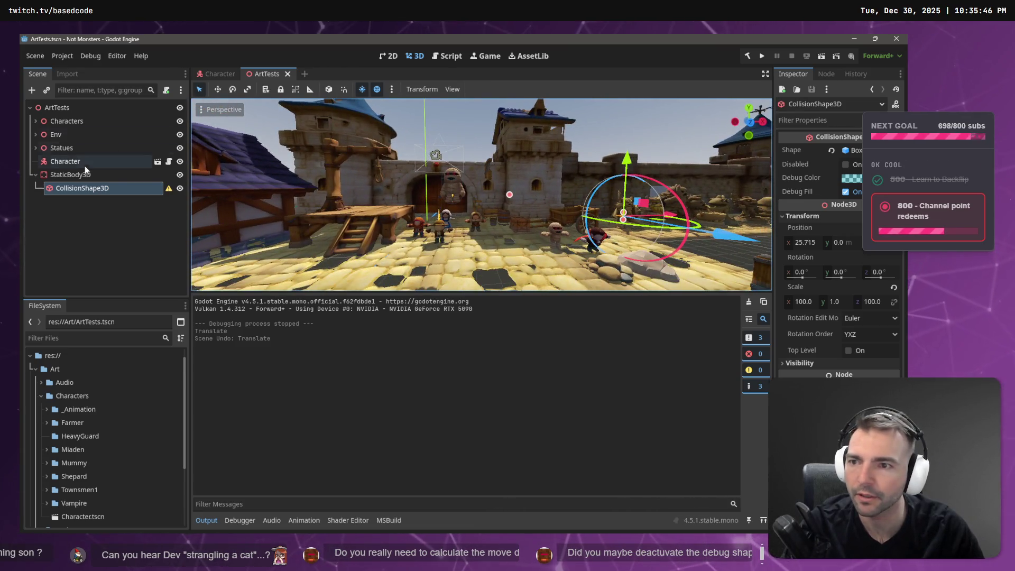
pyautogui.click(220, 73)
pyautogui.click(87, 188)
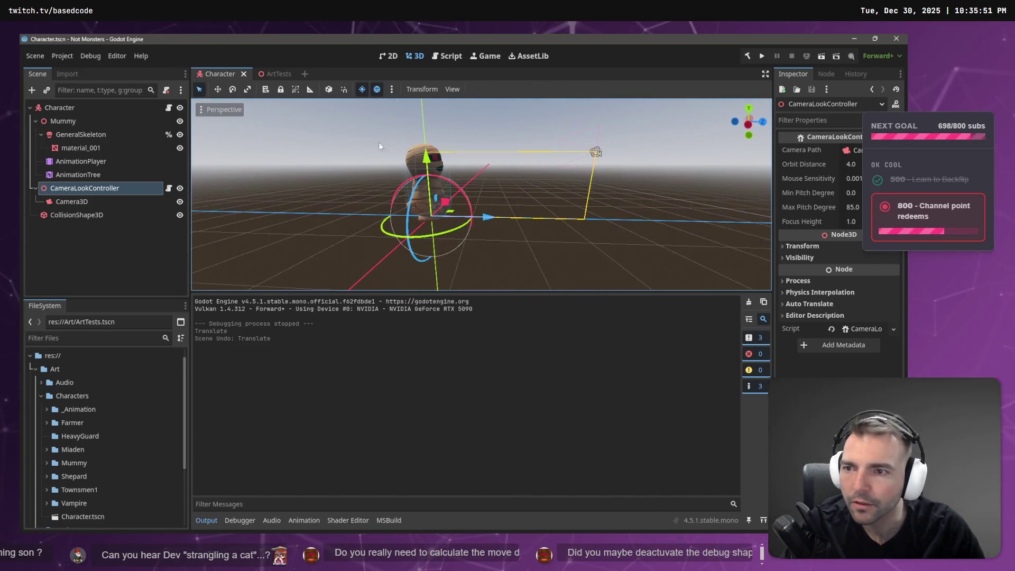
pyautogui.click(100, 122)
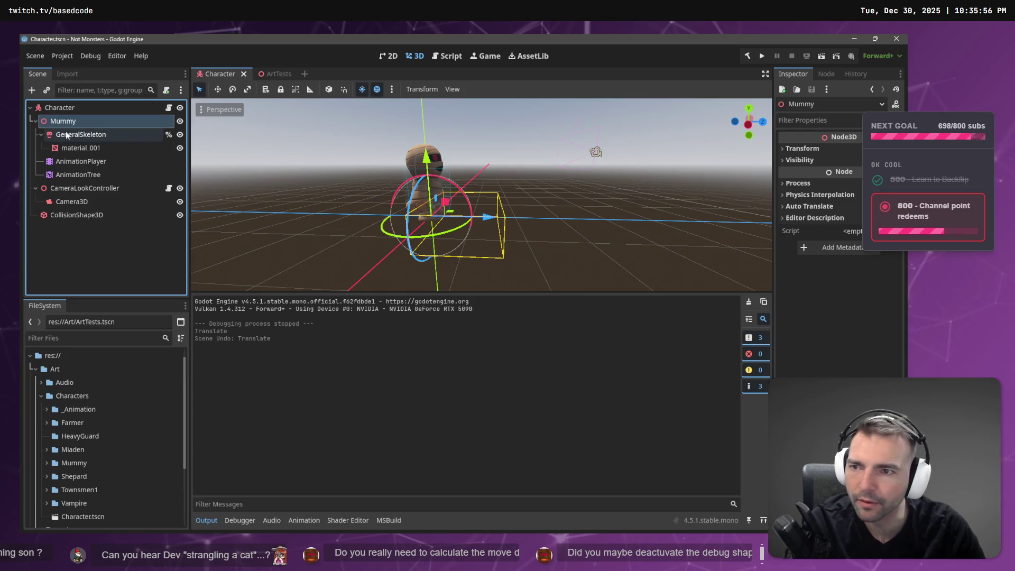
pyautogui.click(85, 135)
pyautogui.click(84, 147)
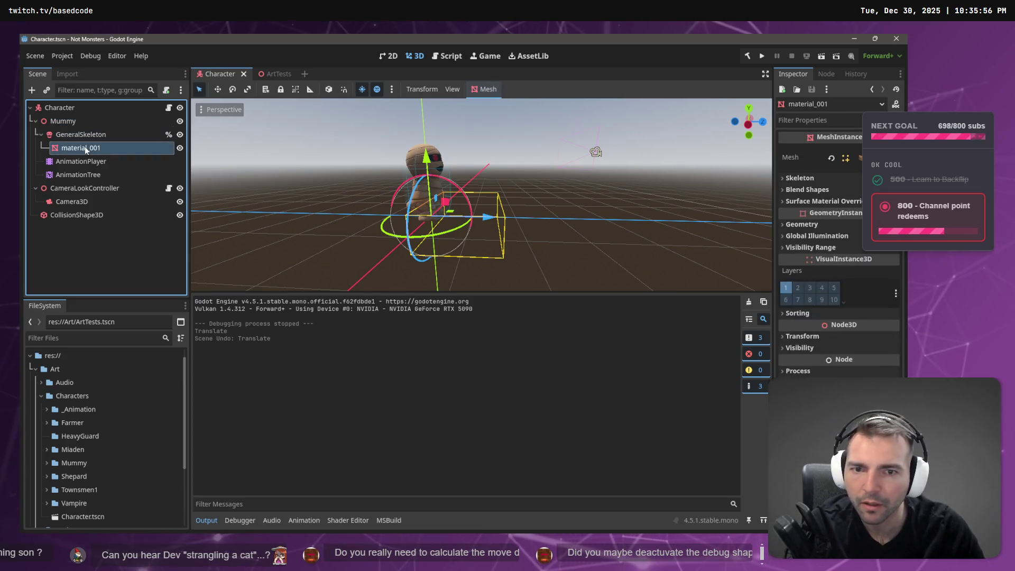
pyautogui.click(84, 161)
pyautogui.click(83, 168)
pyautogui.click(84, 134)
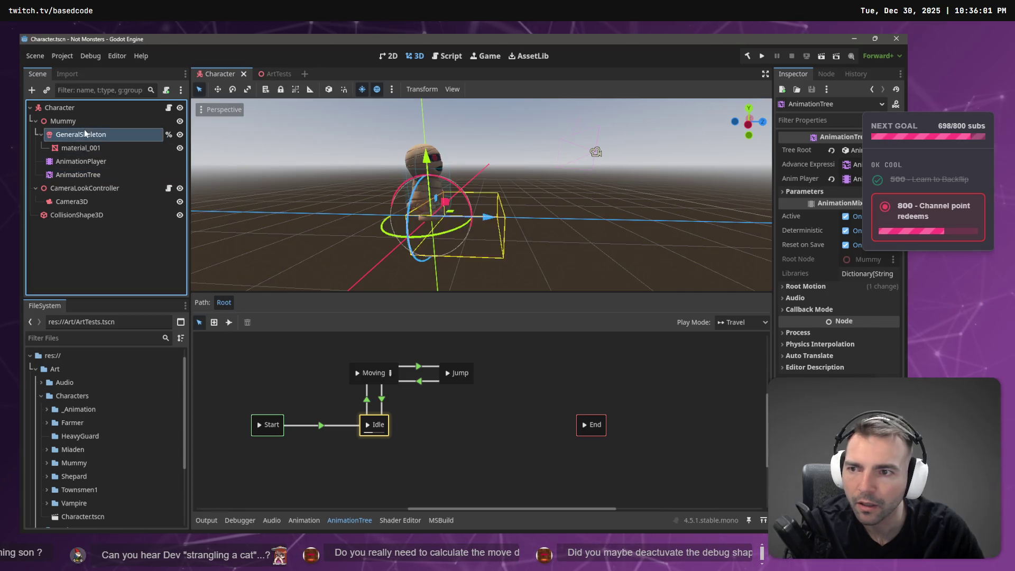
pyautogui.click(86, 120)
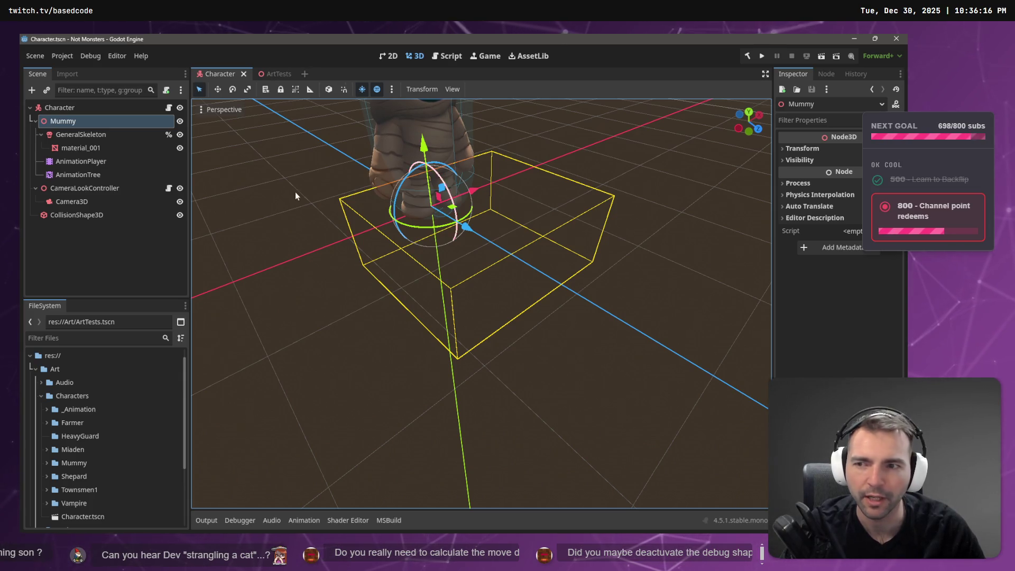
pyautogui.click(79, 215)
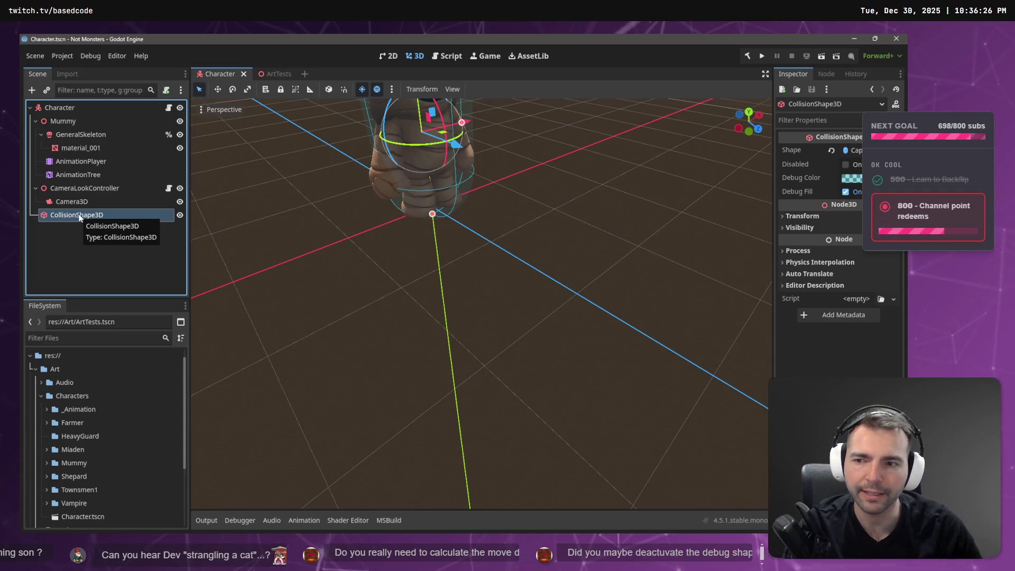
pyautogui.press('Delete')
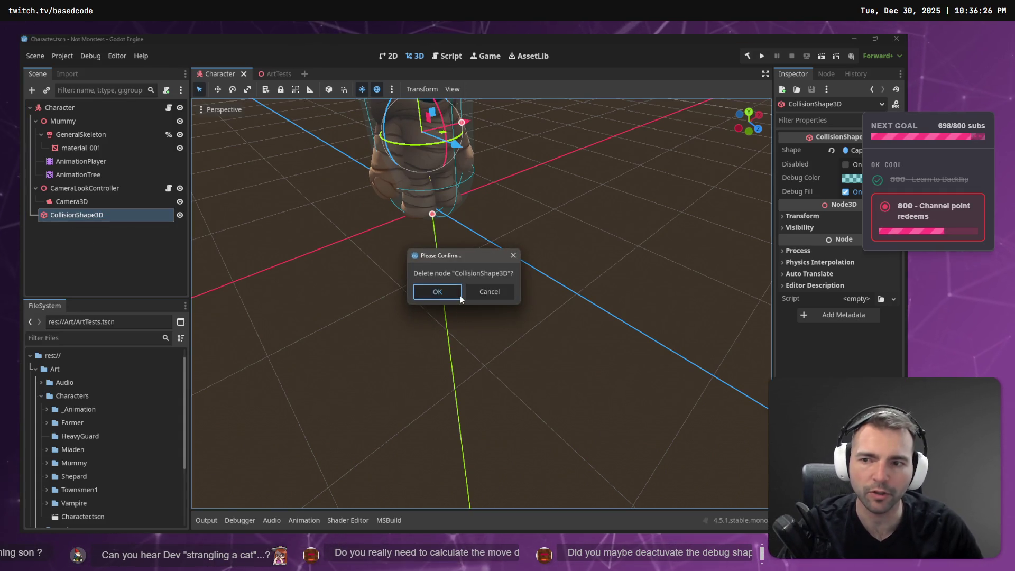
# Delete the Character's CollisionShape3D, test-run from ArtTests, then undo the deletion
pyautogui.click(458, 292)
pyautogui.click(265, 71)
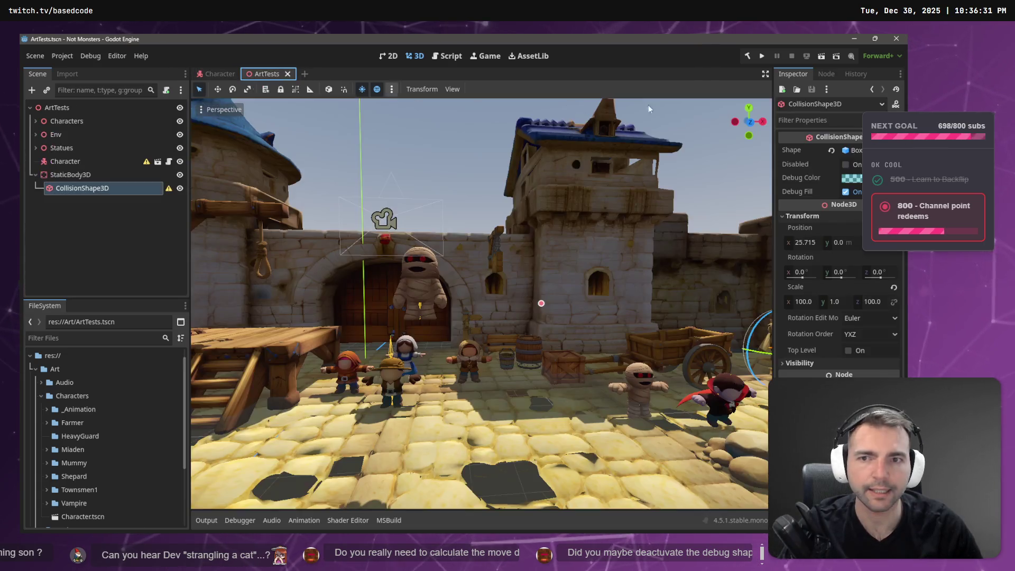
pyautogui.click(762, 56)
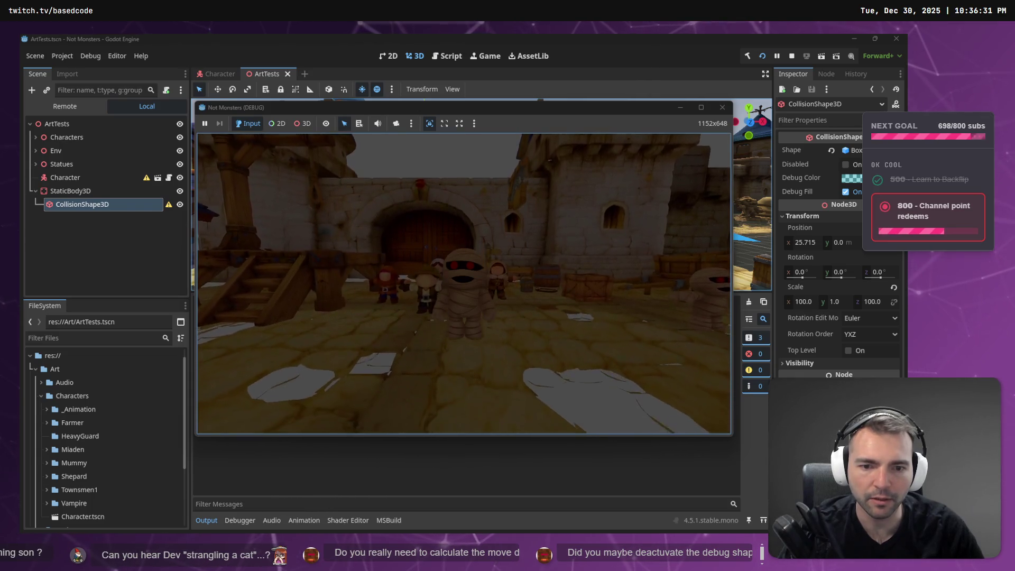
pyautogui.press('Escape')
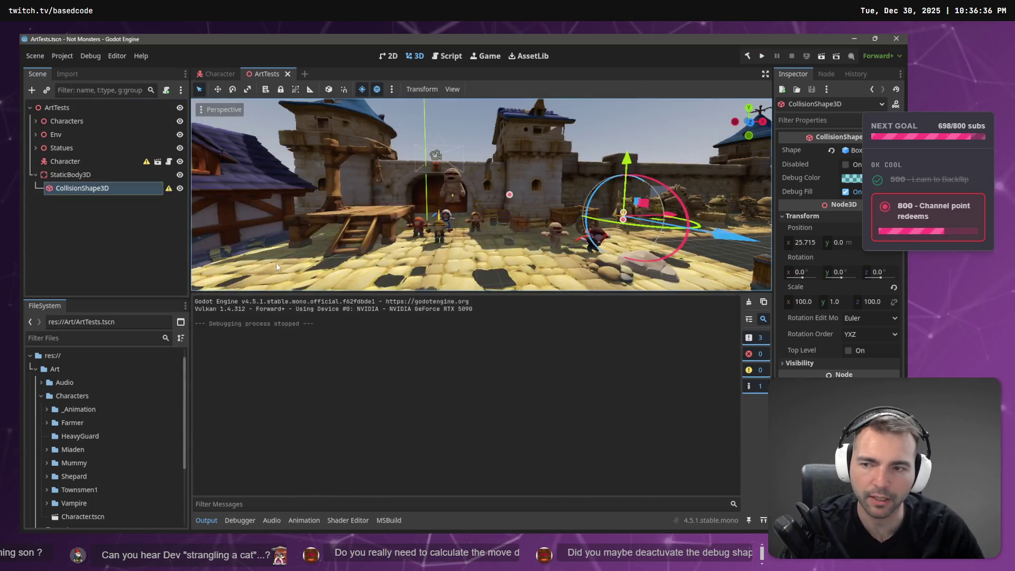
pyautogui.click(217, 73)
pyautogui.hotkey('ctrl', 'z')
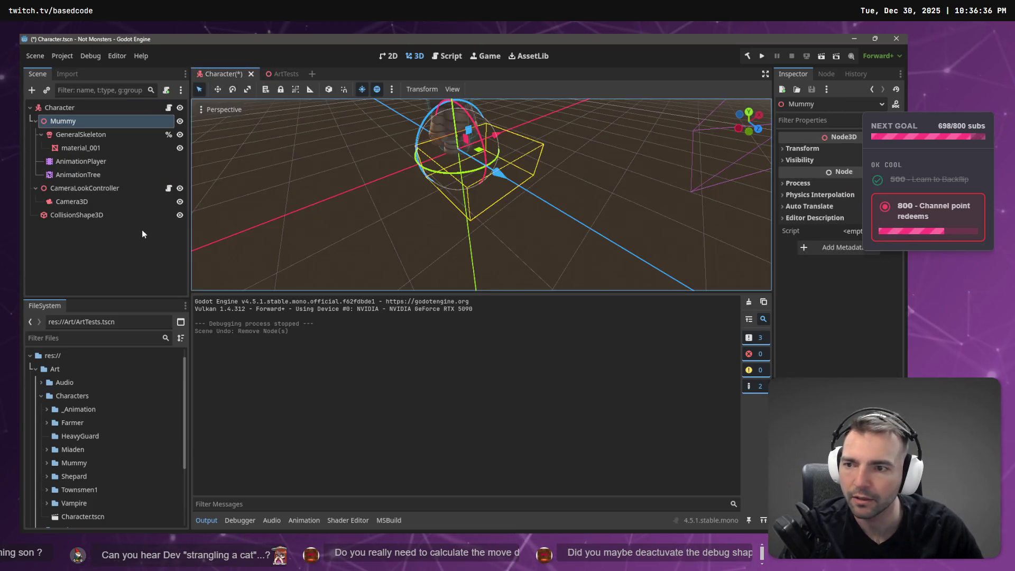
# Save and run the game, walking the mummy toward the village street
pyautogui.press('F5')
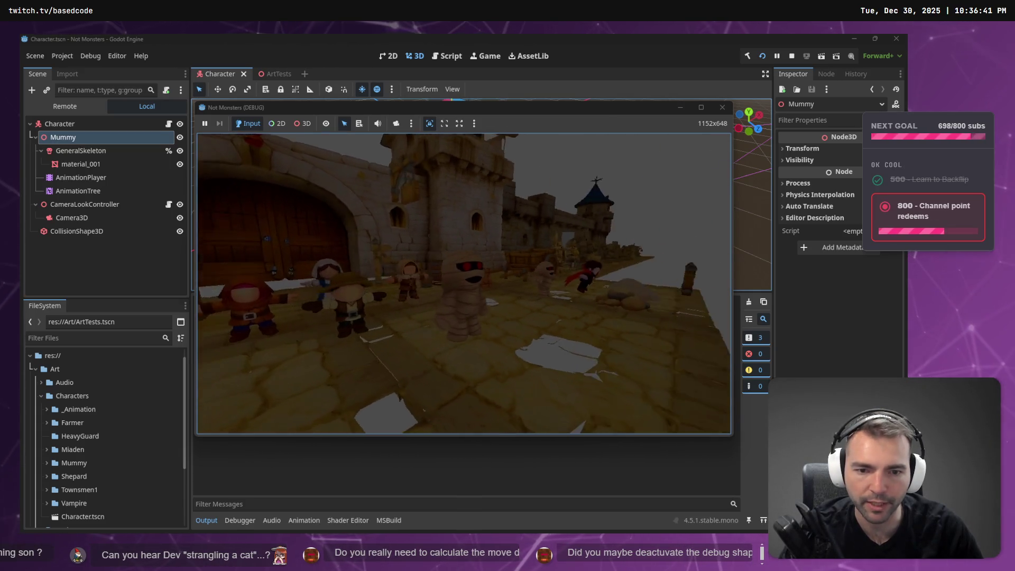
pyautogui.press('w')
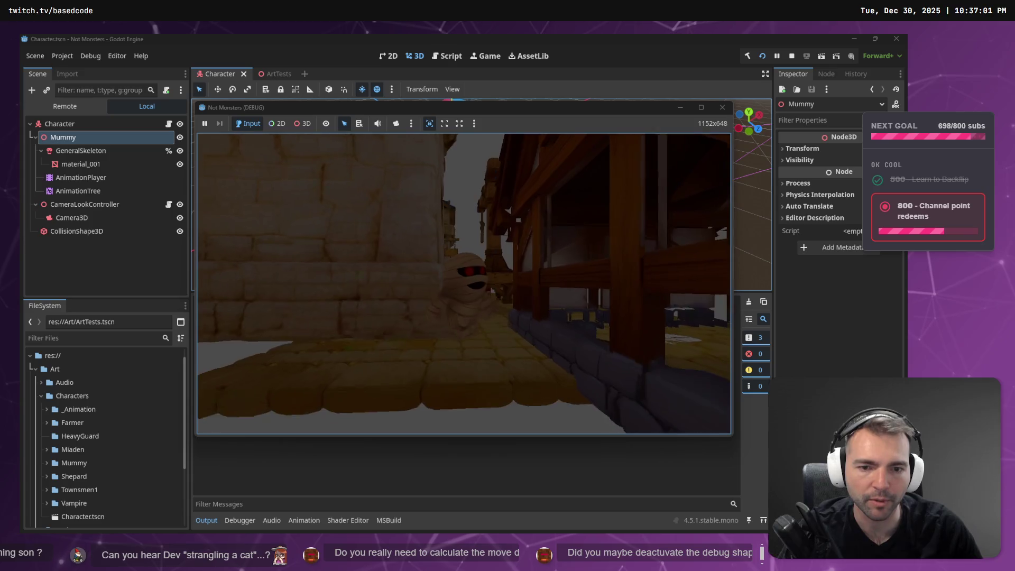
pyautogui.press('F8')
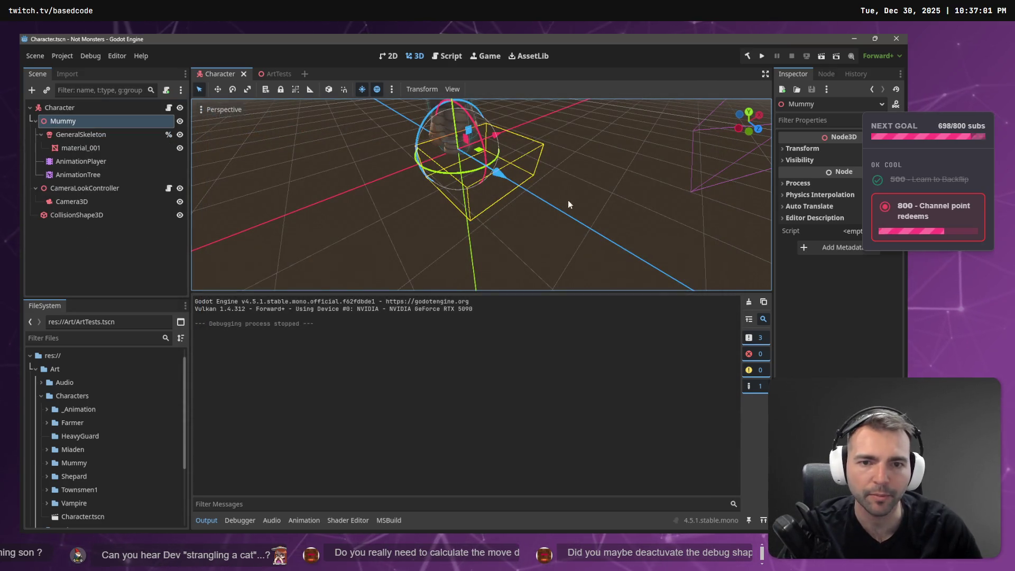
# Frame the Mummy and select the character's CollisionShape3D
pyautogui.press('f')
pyautogui.scroll(-3, 547, 176)
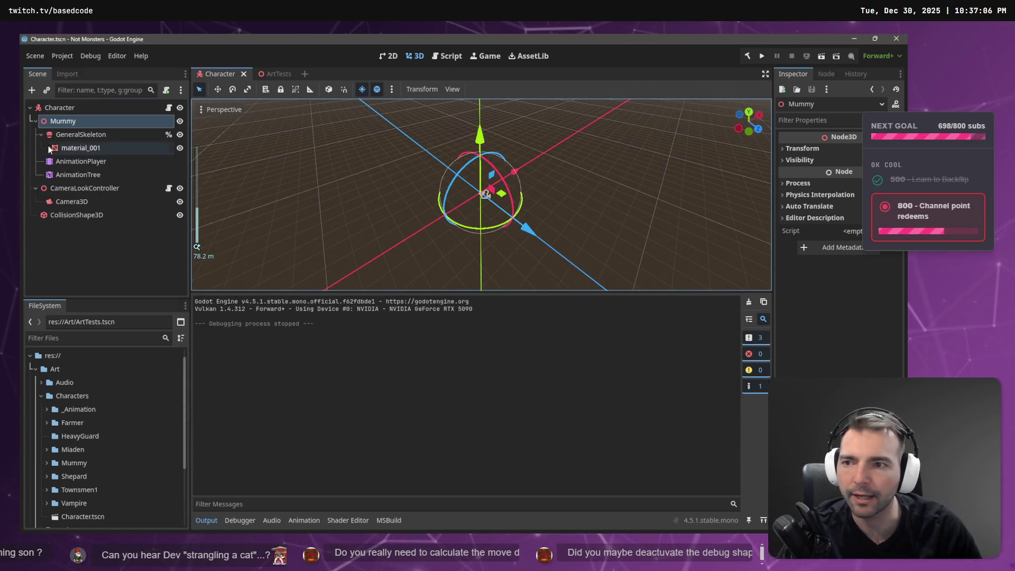
pyautogui.click(68, 214)
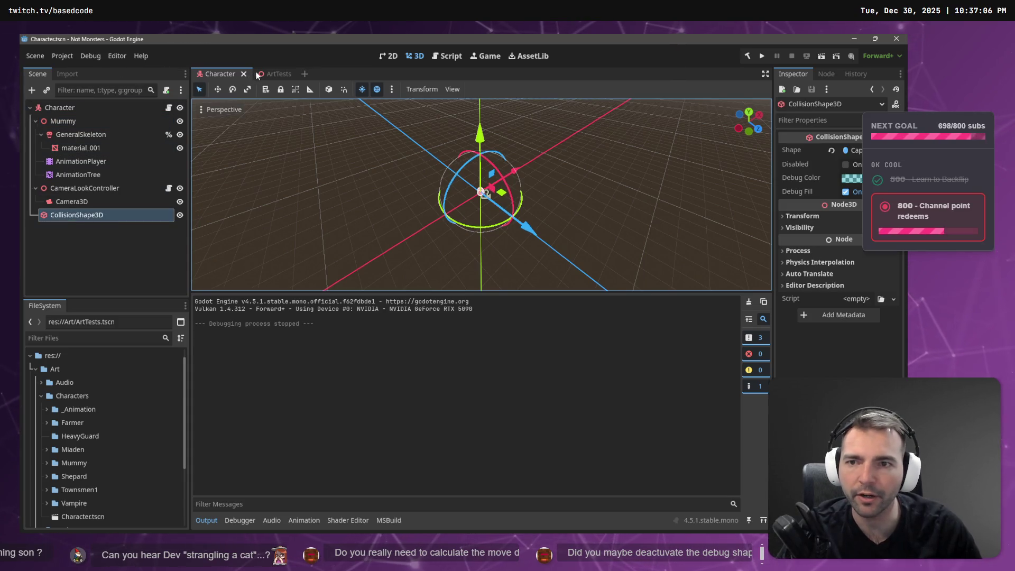
# Lower the ArtTests floor's collision shape to Y position -0.5
pyautogui.click(267, 74)
pyautogui.click(74, 174)
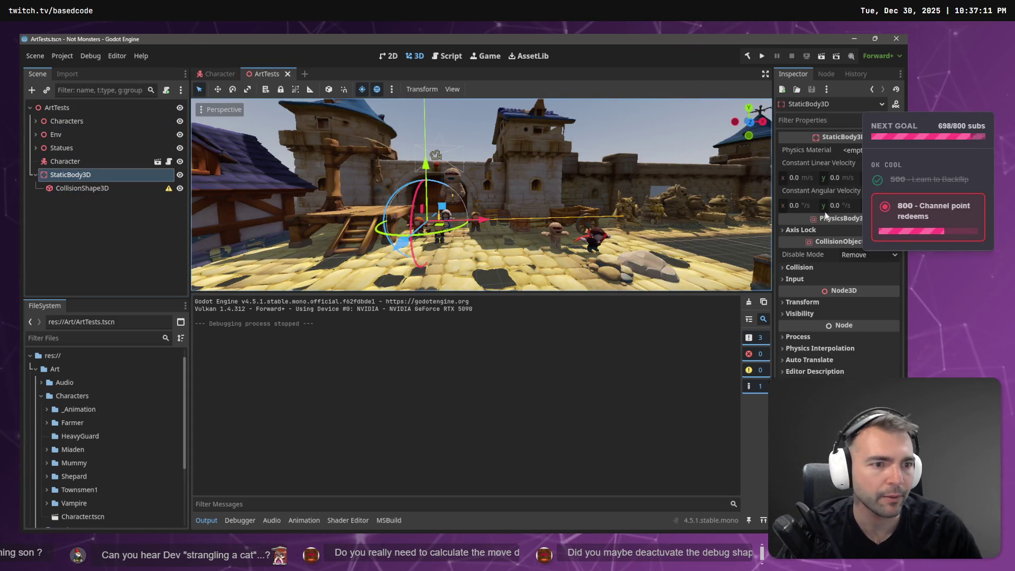
pyautogui.click(84, 191)
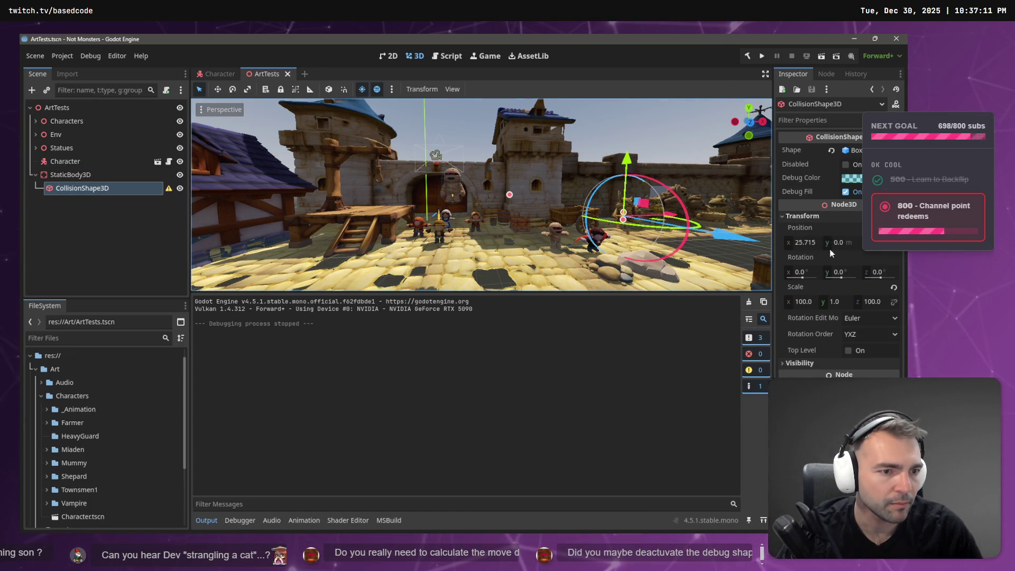
pyautogui.click(801, 246)
pyautogui.click(844, 249)
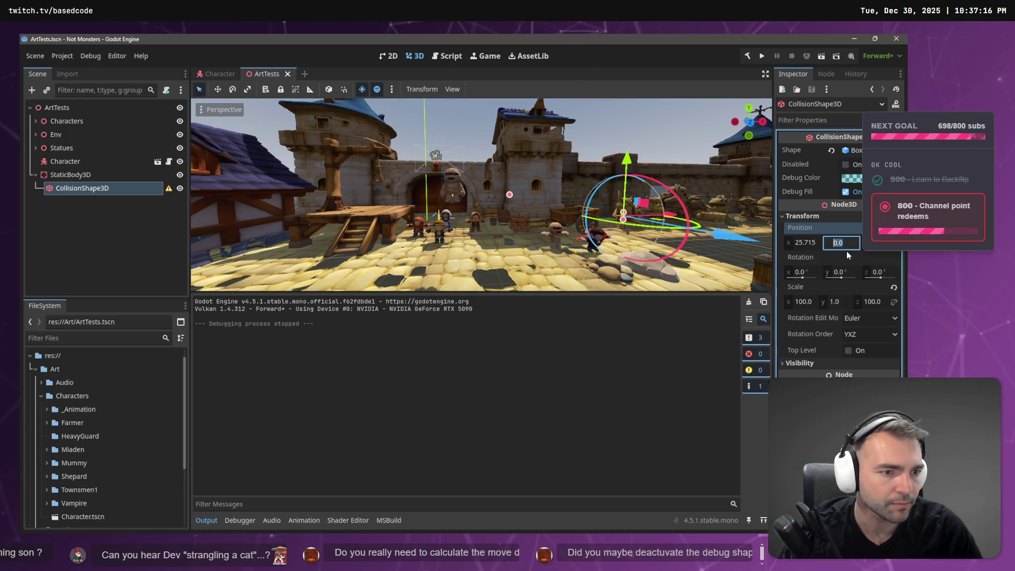
pyautogui.write('-')
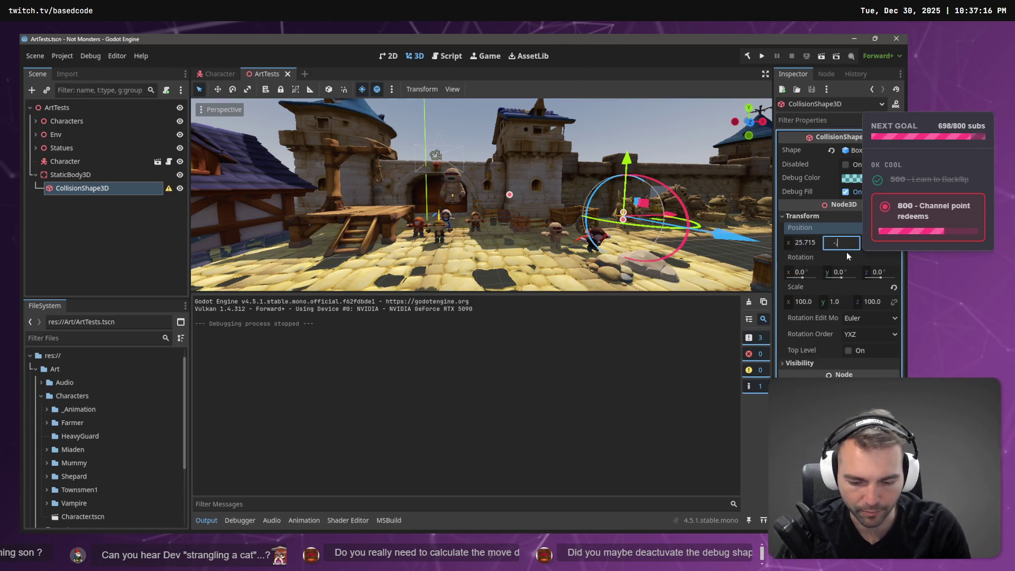
pyautogui.write('0.5')
pyautogui.press('Return')
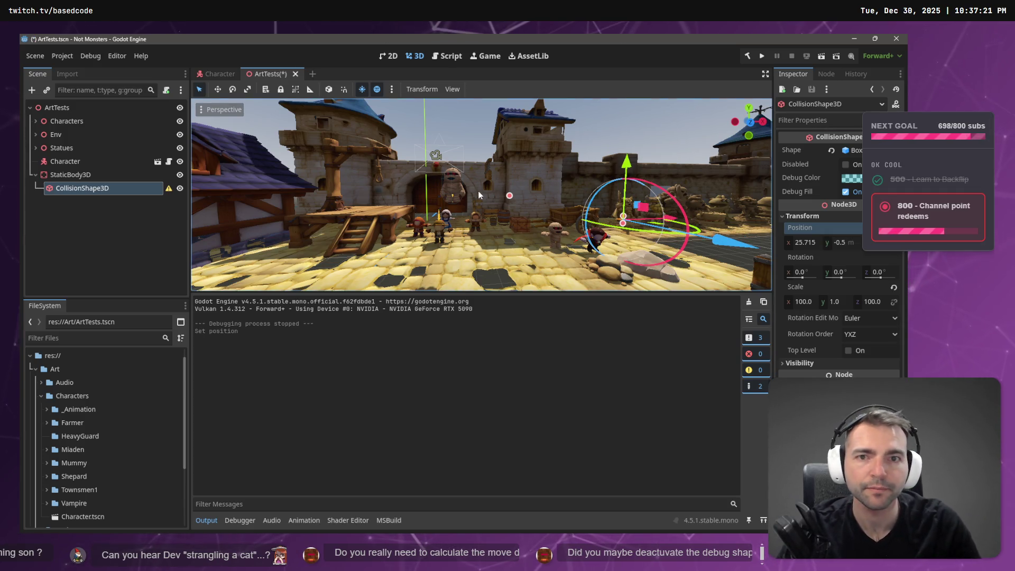
# Save and playtest, walking the mummy past the characters and the cart
pyautogui.hotkey('ctrl', 's')
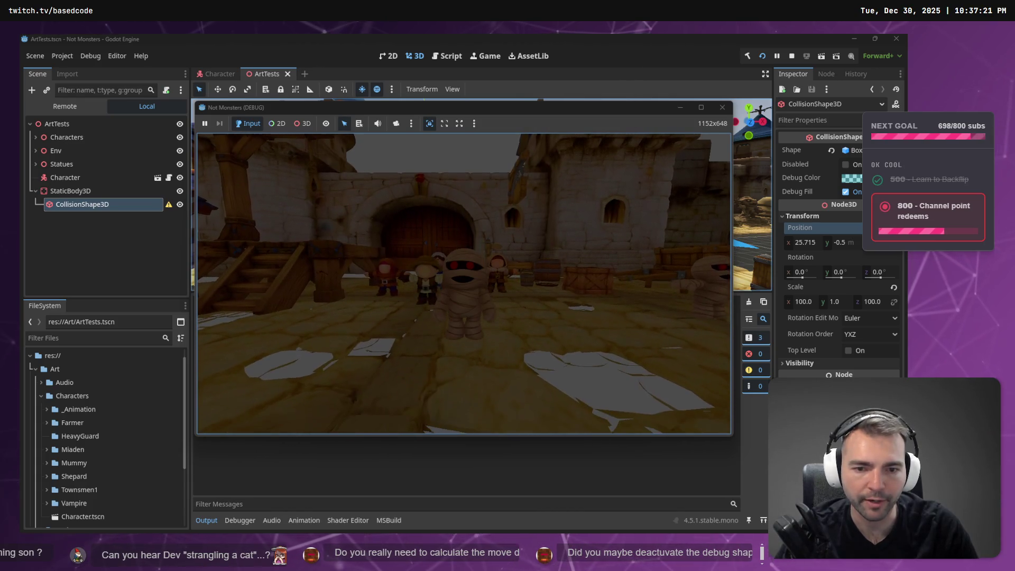
pyautogui.press('w')
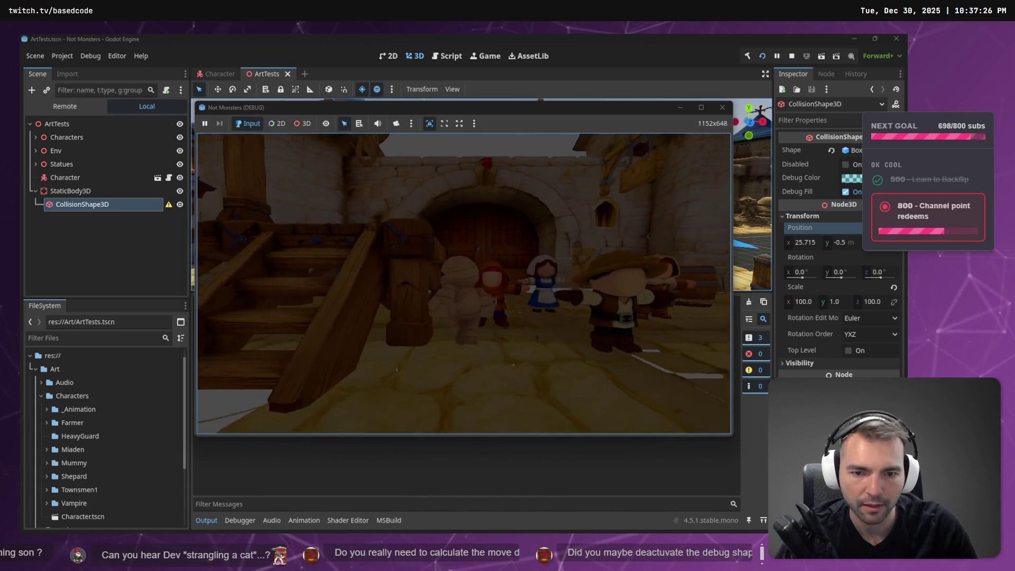
pyautogui.press('w')
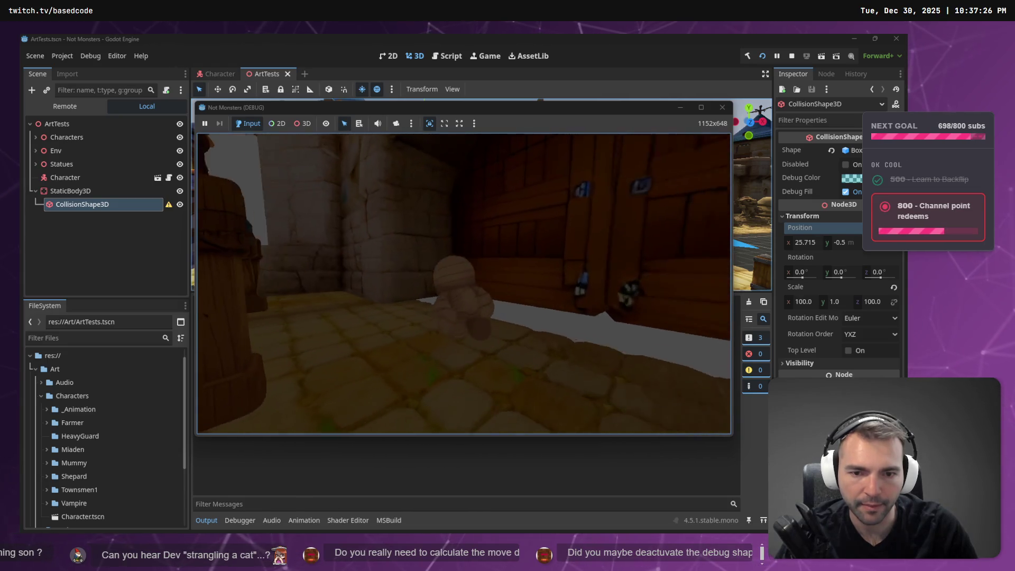
pyautogui.press('w')
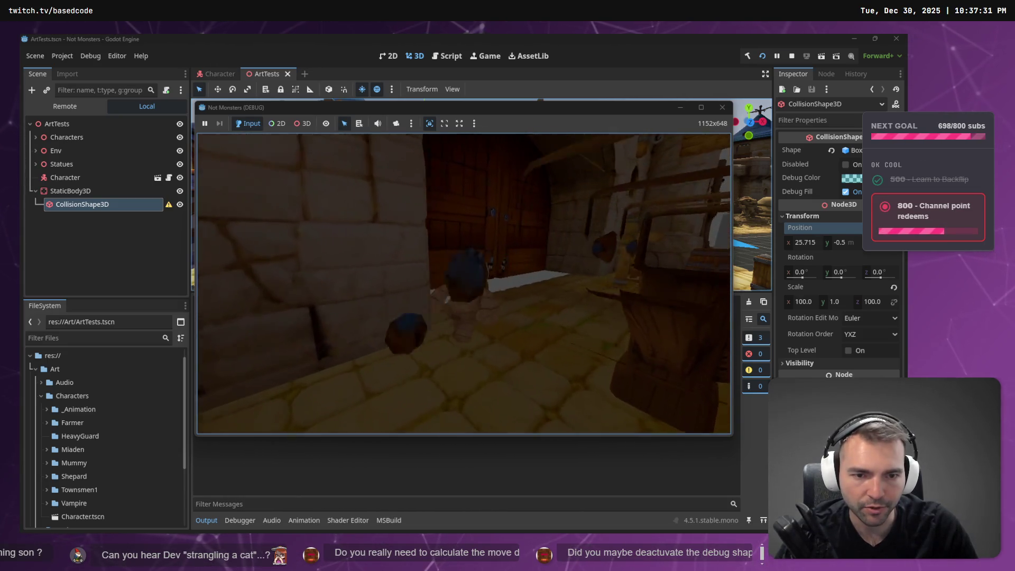
pyautogui.press('w')
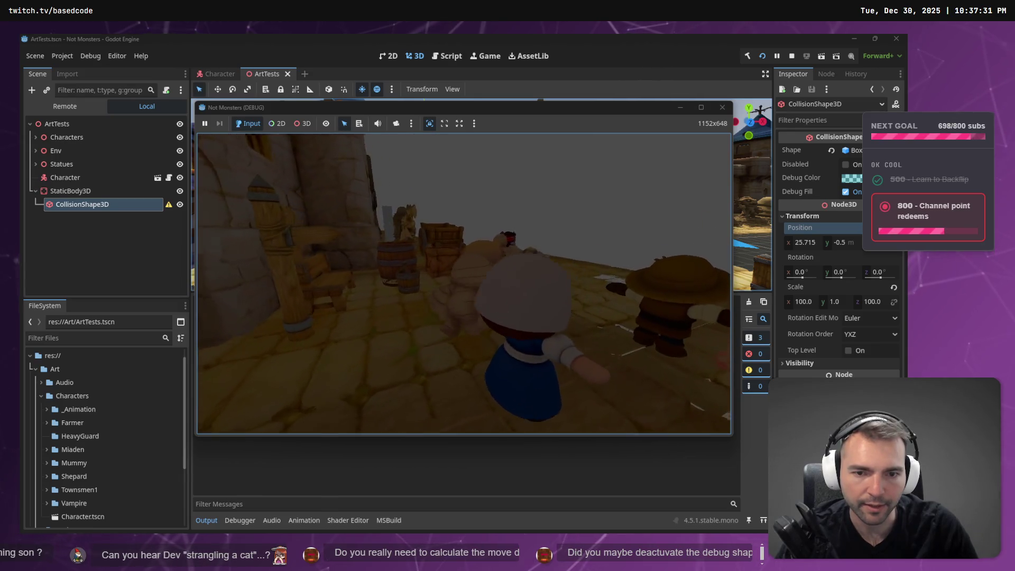
pyautogui.press('w')
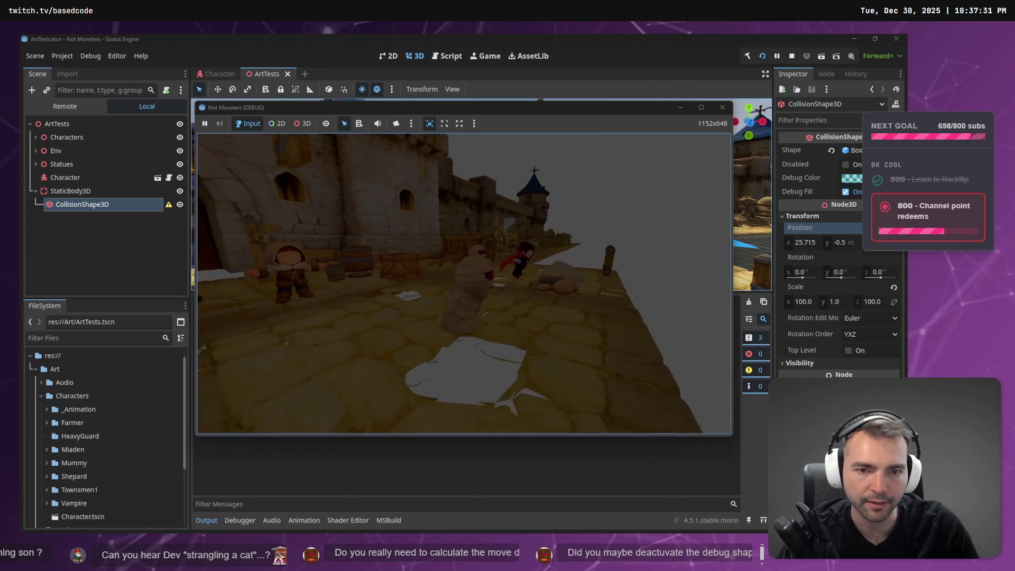
pyautogui.press('w')
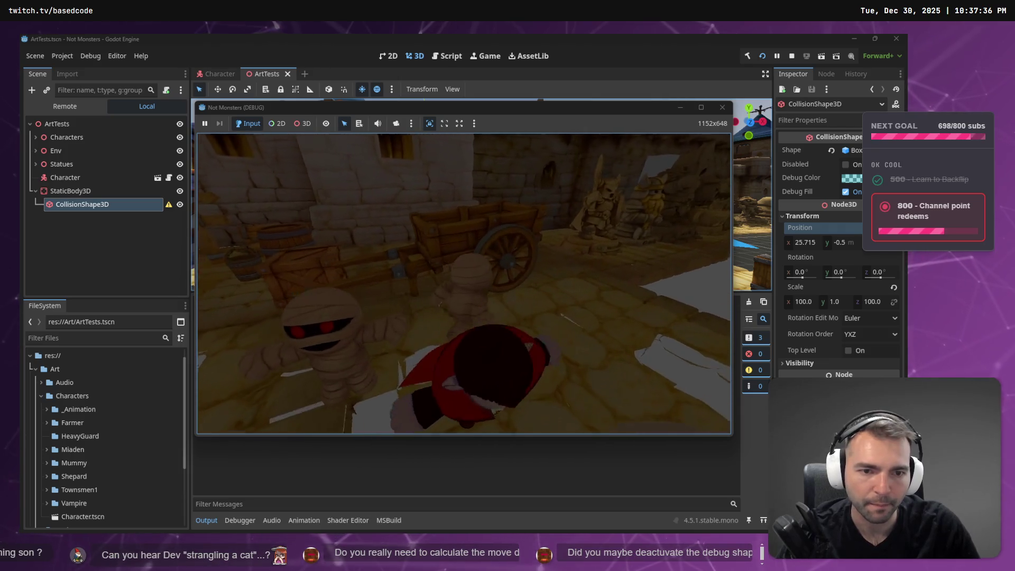
pyautogui.press('w')
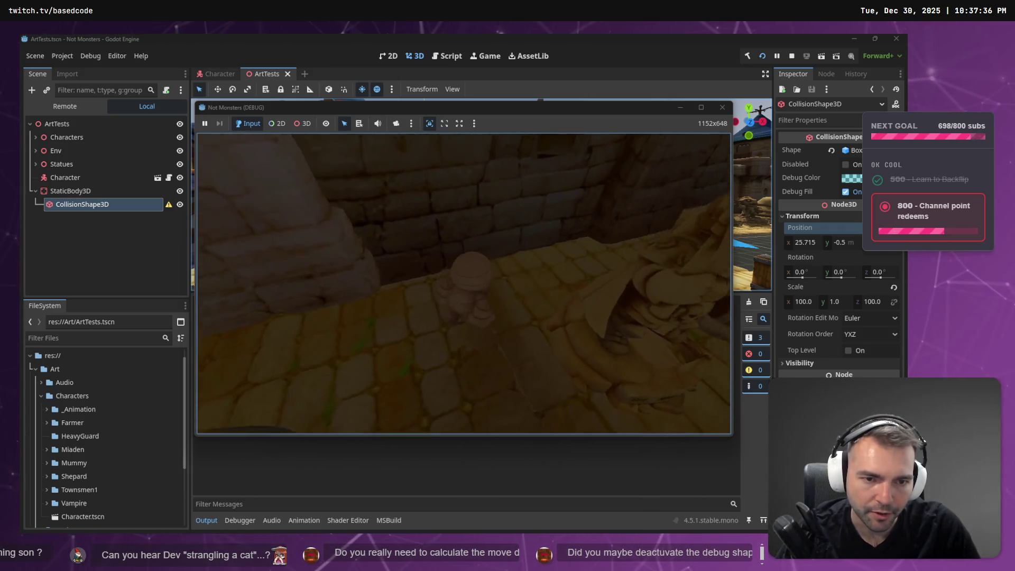
pyautogui.press('w')
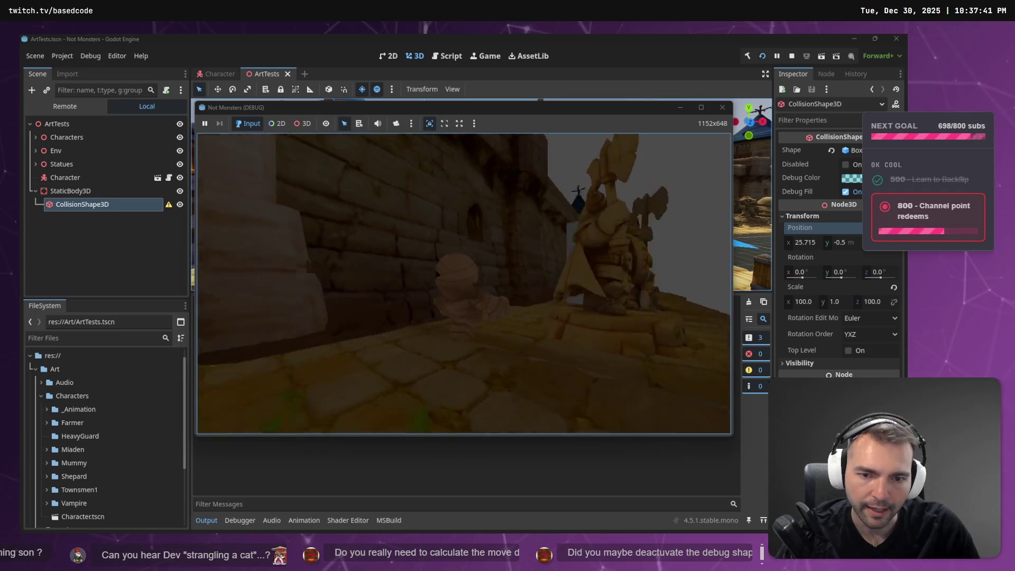
pyautogui.press('F8')
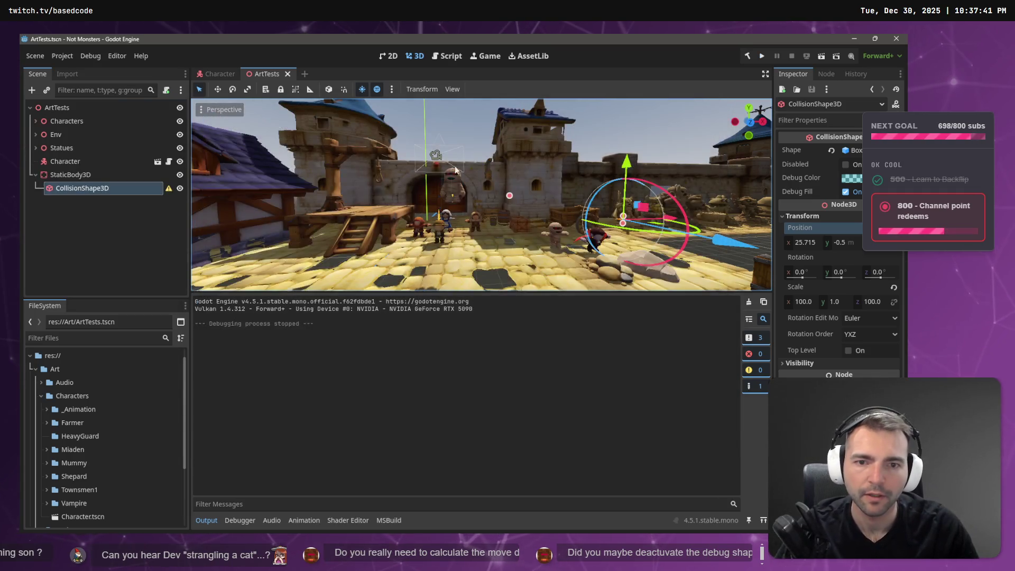
pyautogui.click(531, 176)
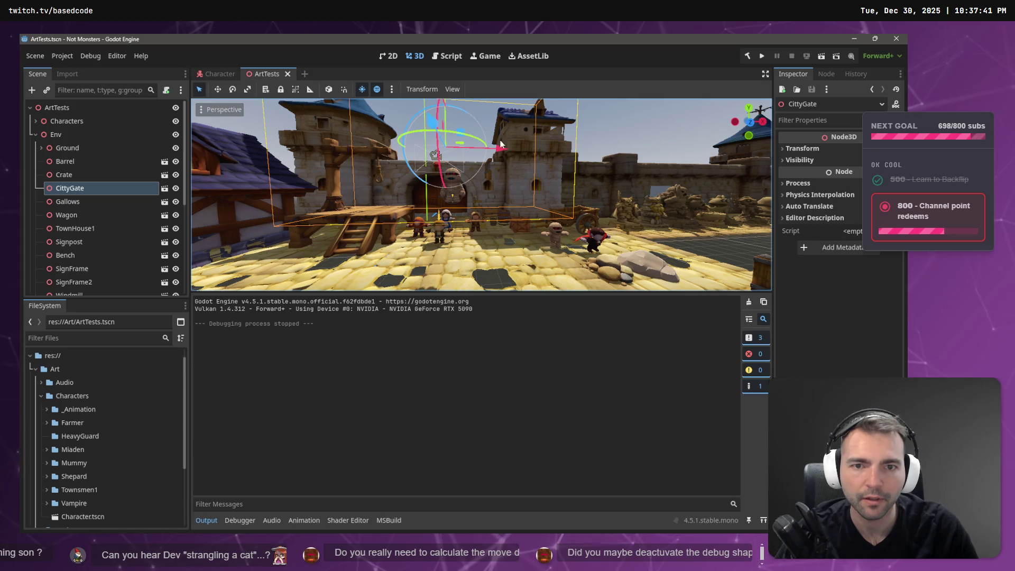
# Focus the city gate, nudge it slightly upward, and look along the town wall
pyautogui.press('f')
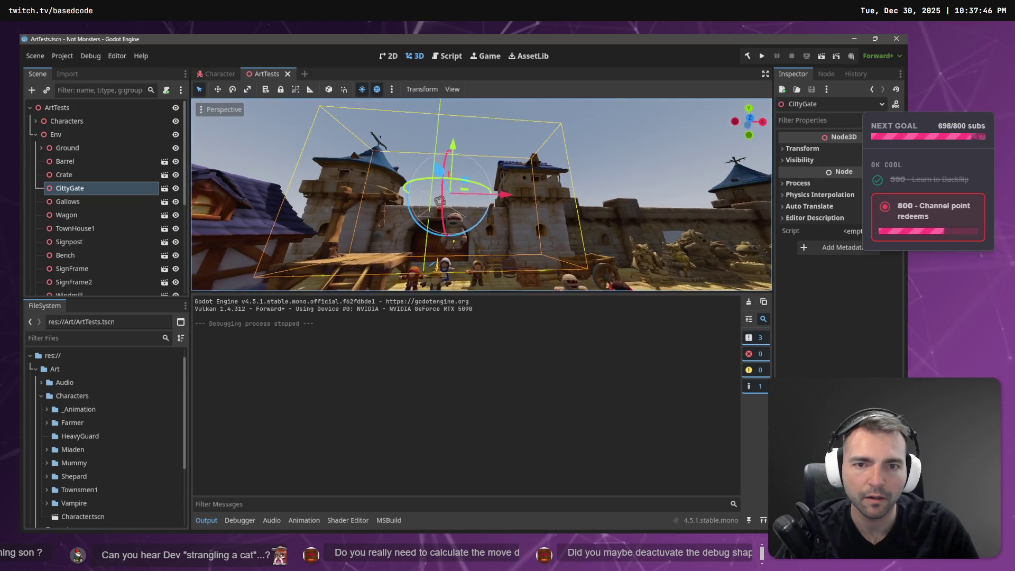
pyautogui.moveTo(452, 148); pyautogui.dragTo(454, 152)
pyautogui.moveTo(518, 160)
pyautogui.mouseDown()
pyautogui.moveTo(576, 163)
pyautogui.moveTo(674, 134)
pyautogui.mouseUp()
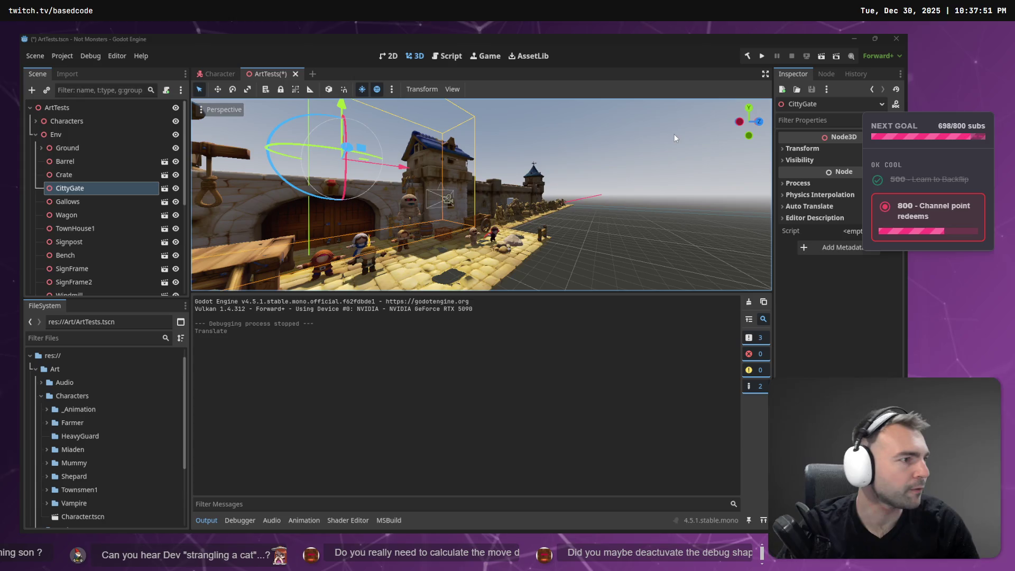
pyautogui.hotkey('alt', 'Tab')
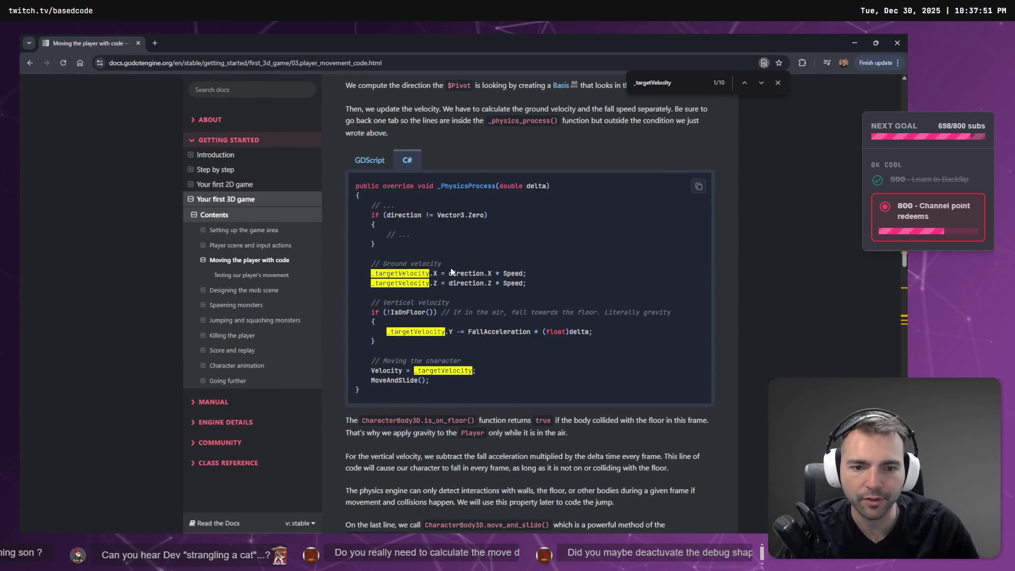
# Find FallAcceleration's declaration (75) in the docs' full player code and select its comment
pyautogui.hotkey('alt', 'Tab')
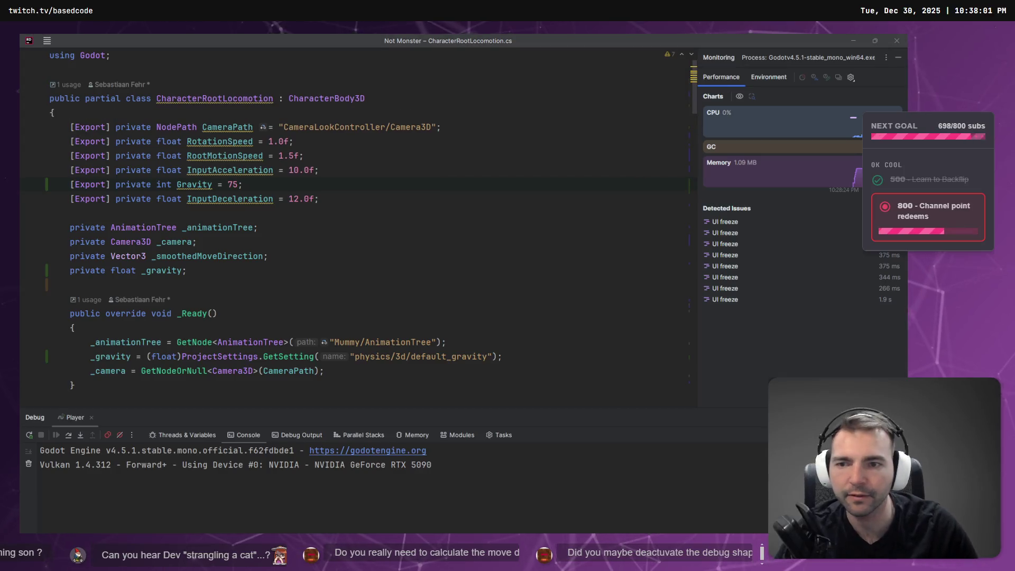
pyautogui.hotkey('alt', 'Tab')
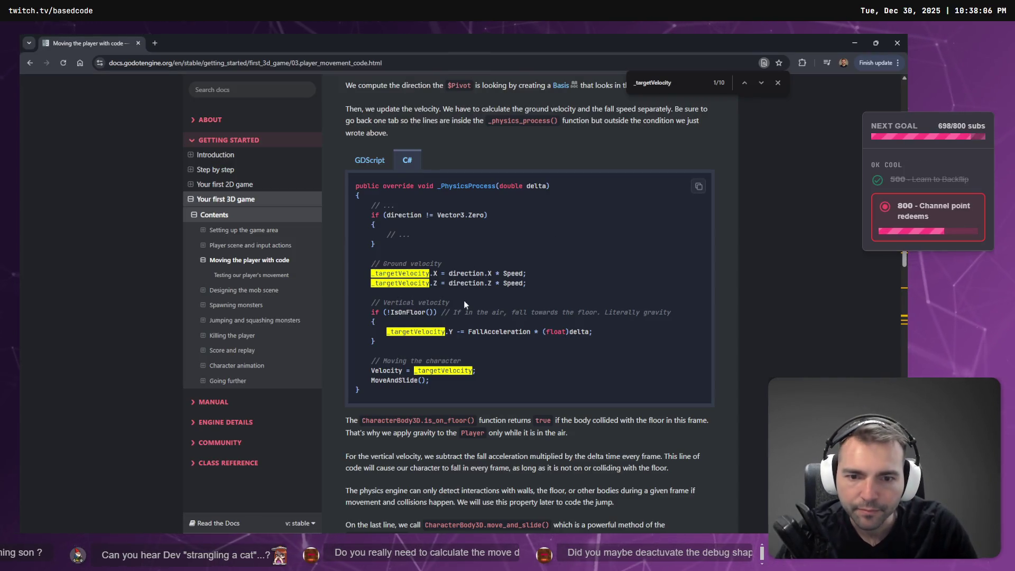
pyautogui.scroll(-2, 460, 302)
pyautogui.scroll(2, 488, 296)
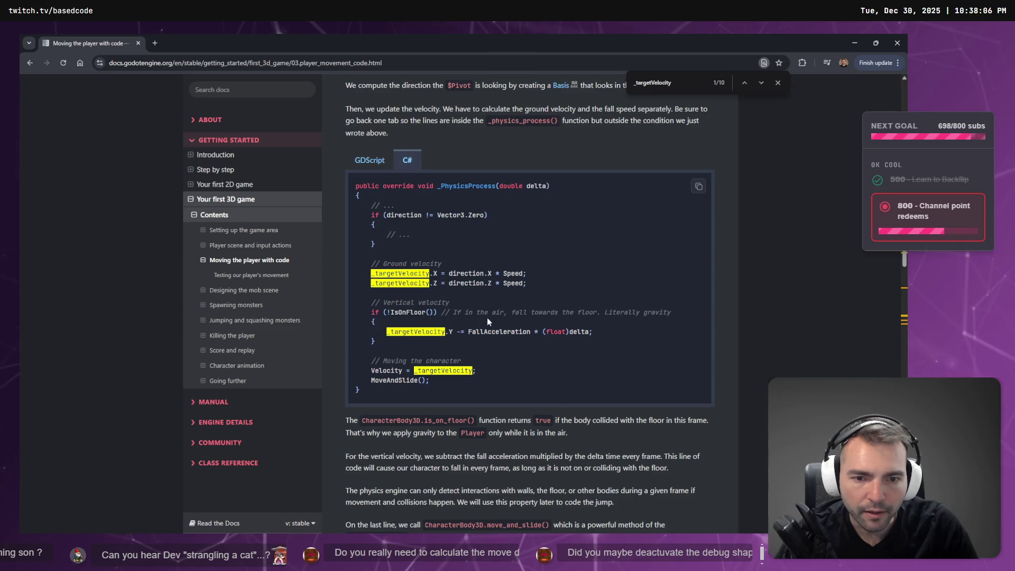
pyautogui.doubleClick(494, 332)
pyautogui.hotkey('ctrl', 'f')
pyautogui.press('Return')
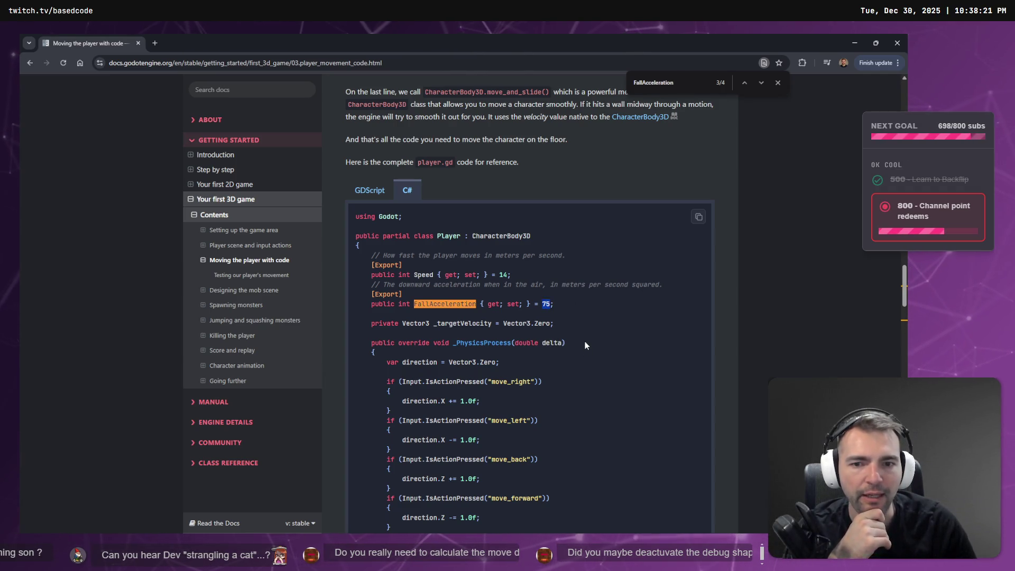
pyautogui.moveTo(661, 284); pyautogui.dragTo(375, 286)
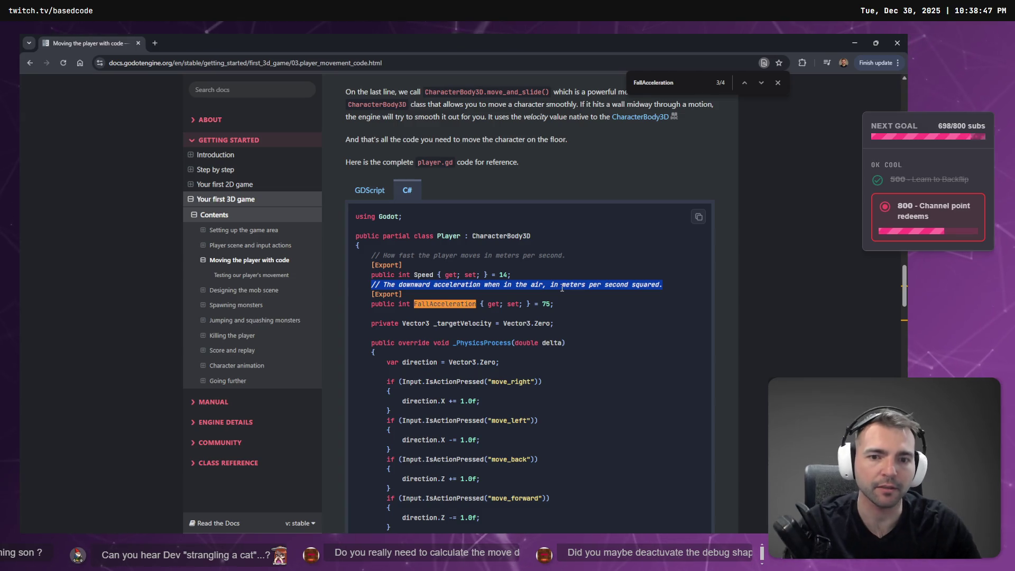
# Search Google for '9.8 m/s squared' and select the standard value 9.80665 m/s²
pyautogui.hotkey('ctrl', 't')
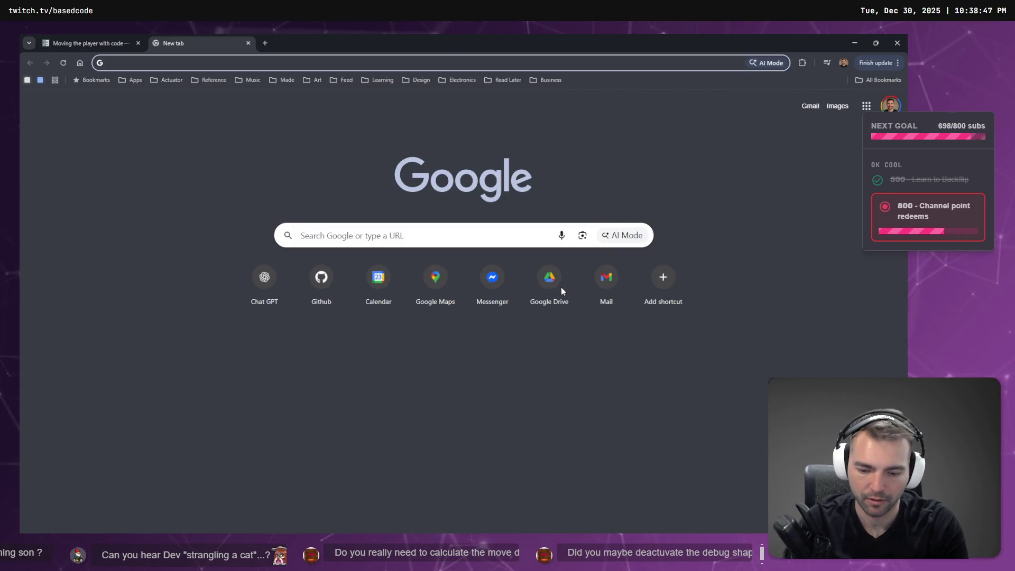
pyautogui.write('9.8 m/s ')
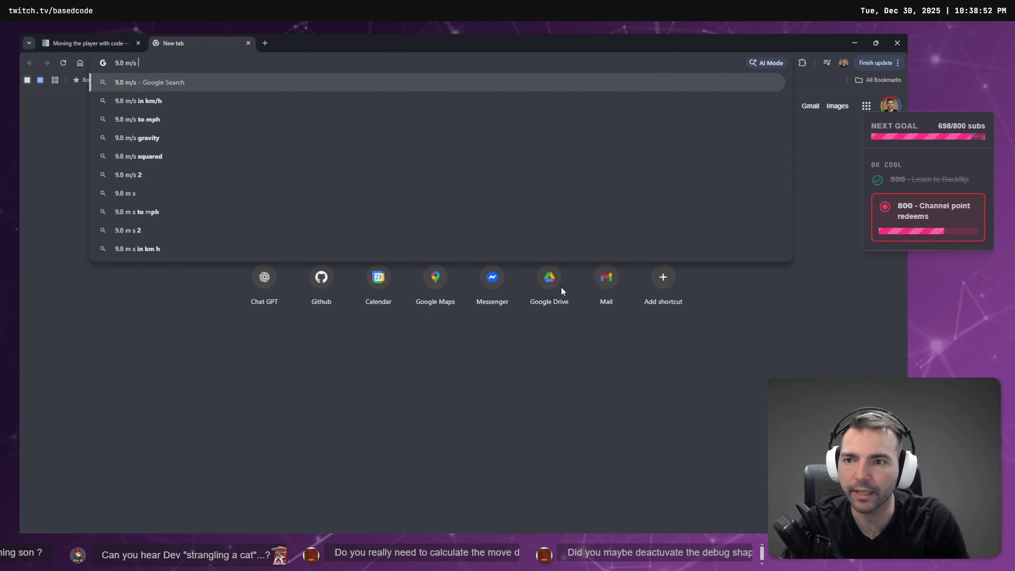
pyautogui.write('s')
pyautogui.press('Down')
pyautogui.press('Down')
pyautogui.press('Down')
pyautogui.press('Return')
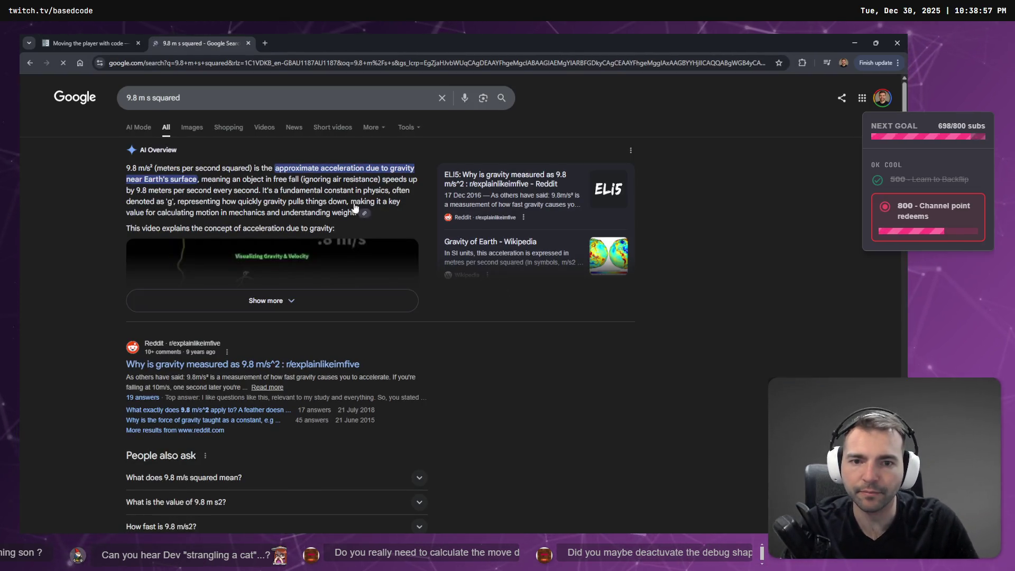
pyautogui.click(332, 306)
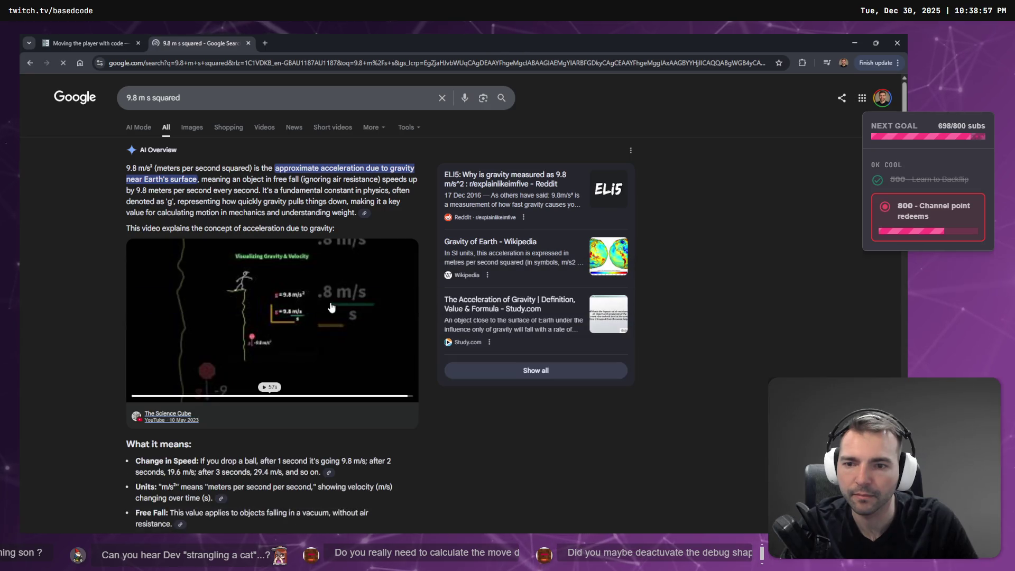
pyautogui.scroll(-3, 381, 277)
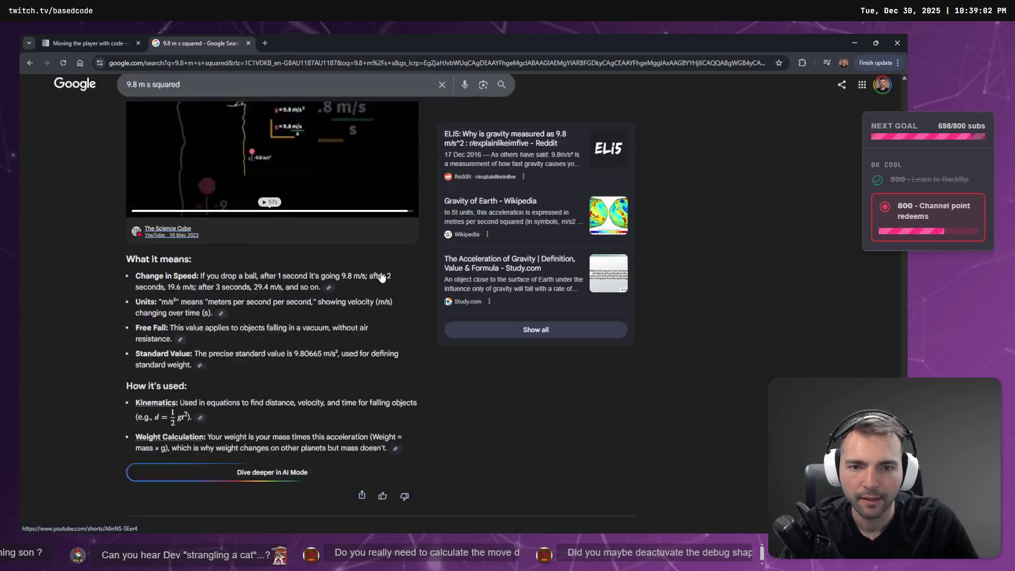
pyautogui.scroll(-1, 381, 277)
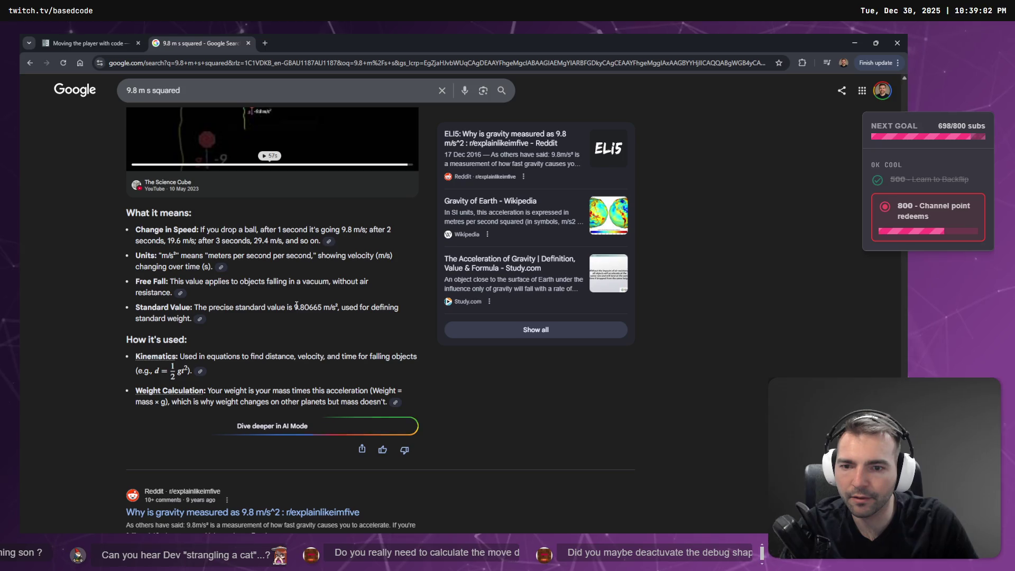
pyautogui.moveTo(294, 307); pyautogui.dragTo(312, 309)
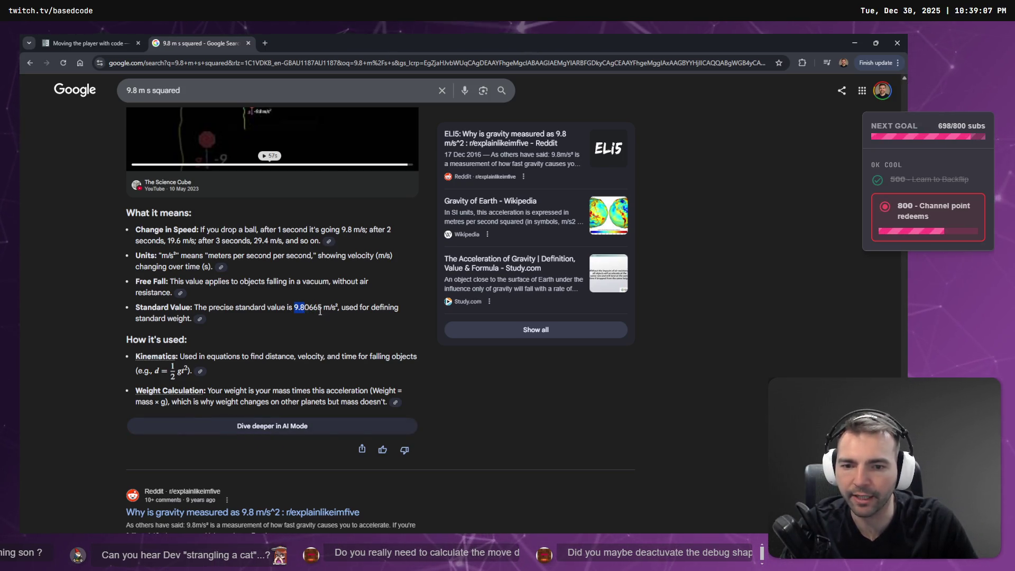
pyautogui.hotkey('alt', 'Tab')
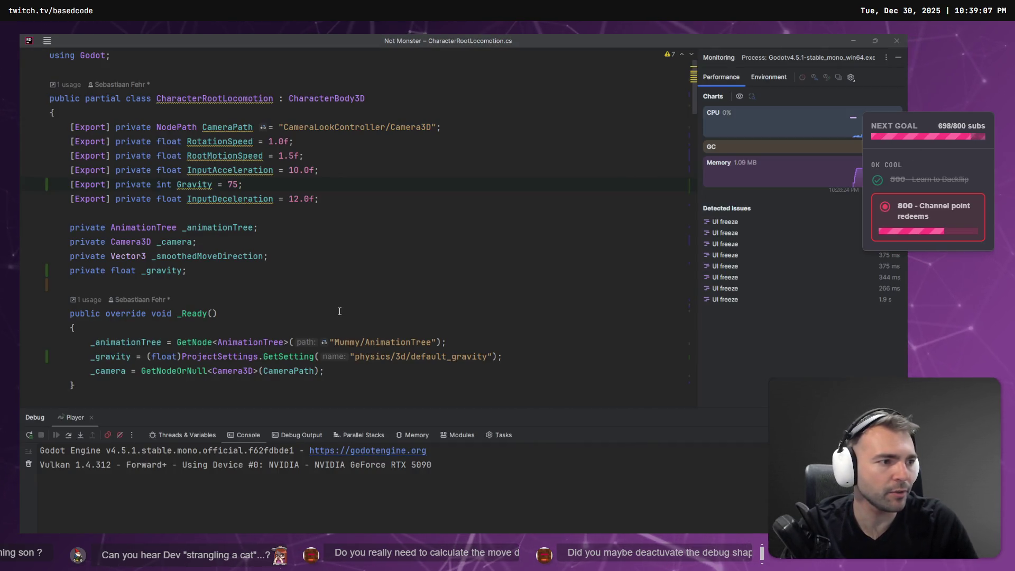
# Playtest the fall twice in Godot, then set the Gravity export to 100
pyautogui.click(219, 184)
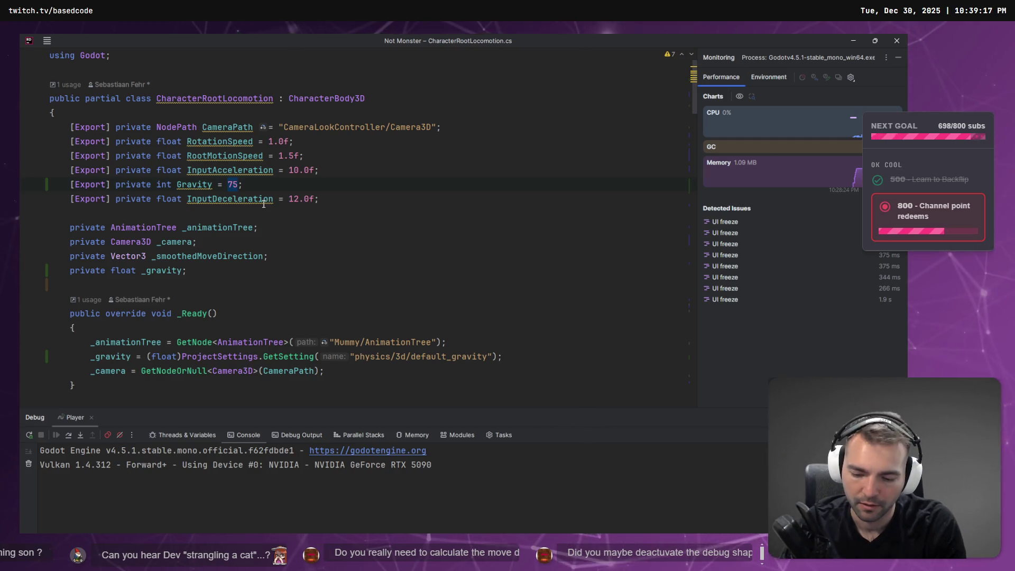
pyautogui.hotkey('alt', 'Tab')
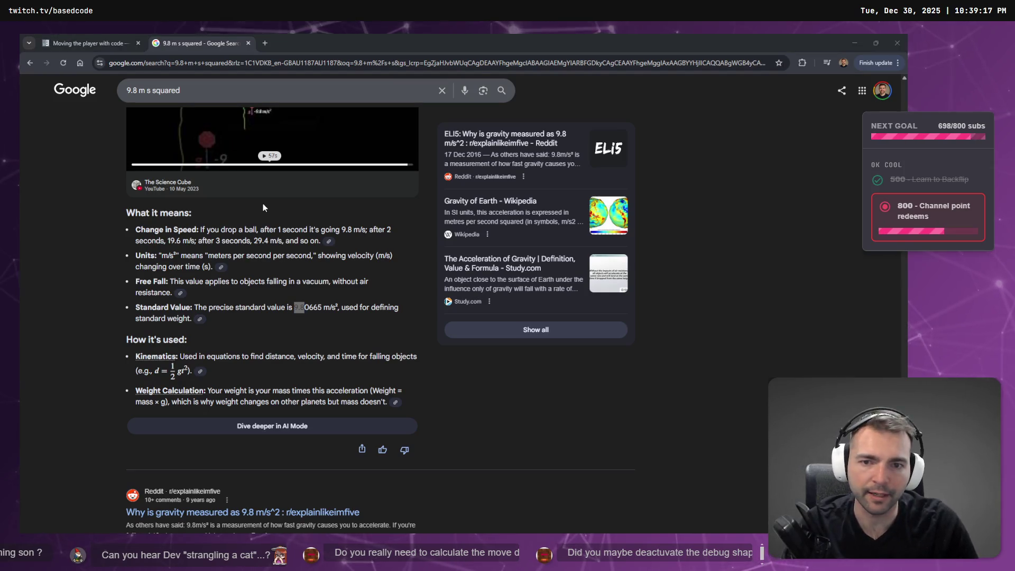
pyautogui.hotkey('alt', 'Tab')
pyautogui.press('F5')
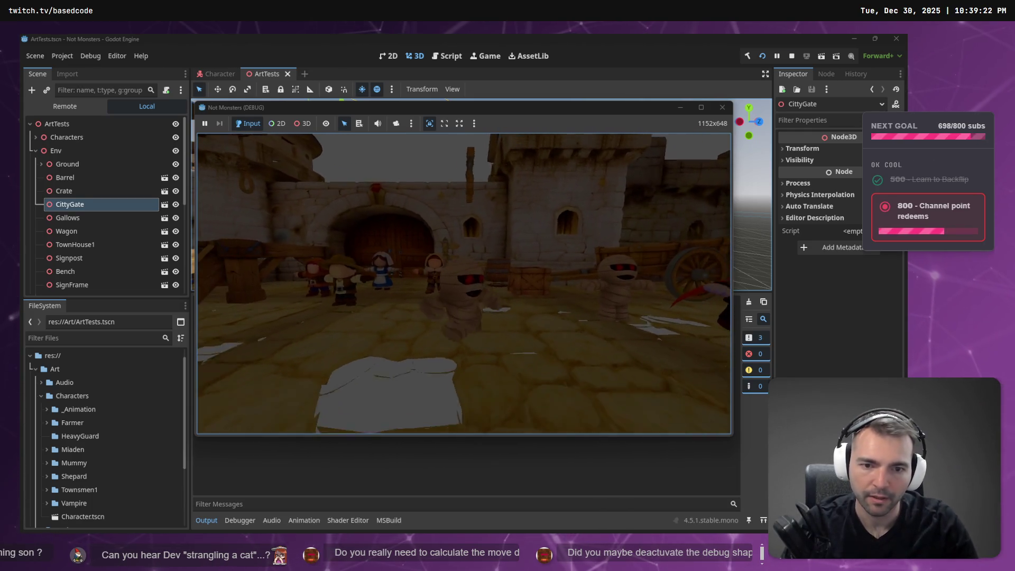
pyautogui.press('F8')
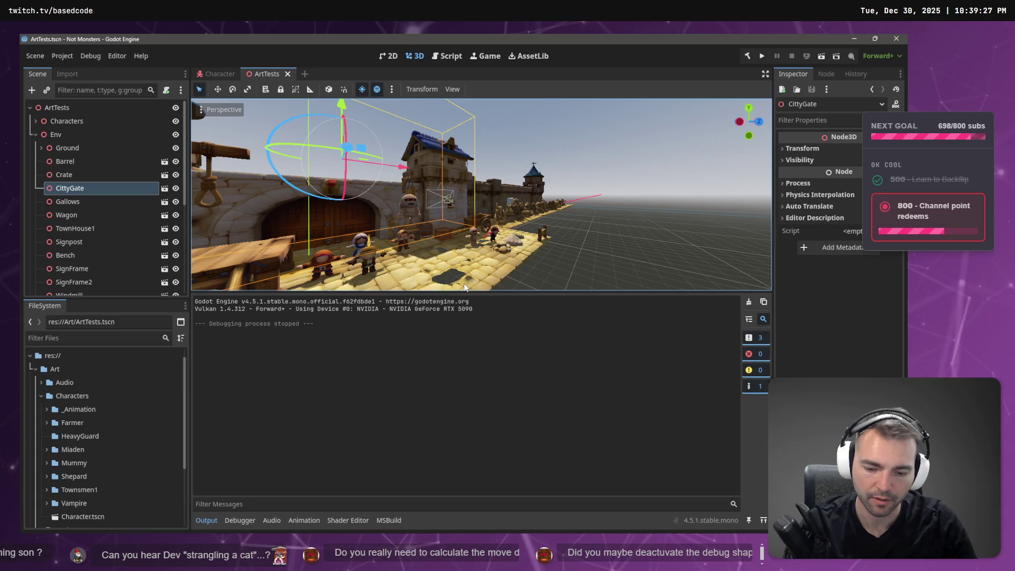
pyautogui.press('F5')
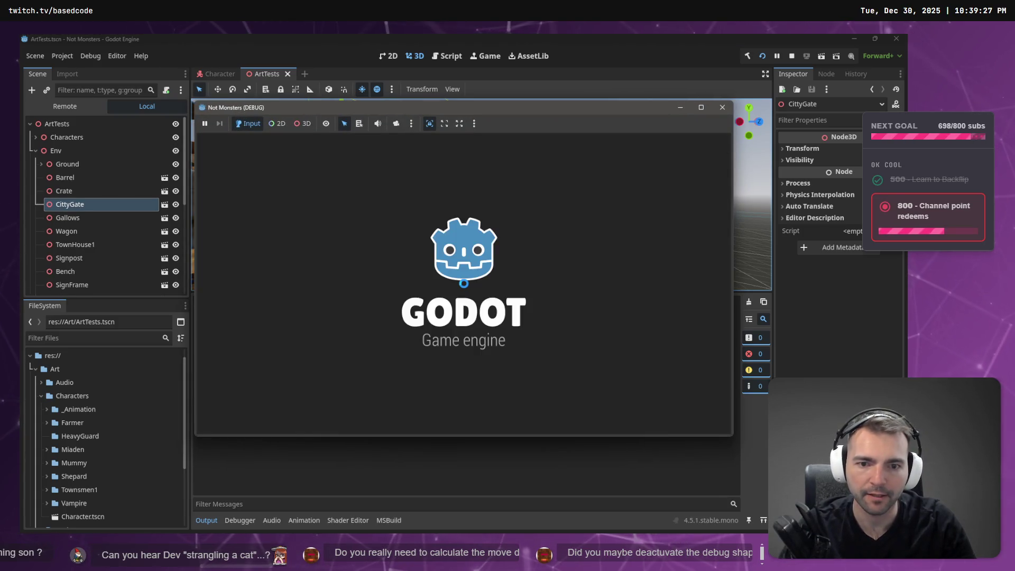
pyautogui.press('F8')
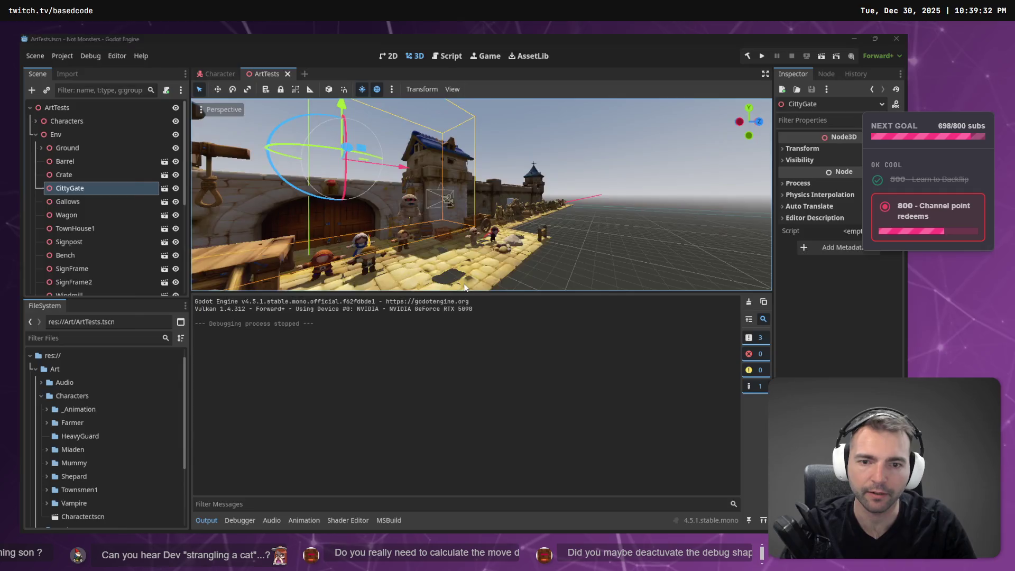
pyautogui.hotkey('alt', 'Tab')
pyautogui.hotkey('alt', 'Tab')
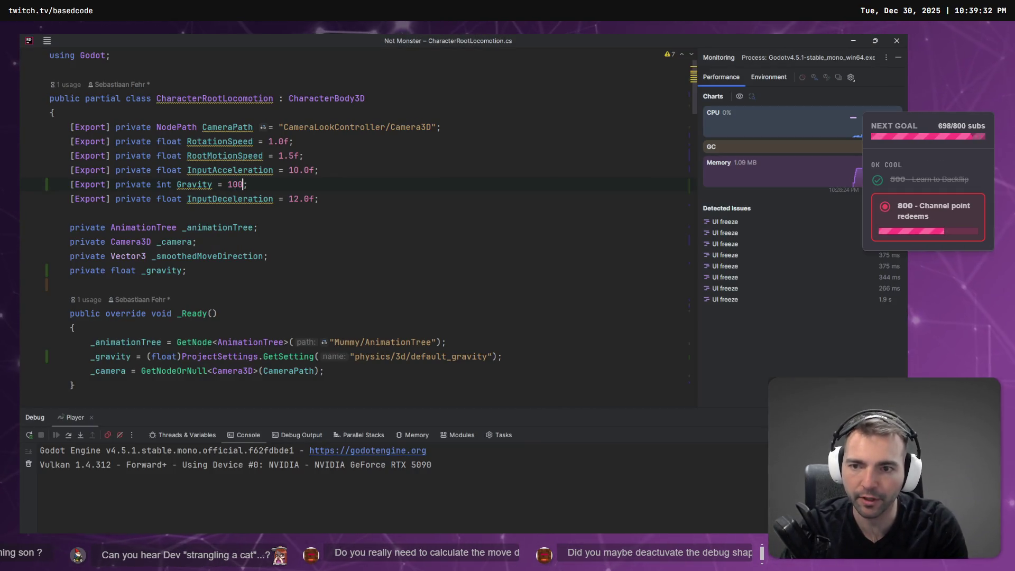
pyautogui.hotkey('alt', 'Tab')
pyautogui.hotkey('ctrl', 'w')
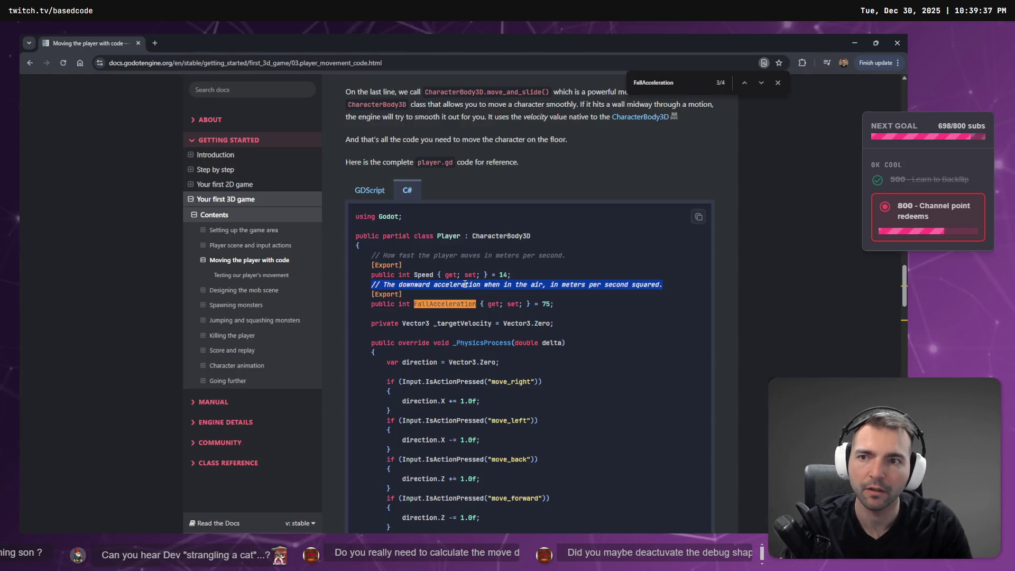
# Return to Rider to run the game with Gravity at 100
pyautogui.hotkey('alt', 'Tab')
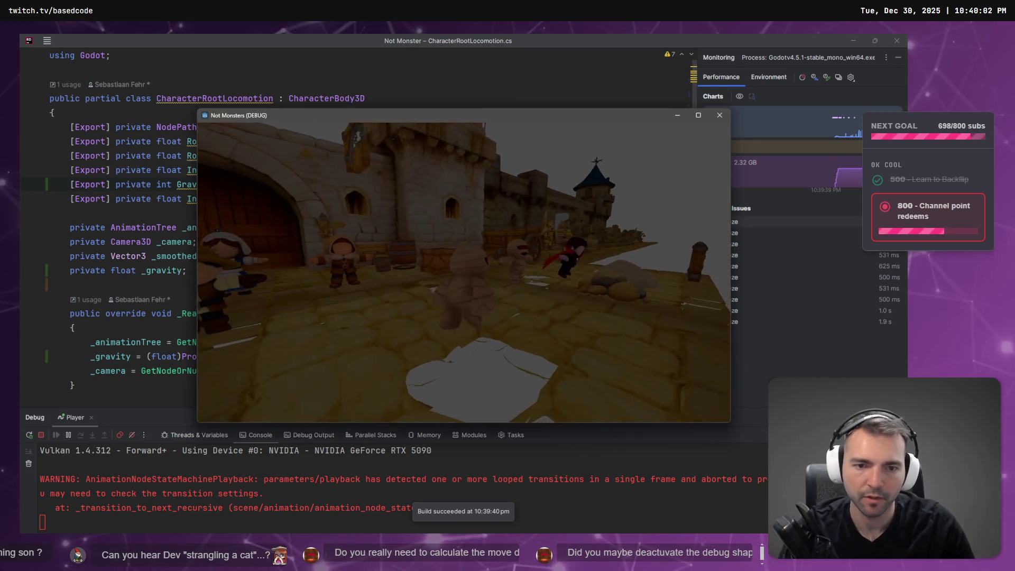
# Close the game, compare with the docs, and find every usage of Gravity in the script
pyautogui.press('Escape')
pyautogui.hotkey('alt', 'Tab')
pyautogui.hotkey('alt', 'Tab')
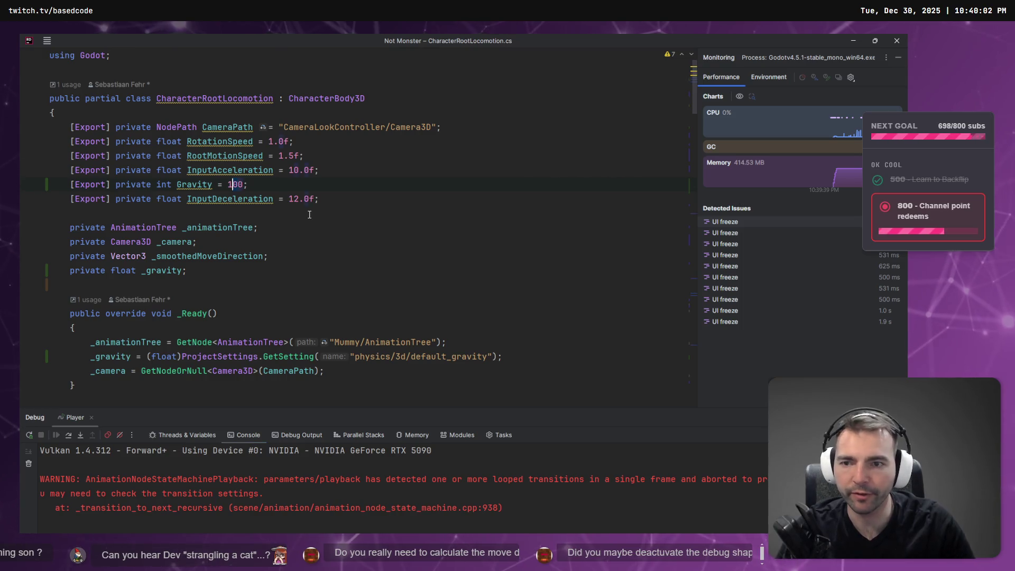
pyautogui.hotkey('alt', 'Tab')
pyautogui.hotkey('alt', 'Tab')
pyautogui.hotkey('alt', 'Tab')
pyautogui.hotkey('alt', 'Tab')
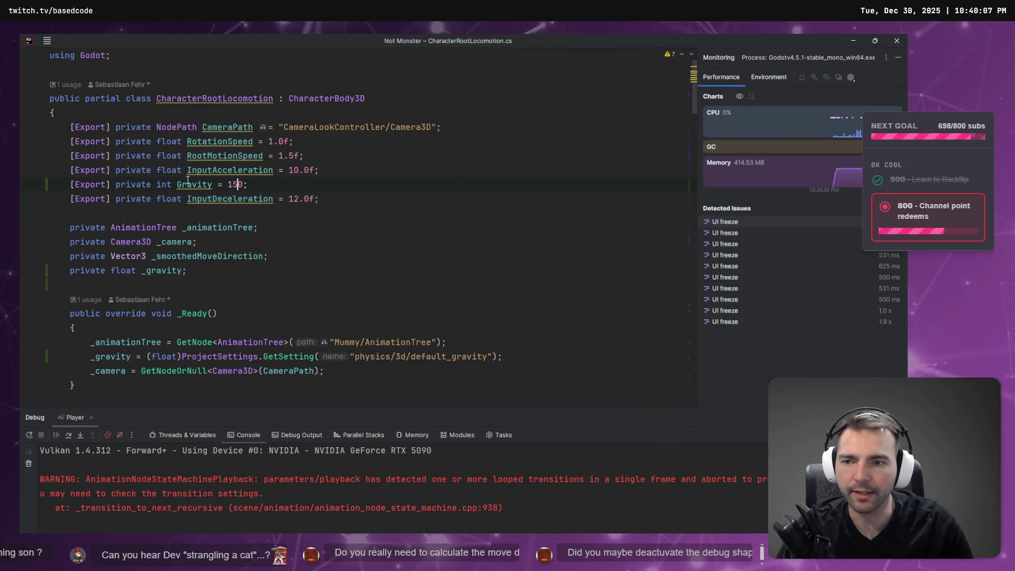
pyautogui.hotkey('alt', 'F7')
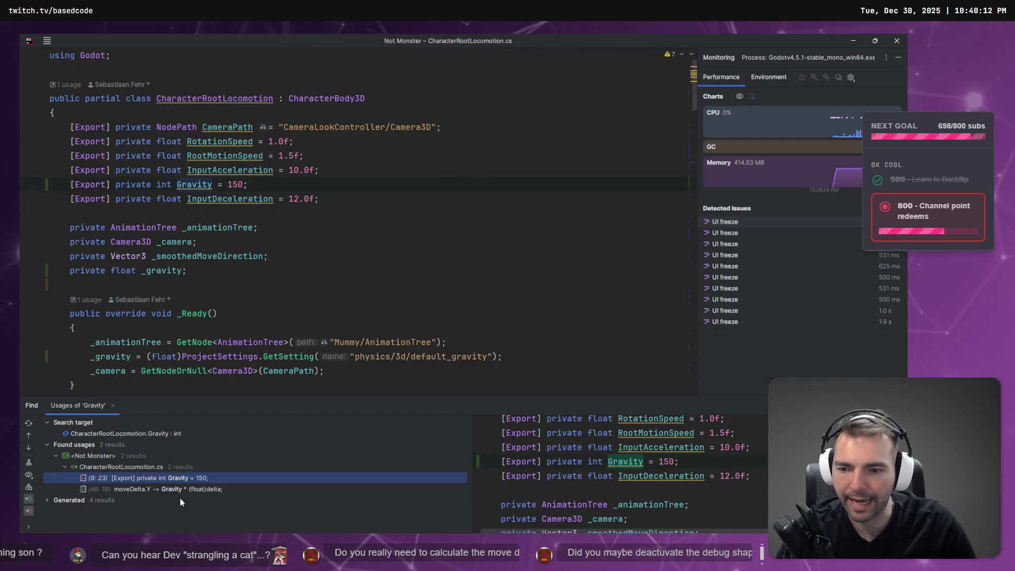
pyautogui.doubleClick(154, 479)
pyautogui.scroll(-6, 258, 280)
pyautogui.scroll(-7, 258, 280)
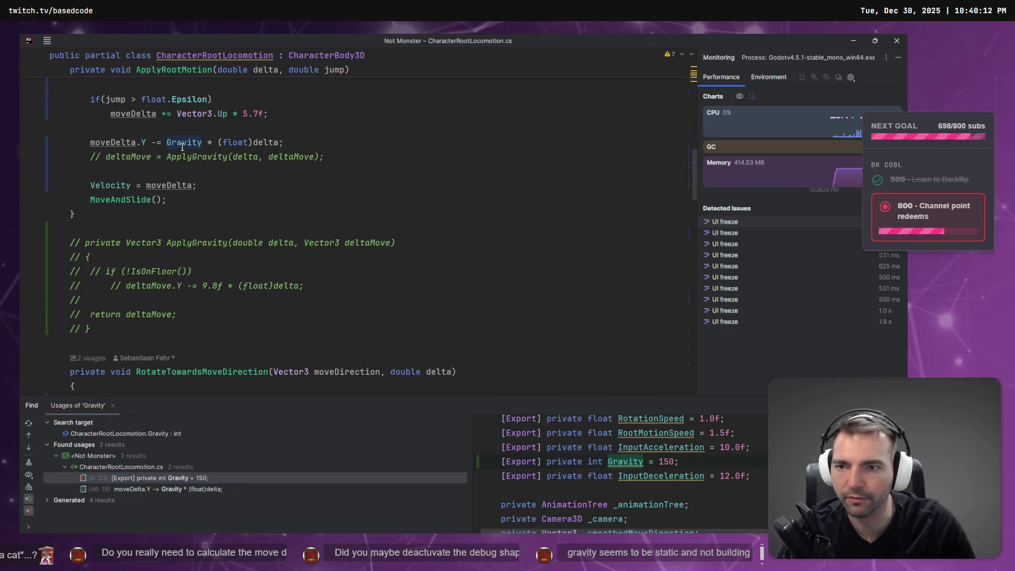
pyautogui.scroll(3, 182, 147)
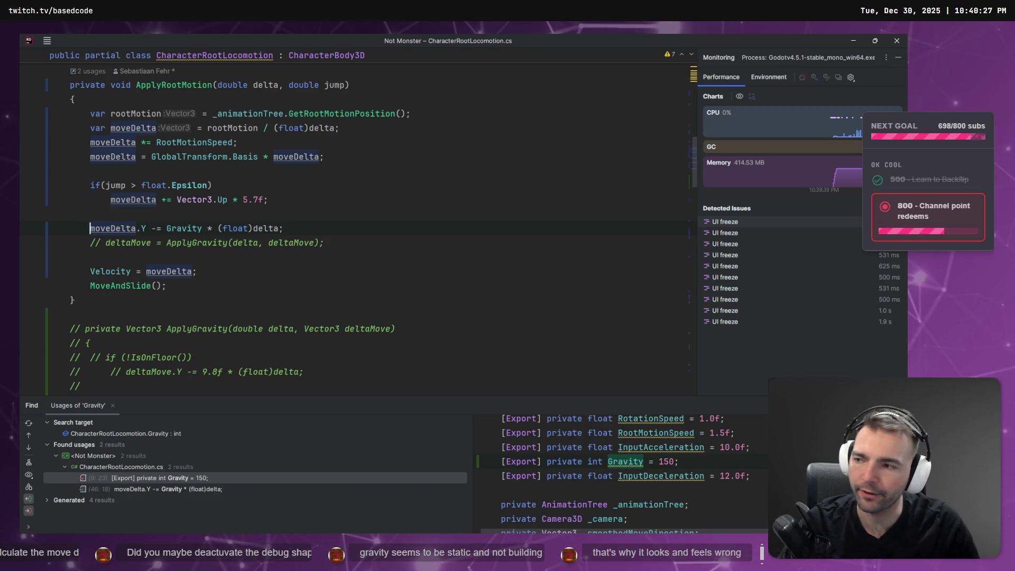
# Place the caret on the moveDelta gravity line and start a debug run
pyautogui.hotkey('alt', 'Tab')
pyautogui.hotkey('alt', 'Tab')
pyautogui.click(402, 237)
pyautogui.hotkey('alt', 'Tab')
pyautogui.hotkey('alt', 'Tab')
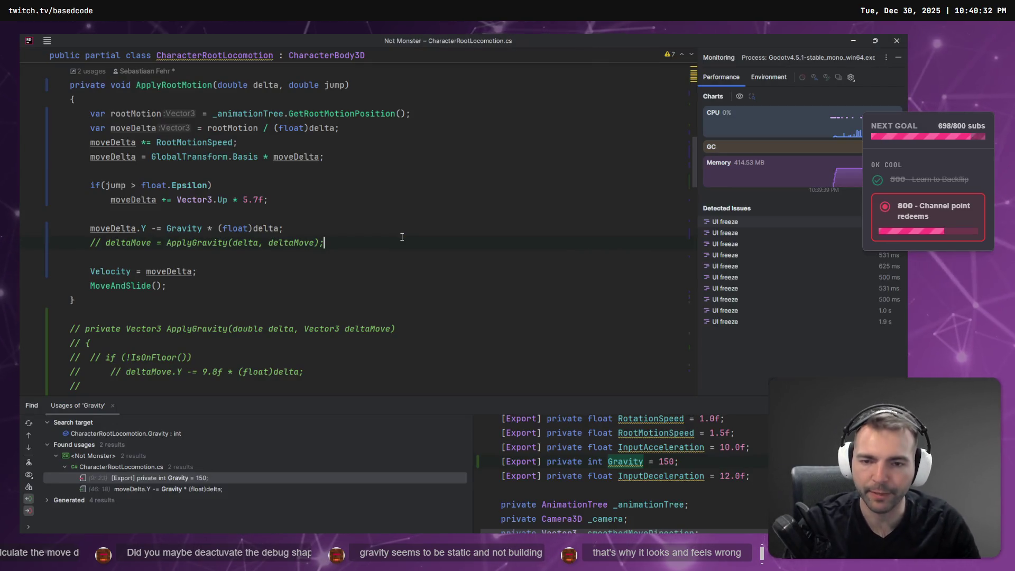
pyautogui.click(100, 228)
pyautogui.hotkey('shift', 'F9')
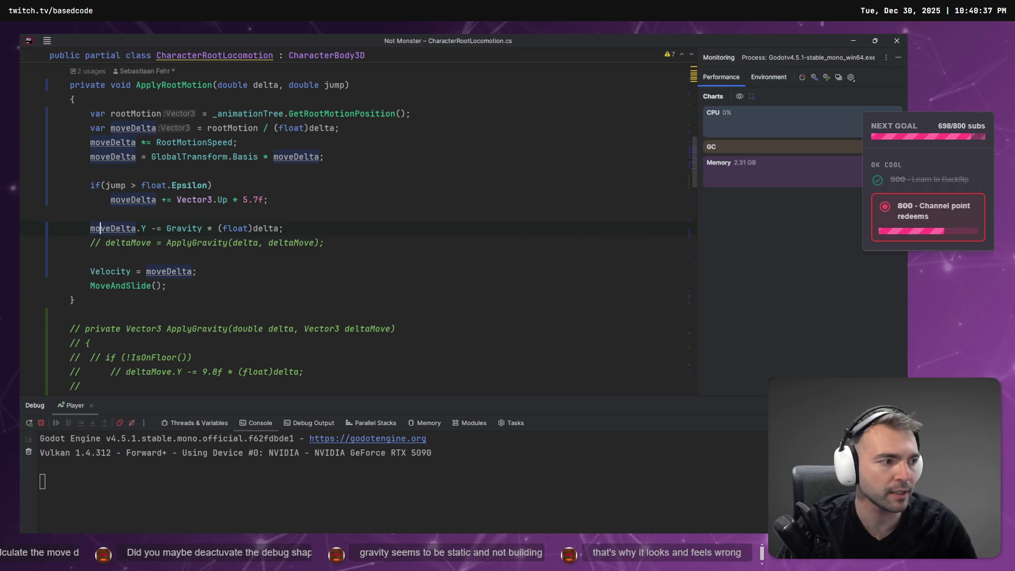
# Raise Gravity to 200 and rerun the debug build to test the fall
pyautogui.hotkey('alt', 'Tab')
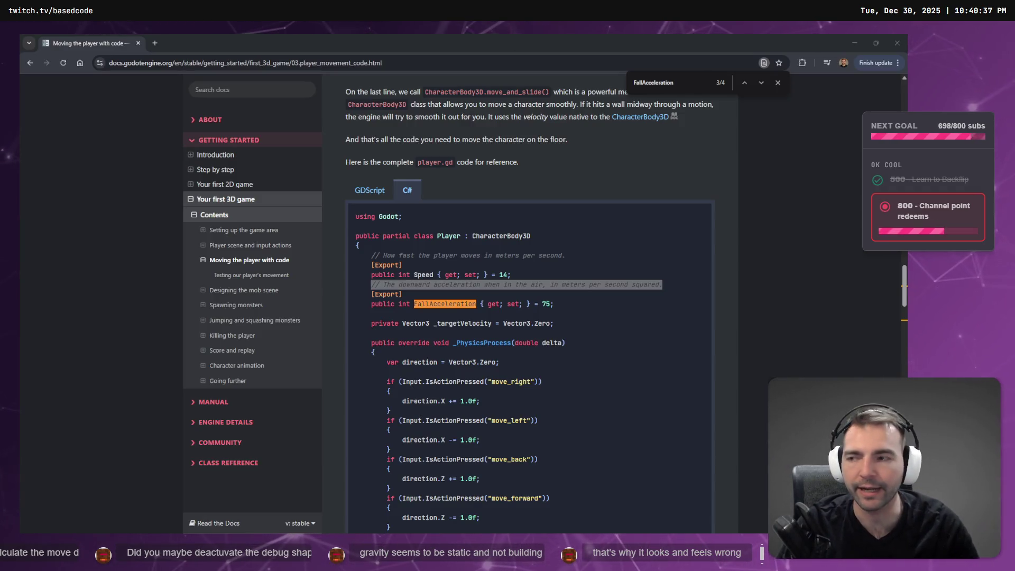
pyautogui.hotkey('alt', 'Tab')
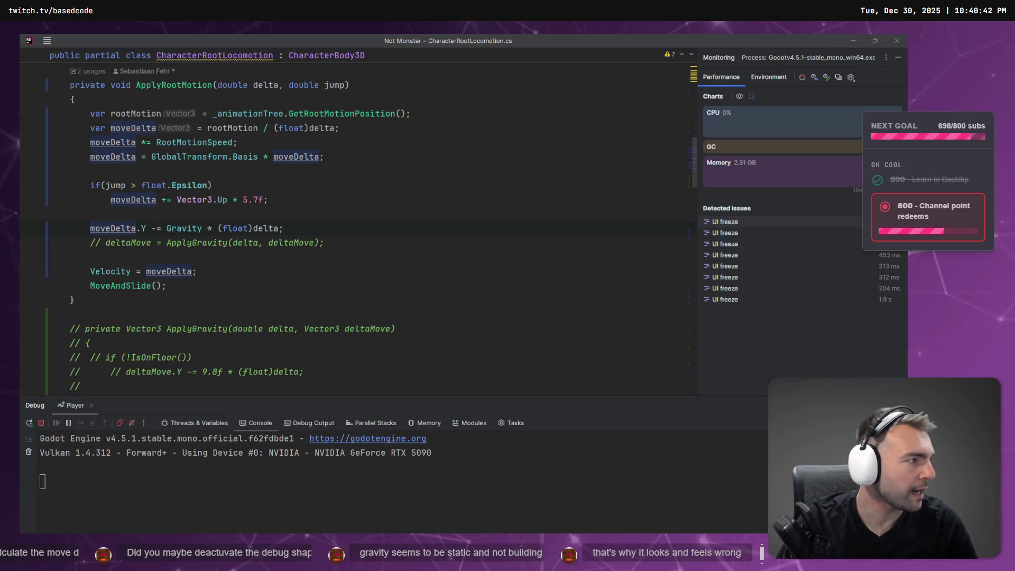
pyautogui.hotkey('alt', 'Tab')
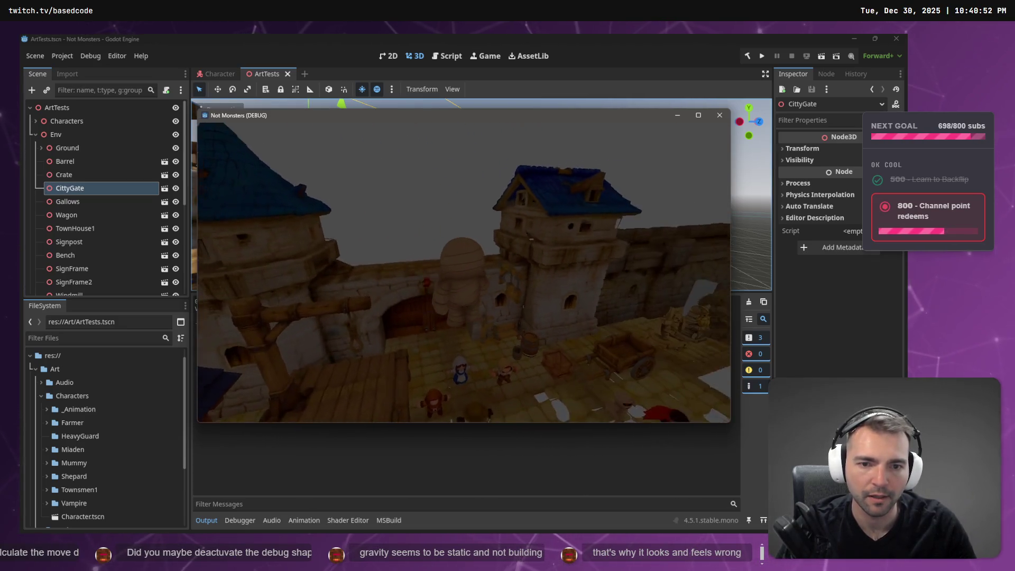
pyautogui.press('Escape')
pyautogui.hotkey('alt', 'Tab')
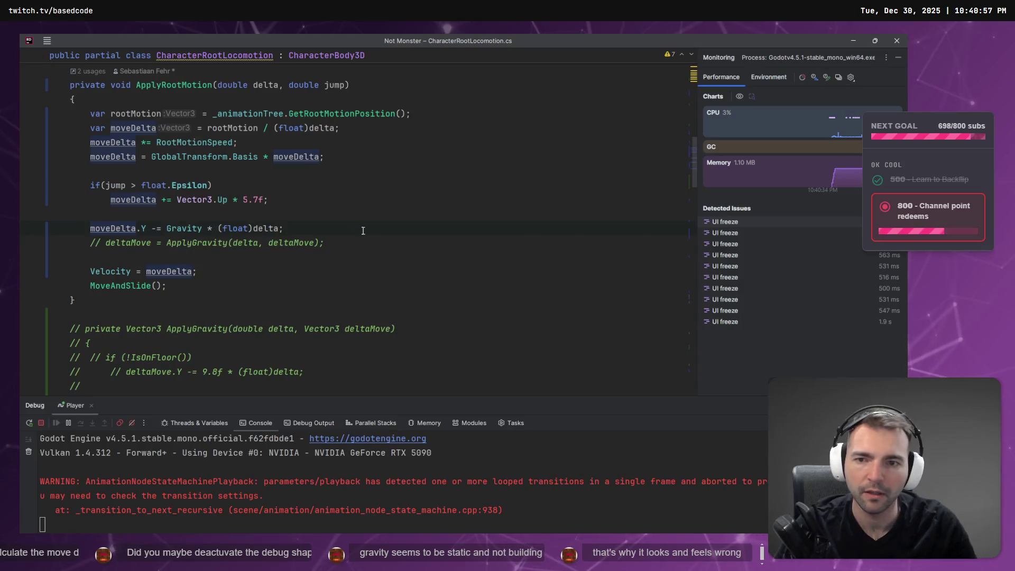
pyautogui.scroll(6, 262, 225)
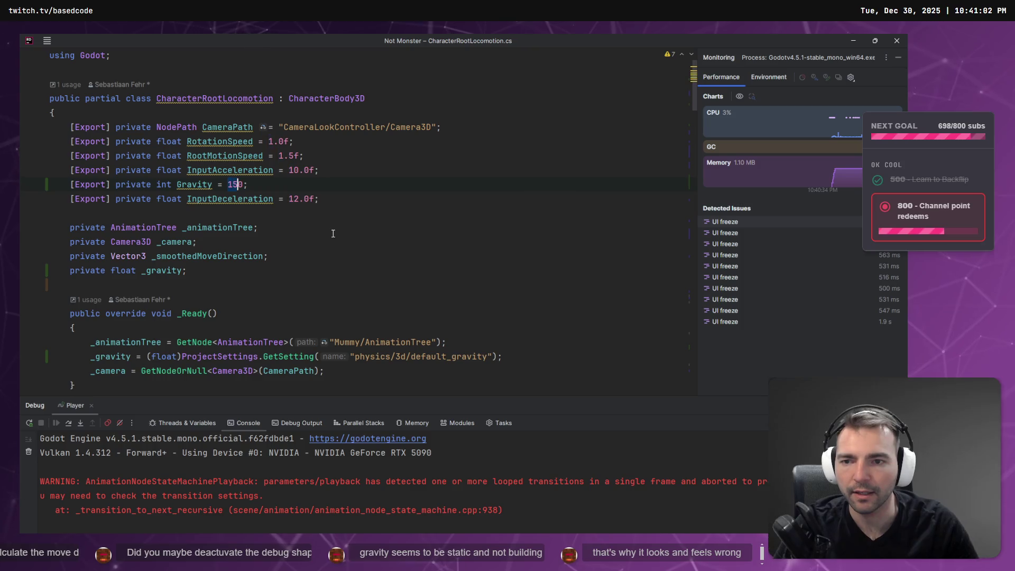
pyautogui.hotkey('shift', 'F9')
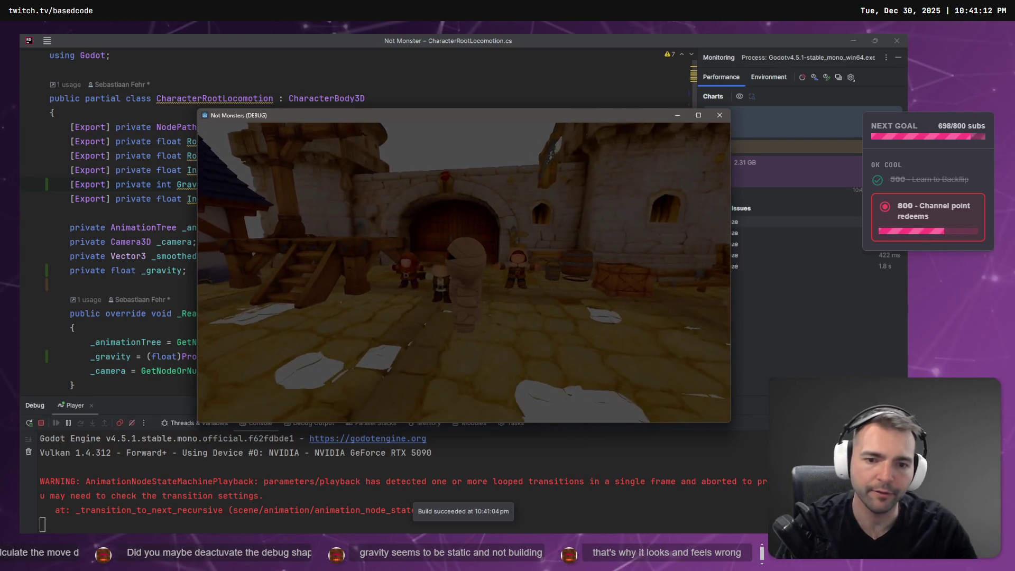
pyautogui.press('Escape')
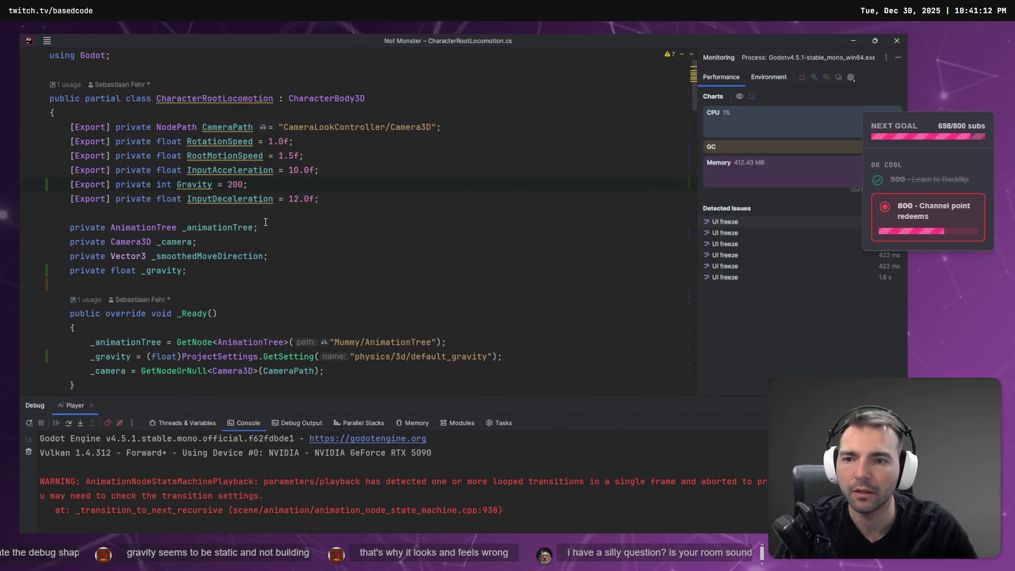
# Insert blank lines below the _gravity field
pyautogui.moveTo(227, 184); pyautogui.dragTo(265, 194)
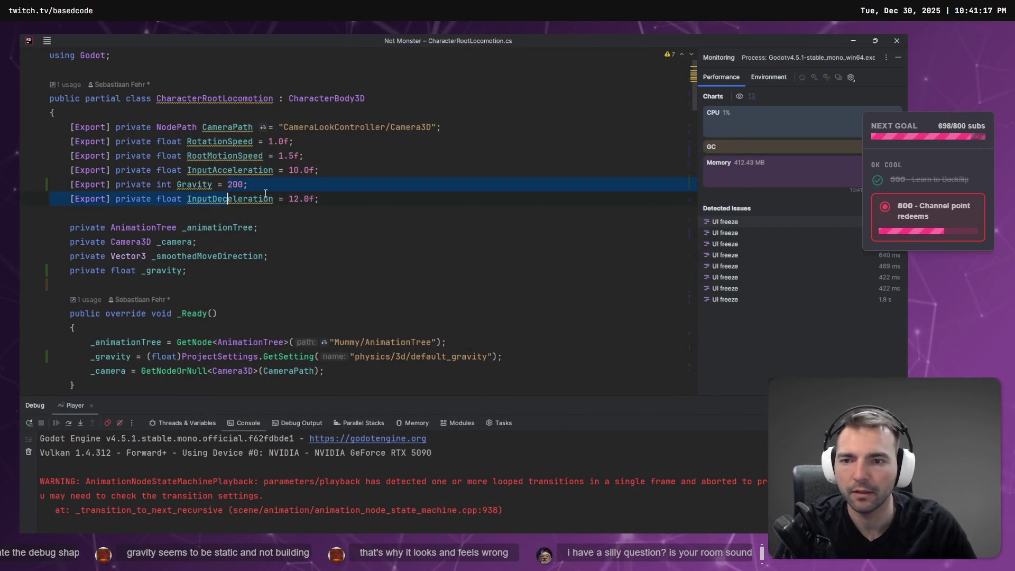
pyautogui.click(264, 186)
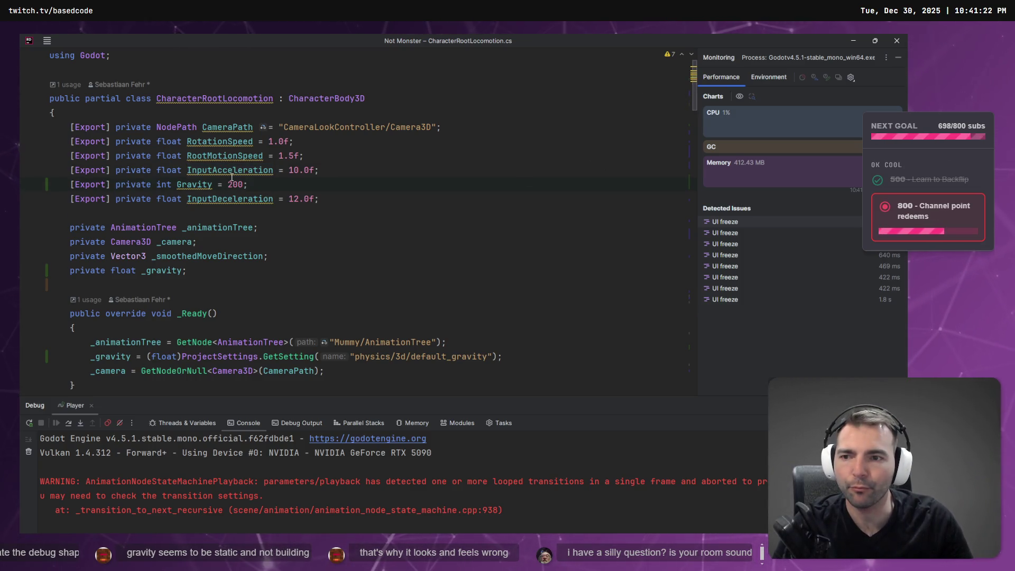
pyautogui.click(308, 269)
pyautogui.press('Return')
pyautogui.press('Return')
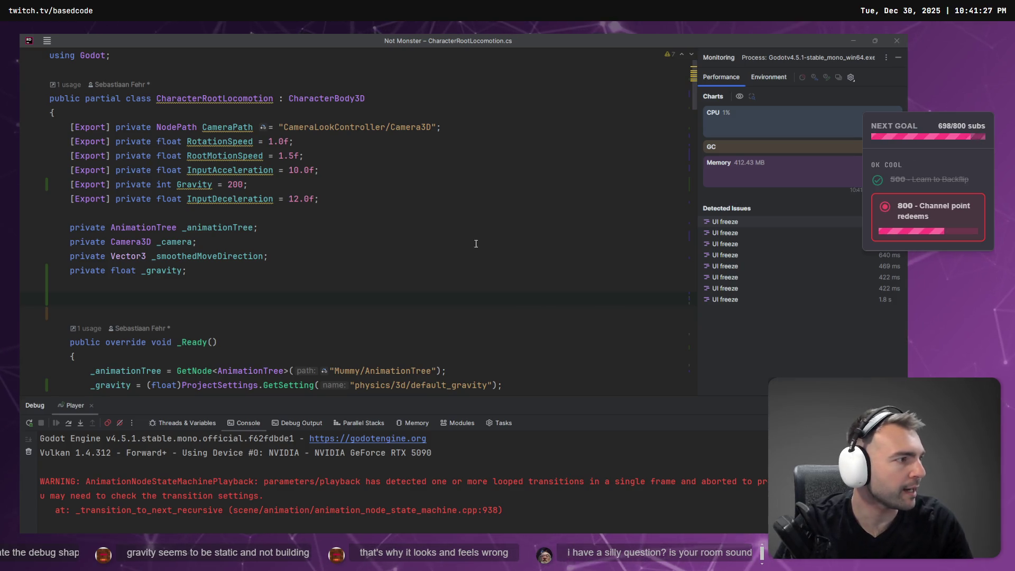
pyautogui.hotkey('alt', 'Tab')
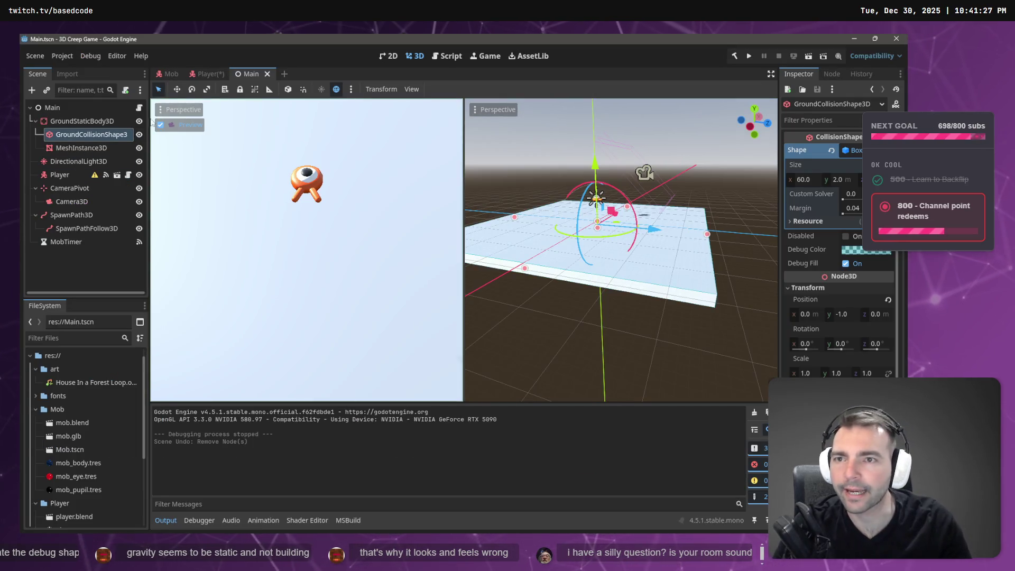
# Open the Player.cs script in Godot's Script workspace
pyautogui.click(208, 74)
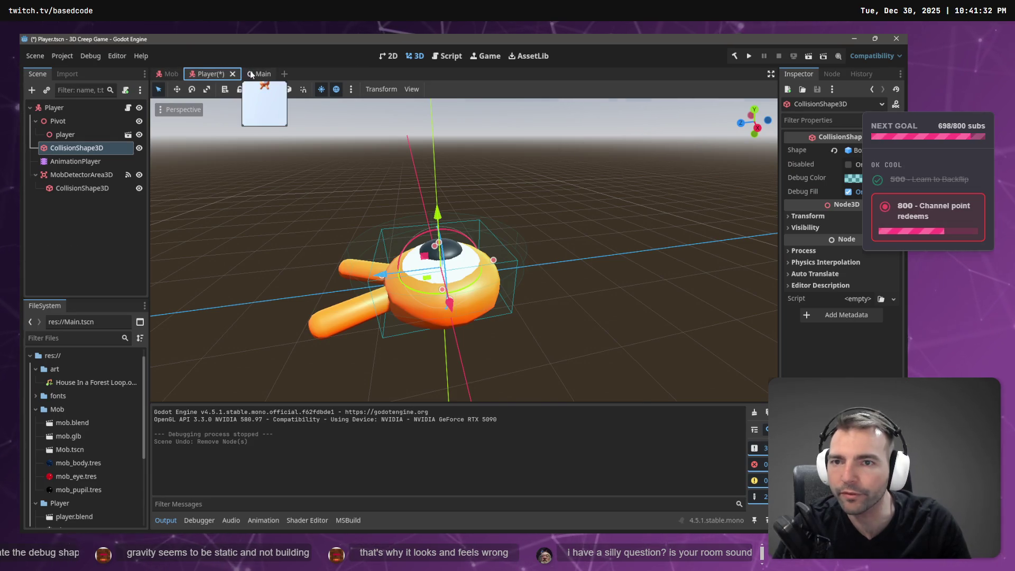
pyautogui.click(251, 74)
pyautogui.hotkey('ctrl', 'F3')
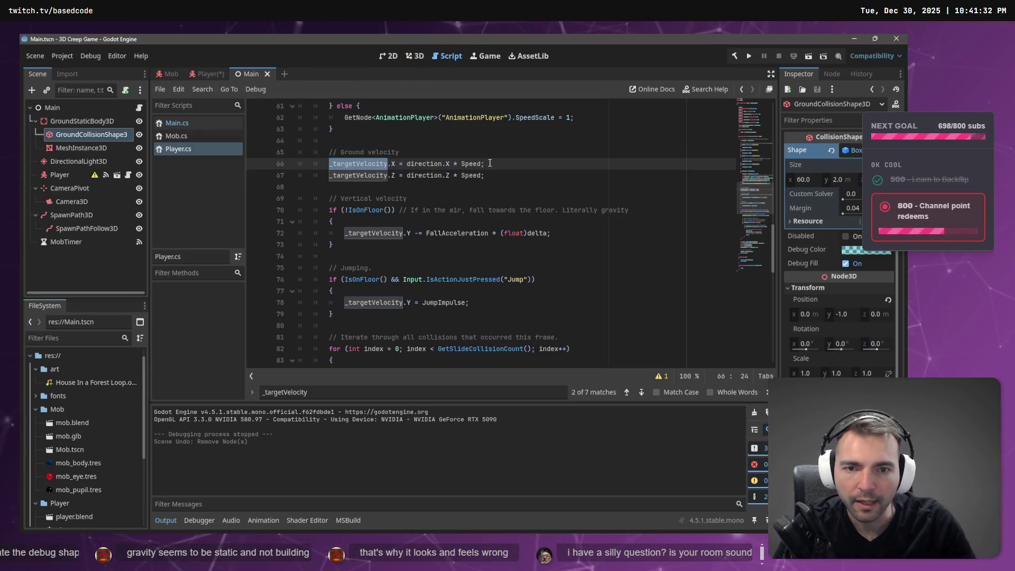
pyautogui.scroll(15, 381, 169)
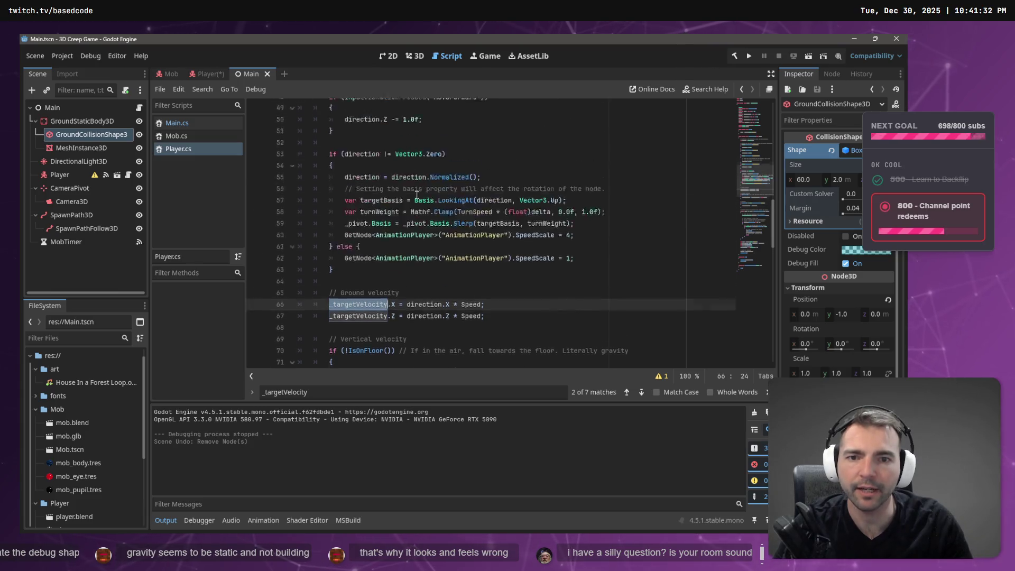
# Copy the _targetVelocity field declaration from Player.cs into the locomotion script
pyautogui.click(526, 198)
pyautogui.click(534, 221)
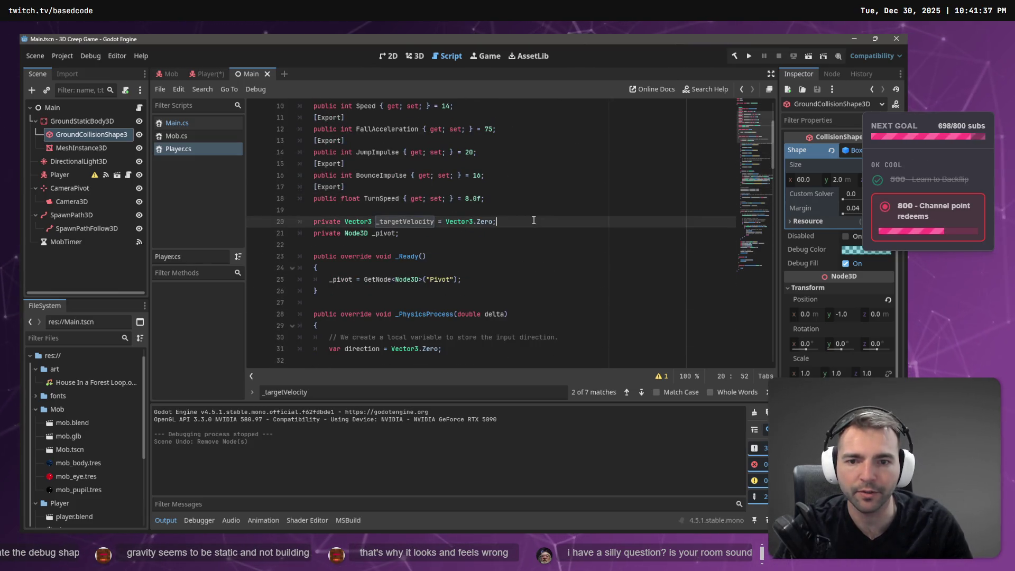
pyautogui.hotkey('shift', 'Home')
pyautogui.hotkey('ctrl', 'c')
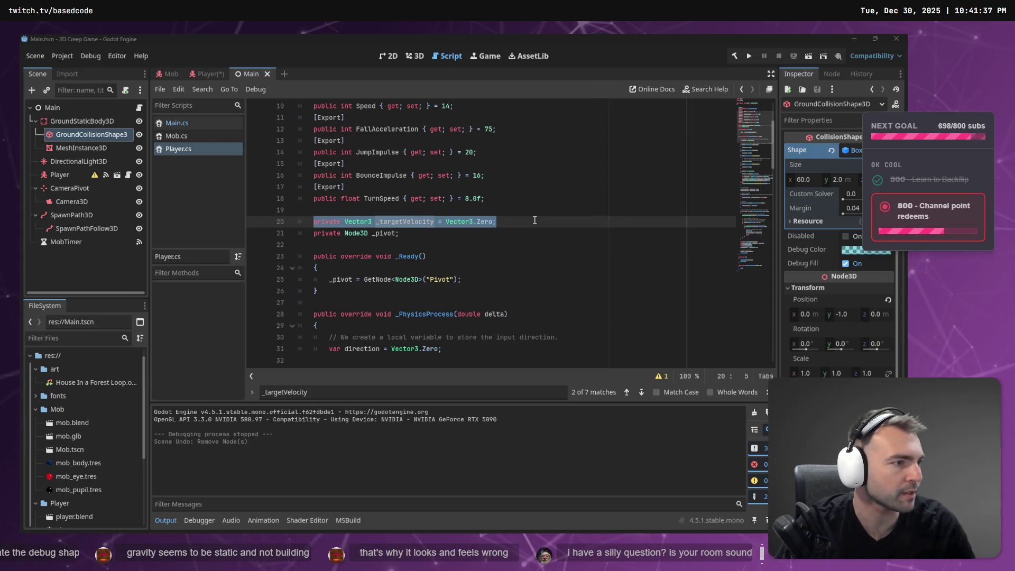
pyautogui.hotkey('alt', 'Tab')
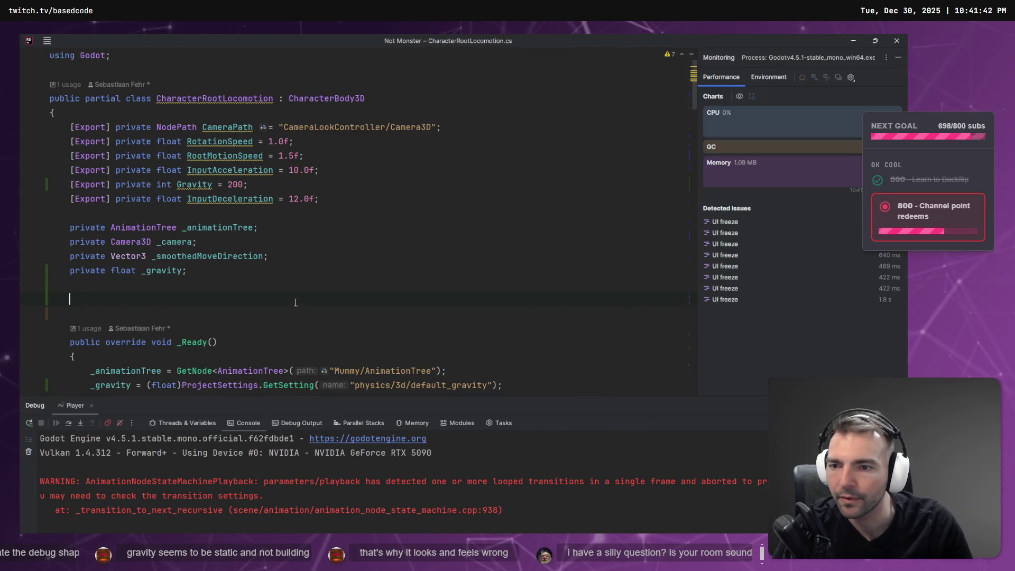
pyautogui.click(276, 302)
pyautogui.hotkey('ctrl', 'v')
pyautogui.scroll(-15, 222, 299)
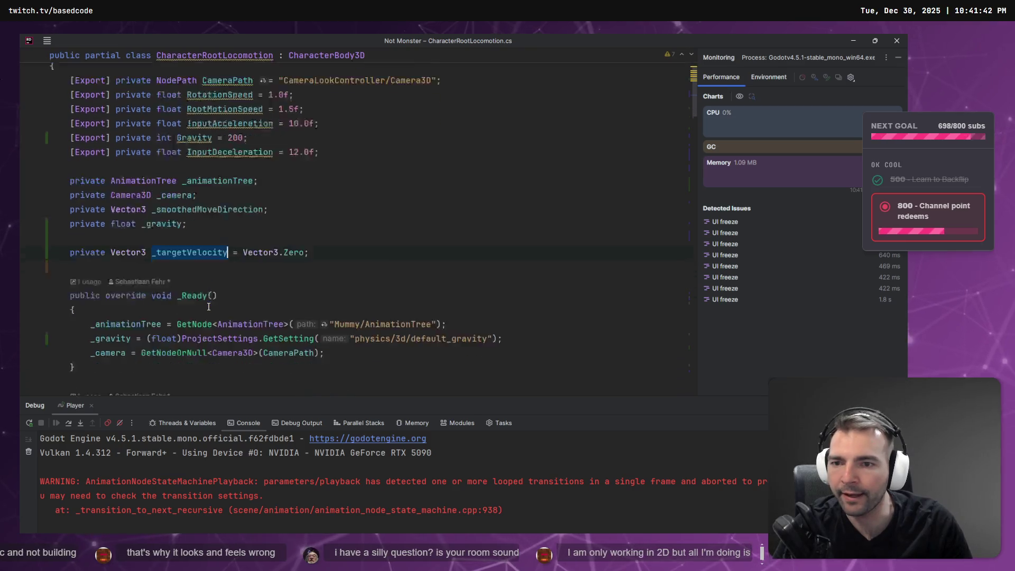
# Trace _targetVelocity in Player.cs through the direction and X/Z velocity lines
pyautogui.hotkey('alt', 'Tab')
pyautogui.doubleClick(388, 222)
pyautogui.scroll(-15, 460, 293)
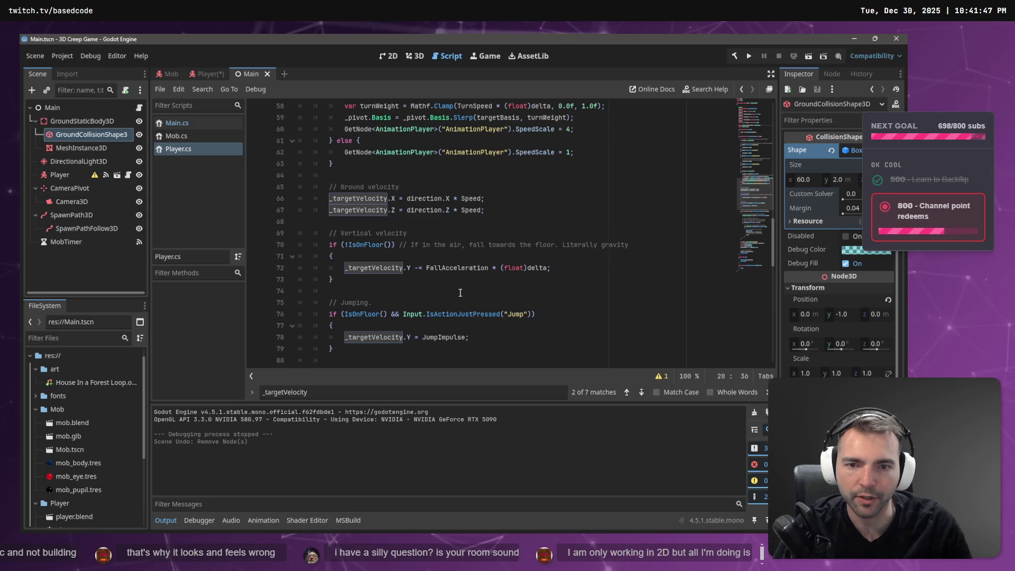
pyautogui.scroll(11, 460, 292)
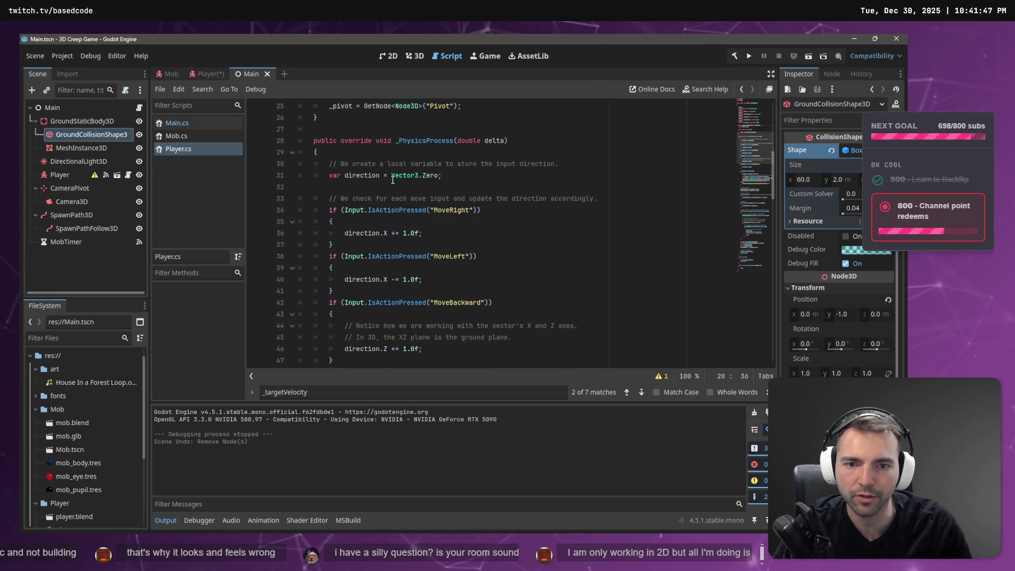
pyautogui.click(357, 175)
pyautogui.scroll(-1, 465, 200)
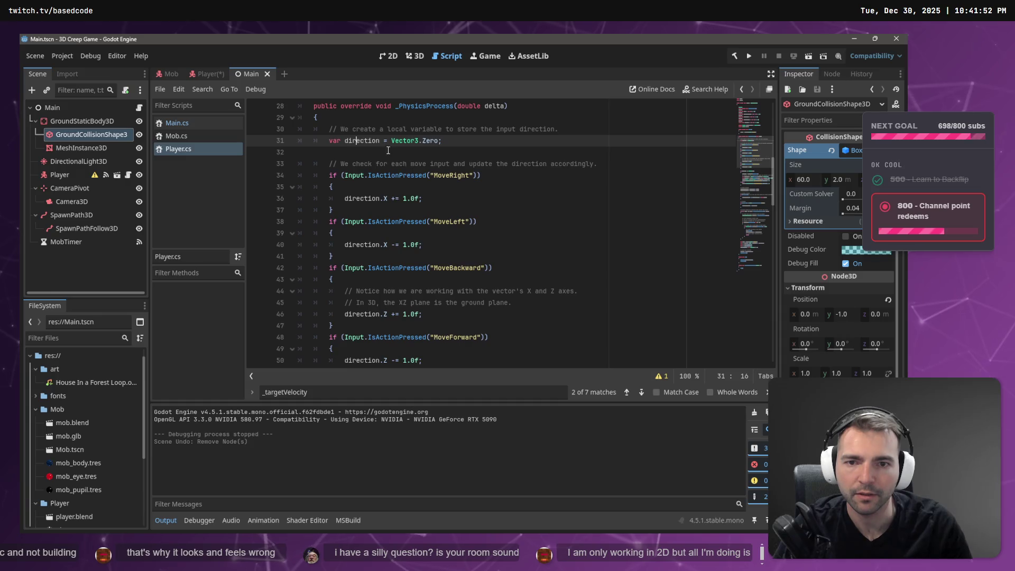
pyautogui.doubleClick(365, 140)
pyautogui.scroll(-2, 368, 175)
pyautogui.scroll(-4, 369, 175)
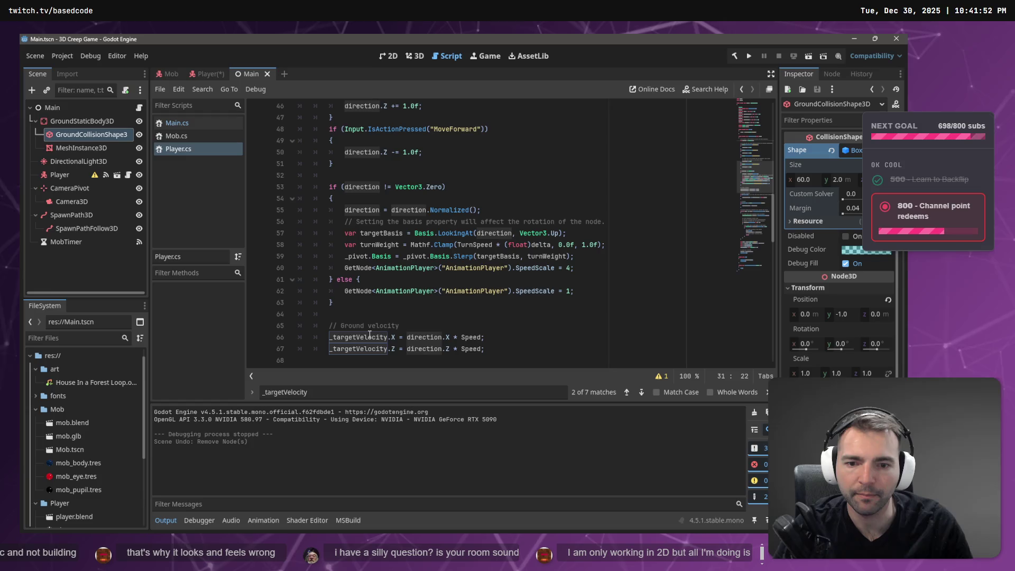
pyautogui.doubleClick(372, 337)
pyautogui.scroll(-2, 359, 304)
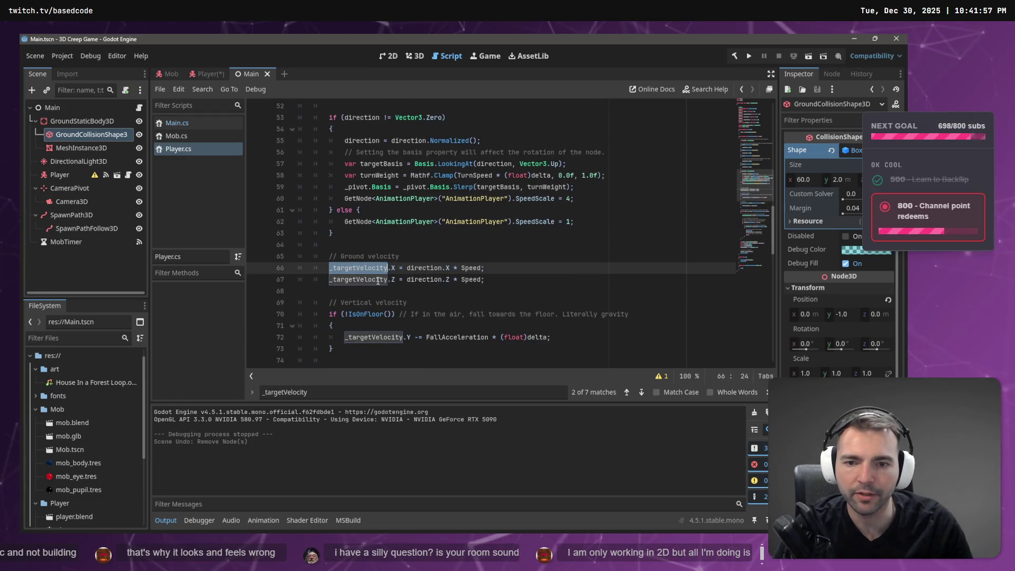
pyautogui.doubleClick(359, 279)
pyautogui.scroll(-1, 586, 296)
# Inspect the gravity line, the JumpImpulse line and Velocity = _targetVelocity before MoveAndSlide
pyautogui.click(586, 299)
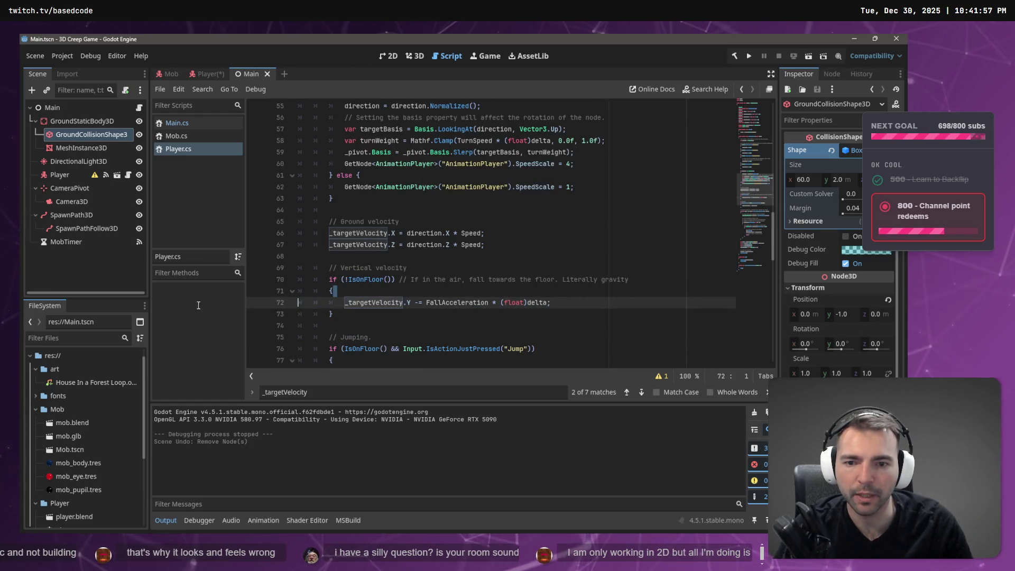
pyautogui.click(306, 314)
pyautogui.hotkey('shift', 'Up')
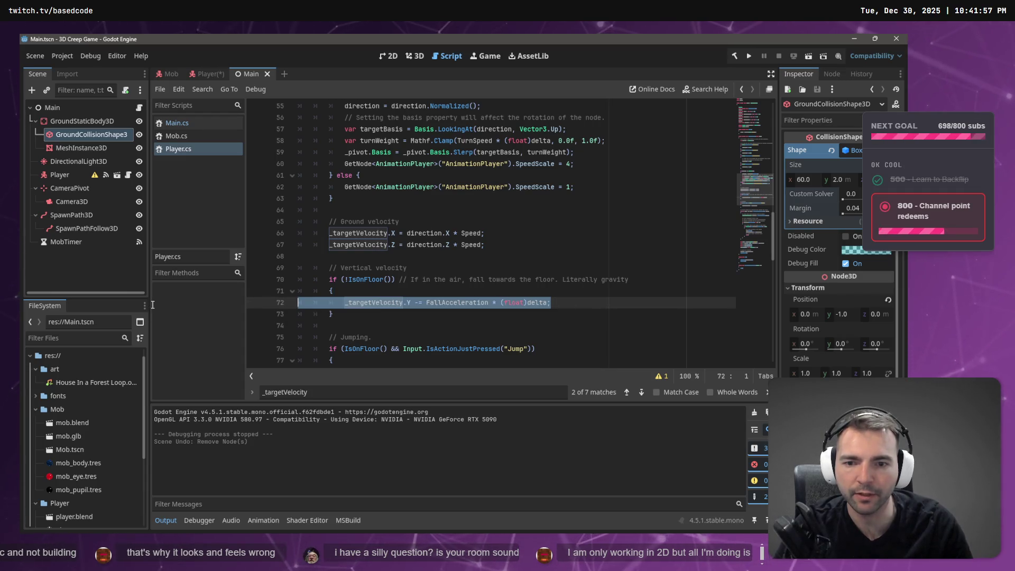
pyautogui.scroll(-5, 494, 204)
pyautogui.tripleClick(412, 205)
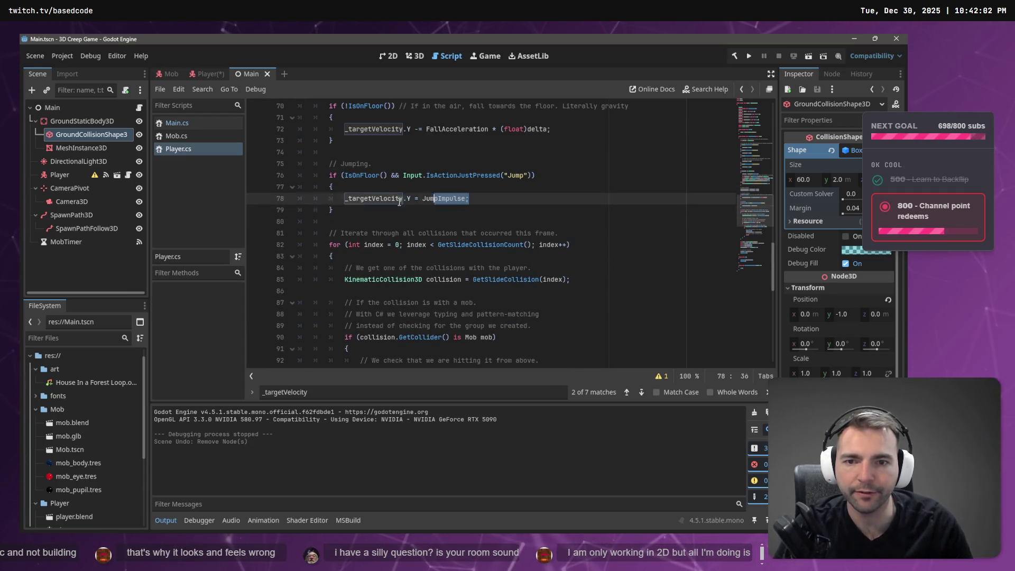
pyautogui.scroll(-6, 452, 209)
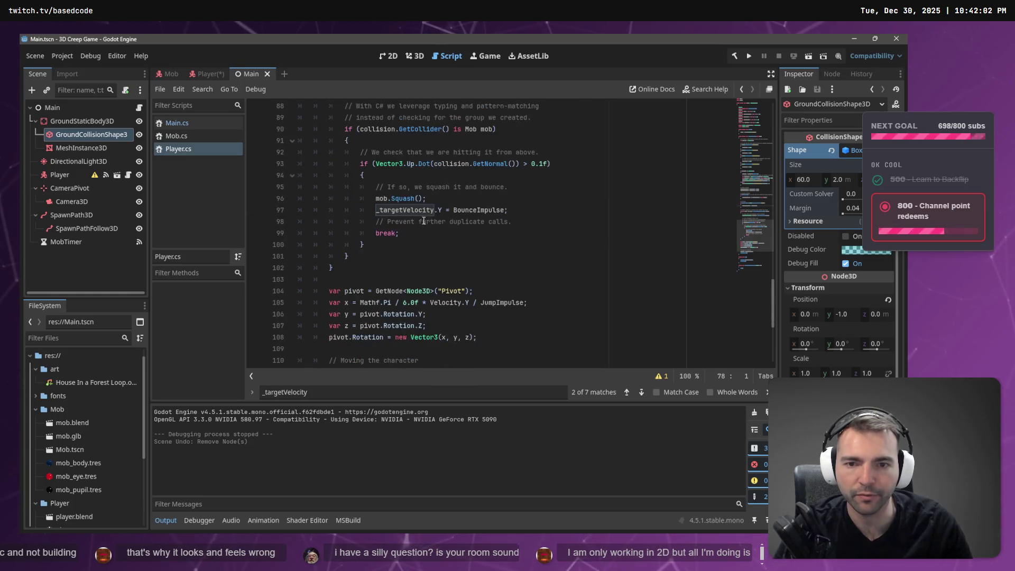
pyautogui.scroll(-3, 589, 222)
pyautogui.doubleClick(402, 268)
pyautogui.tripleClick(341, 273)
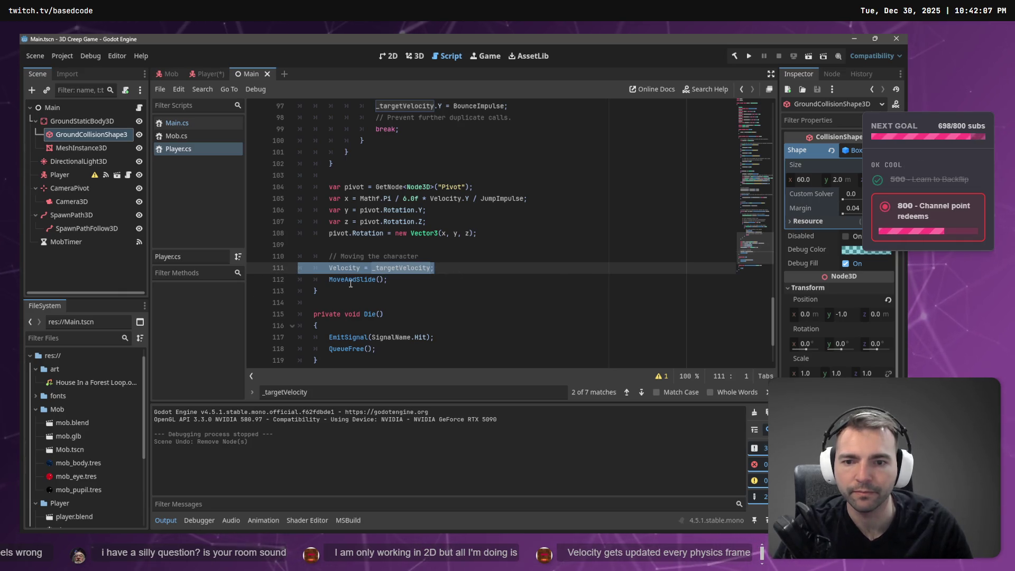
pyautogui.doubleClick(401, 268)
pyautogui.doubleClick(344, 268)
pyautogui.doubleClick(391, 268)
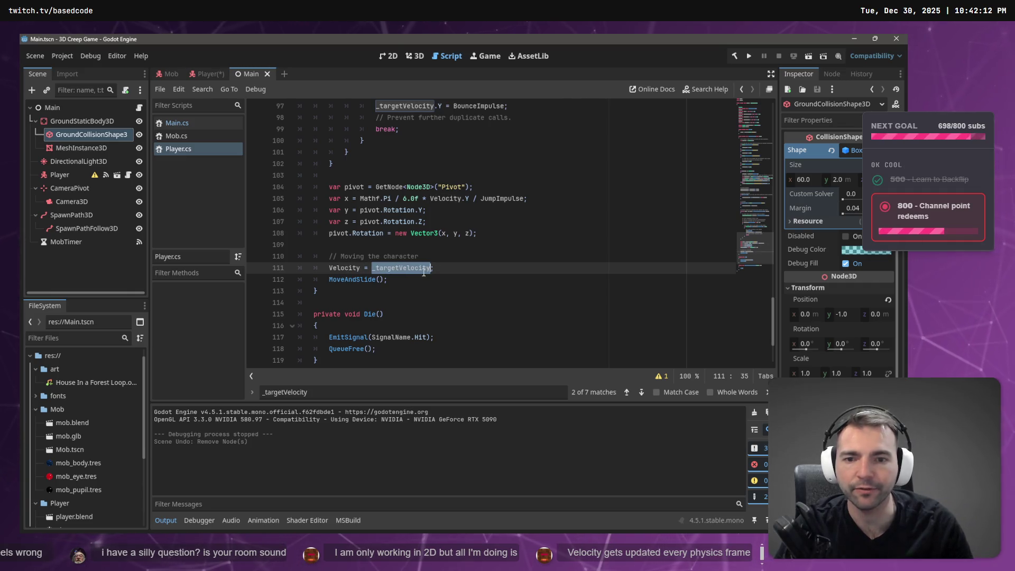
pyautogui.hotkey('alt', 'Tab')
pyautogui.hotkey('alt', 'Tab')
pyautogui.hotkey('alt', 'Tab')
# Scroll through CharacterRootLocomotion.cs to the ApplyRootMotion jump and gravity code
pyautogui.scroll(5, 316, 233)
pyautogui.scroll(5, 315, 233)
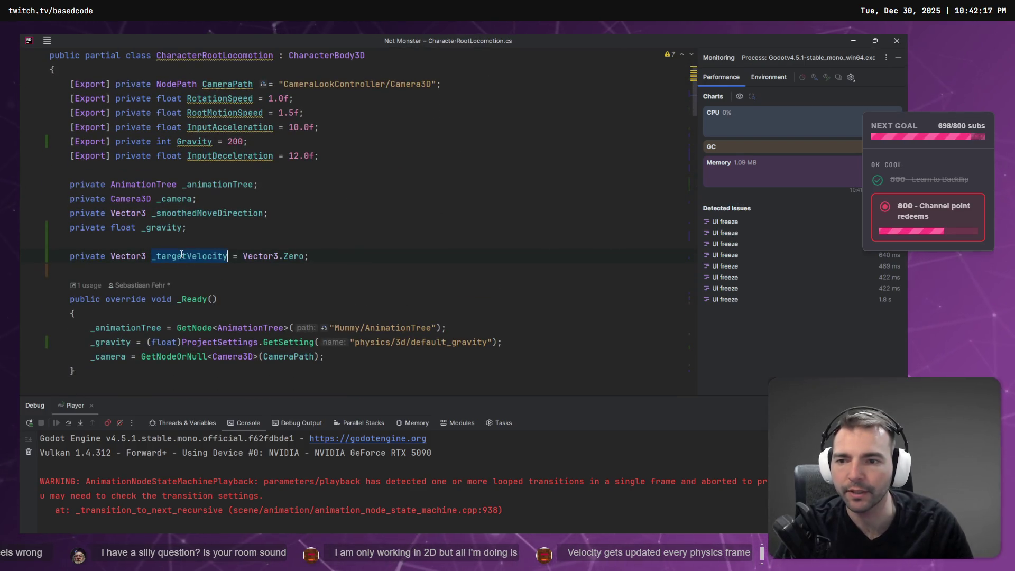
pyautogui.scroll(-15, 316, 248)
pyautogui.scroll(-12, 179, 199)
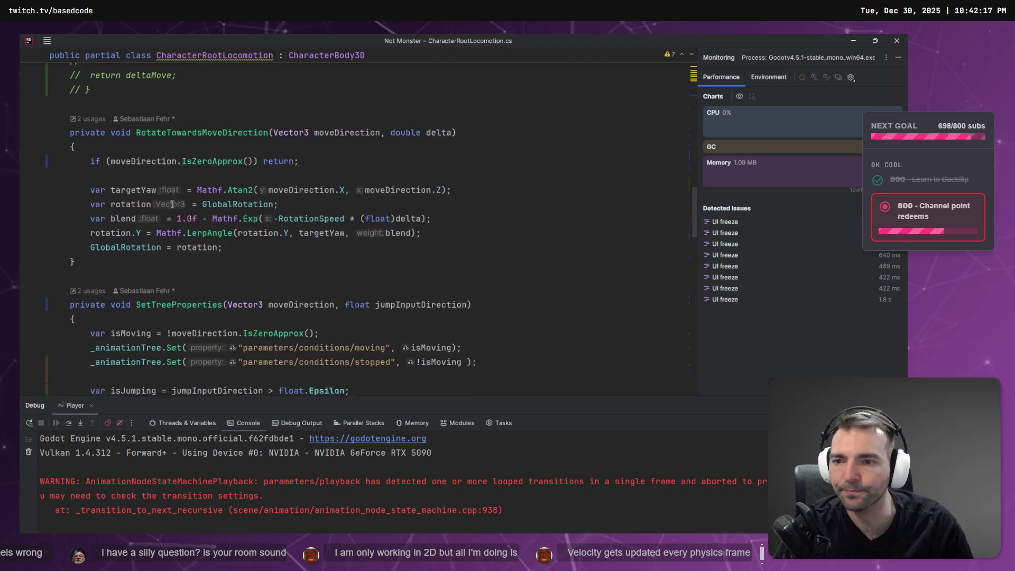
pyautogui.scroll(-15, 162, 210)
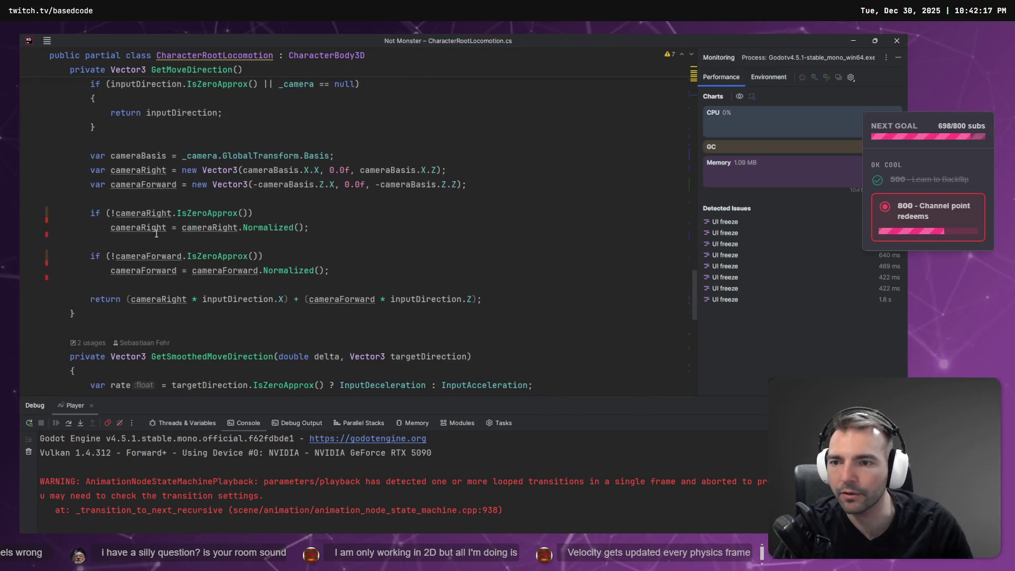
pyautogui.scroll(20, 177, 255)
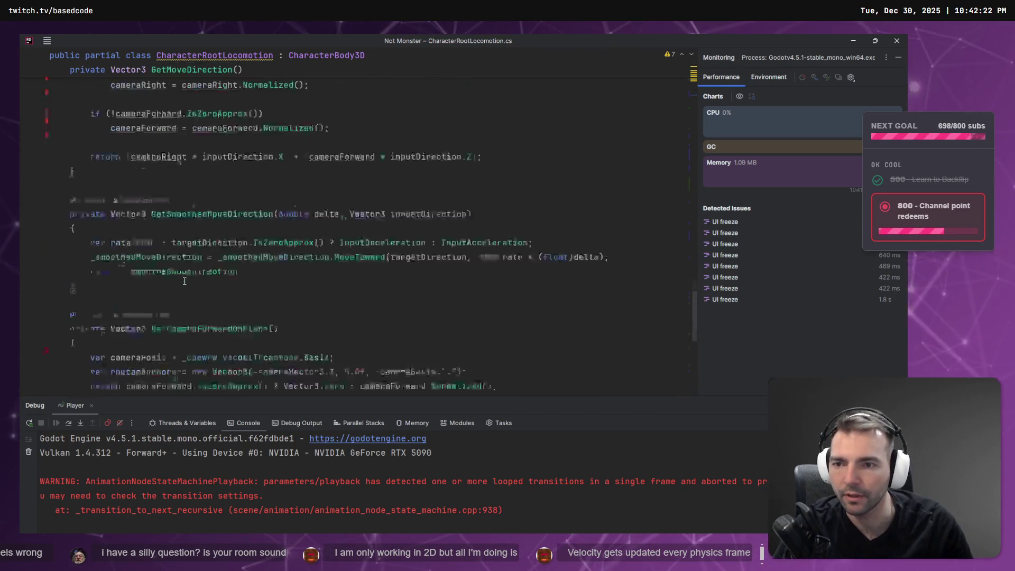
pyautogui.scroll(-5, 200, 271)
pyautogui.scroll(13, 199, 271)
pyautogui.moveTo(91, 306)
pyautogui.mouseDown()
pyautogui.moveTo(122, 79)
pyautogui.moveTo(112, 331)
pyautogui.moveTo(11, 311)
pyautogui.moveTo(11, 248)
pyautogui.mouseUp()
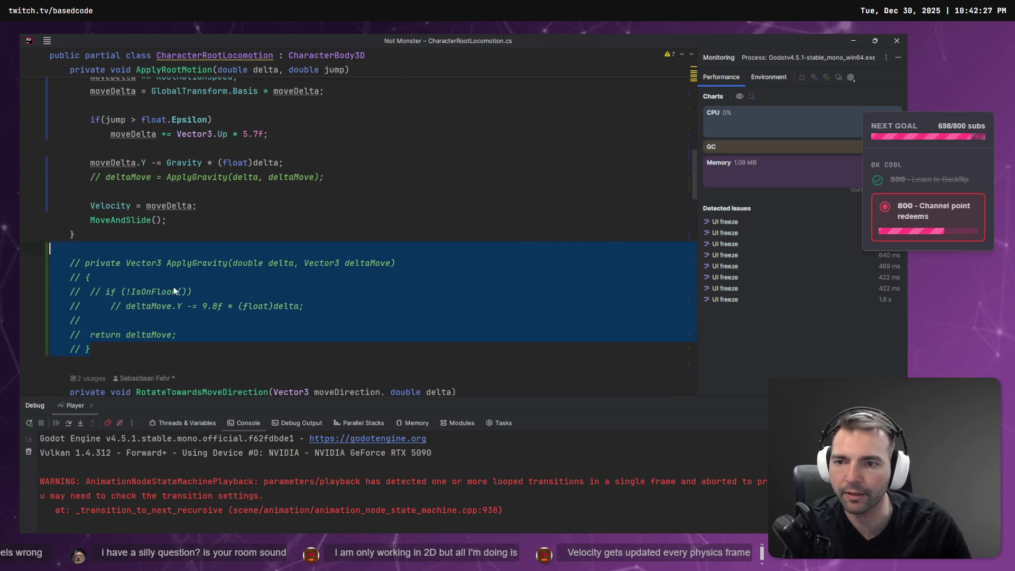
pyautogui.scroll(3, 129, 191)
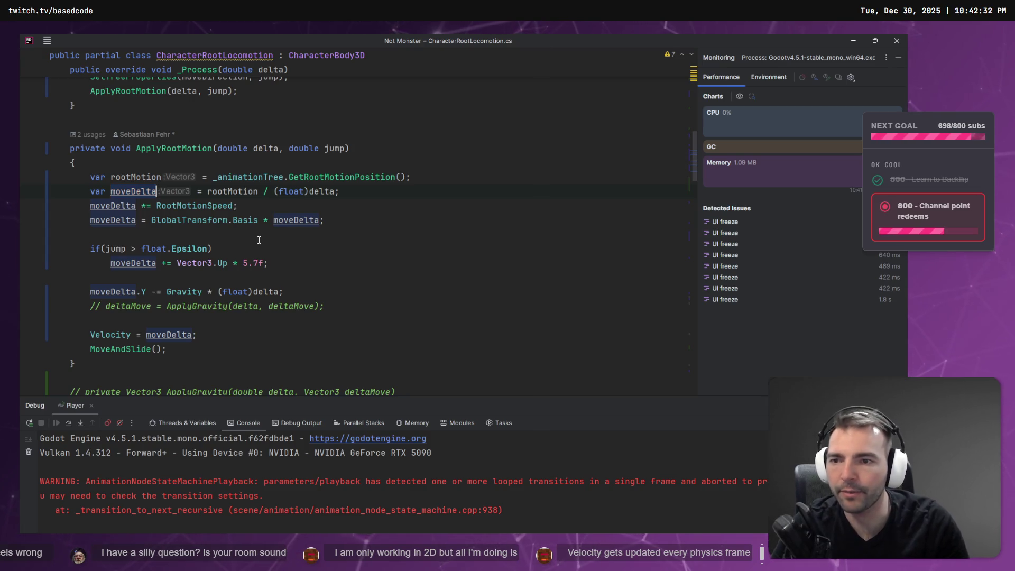
# Select the _Ready through _Process code and locate the moveDelta declaration
pyautogui.hotkey('ctrl', 'w')
pyautogui.hotkey('ctrl', 'w')
pyautogui.hotkey('ctrl', 'w')
pyautogui.scroll(-10, 179, 259)
pyautogui.click(146, 155)
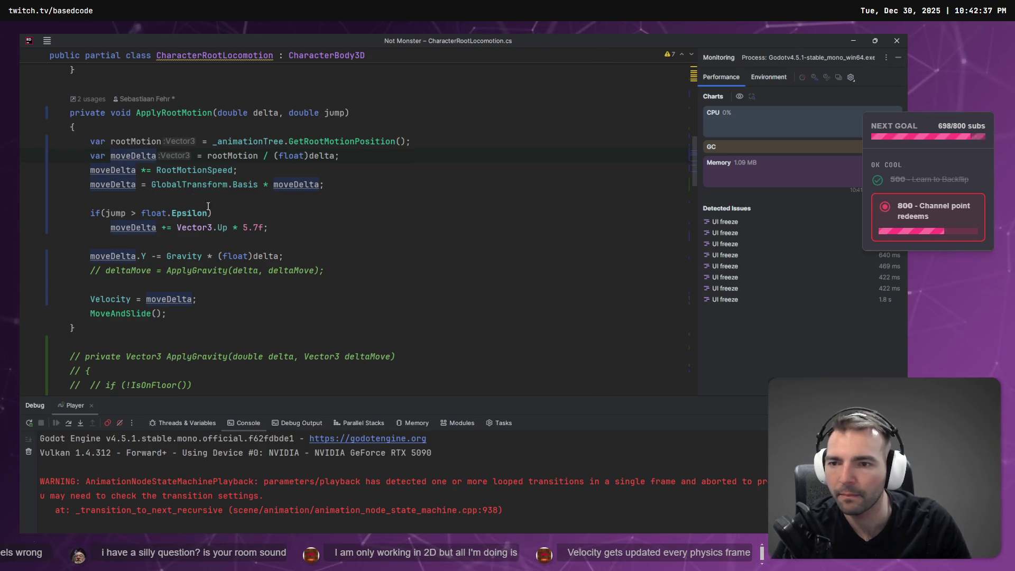
pyautogui.hotkey('alt', 'Tab')
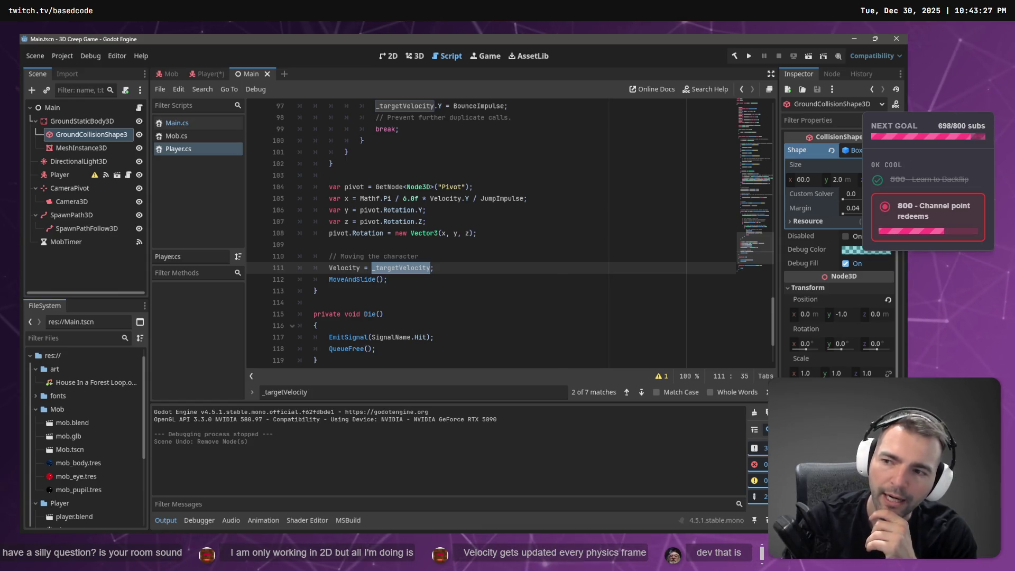
# Compare the root-motion script with the Godot sample player script
pyautogui.hotkey('alt', 'Tab')
pyautogui.hotkey('alt', 'Tab')
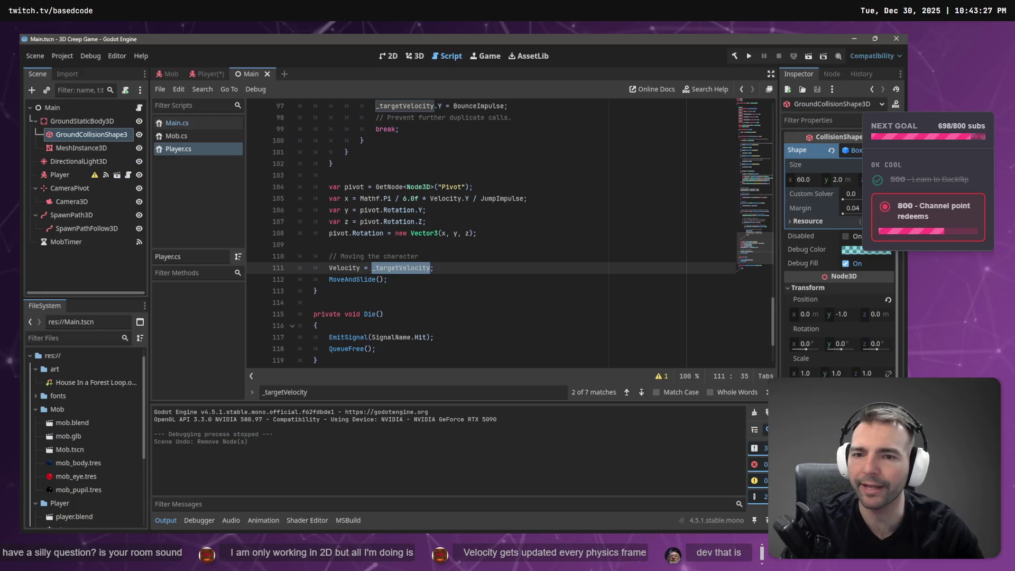
pyautogui.scroll(3, 448, 199)
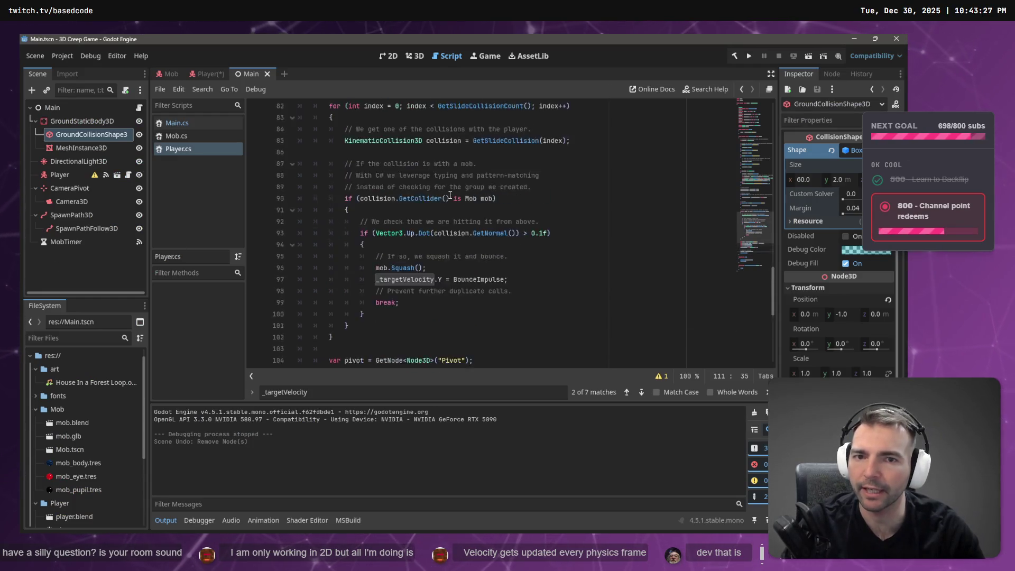
pyautogui.scroll(-4, 448, 200)
pyautogui.hotkey('alt', 'Tab')
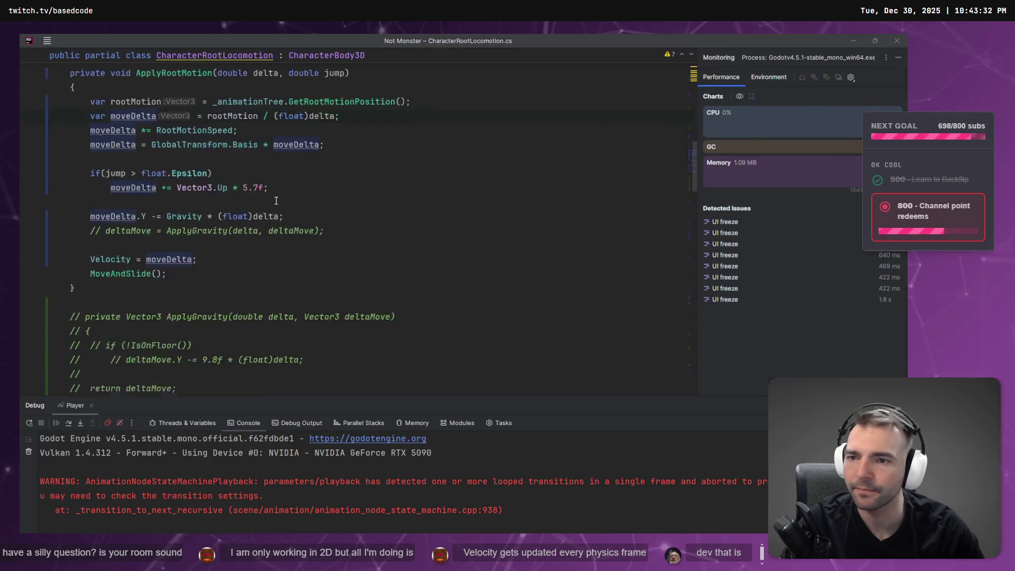
pyautogui.hotkey('alt', 'Tab')
# Insert a blank line below the rootMotion declaration in ApplyRootMotion
pyautogui.scroll(6, 439, 241)
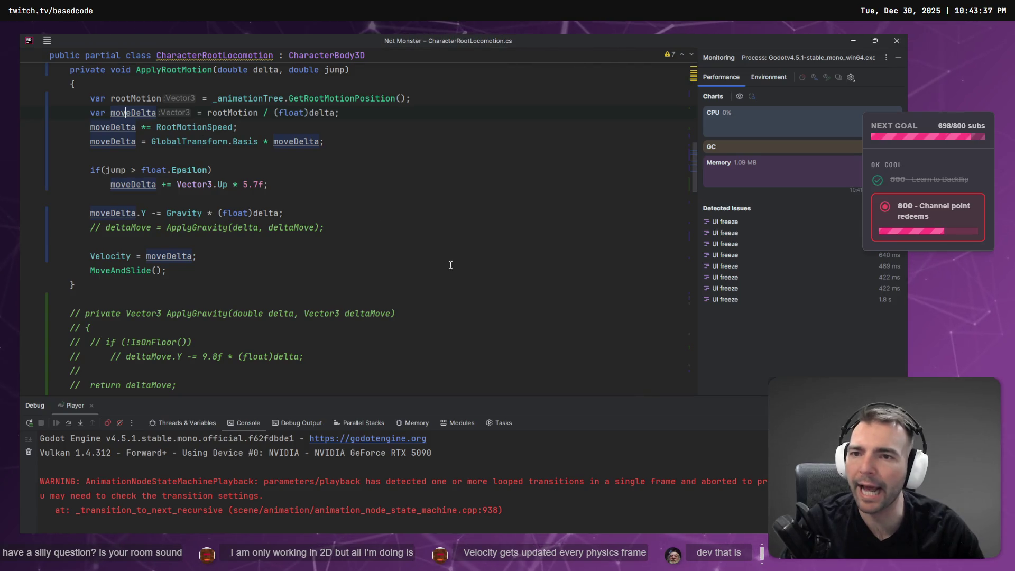
pyautogui.scroll(3, 331, 204)
pyautogui.doubleClick(136, 185)
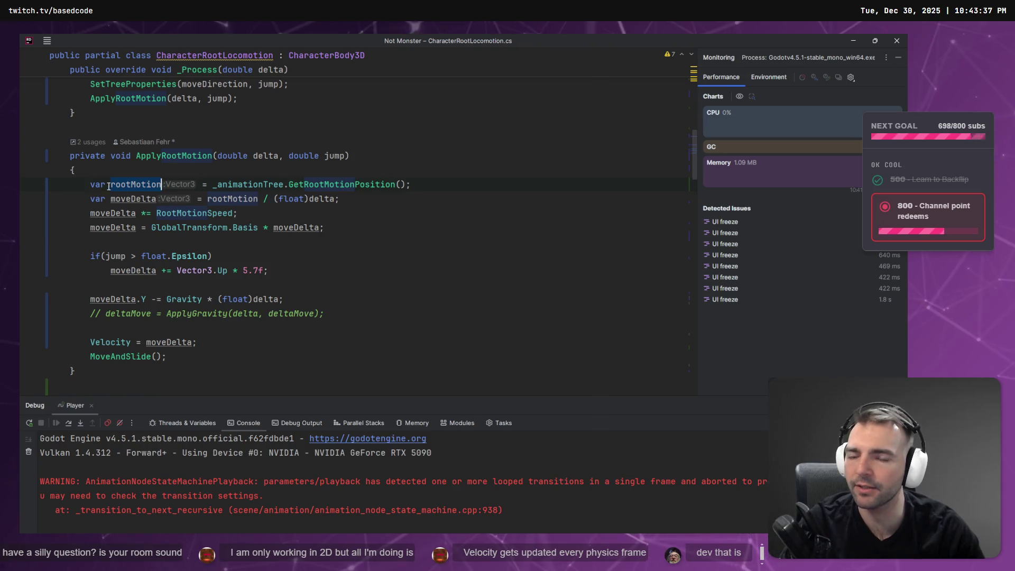
pyautogui.hotkey('shift', 'Return')
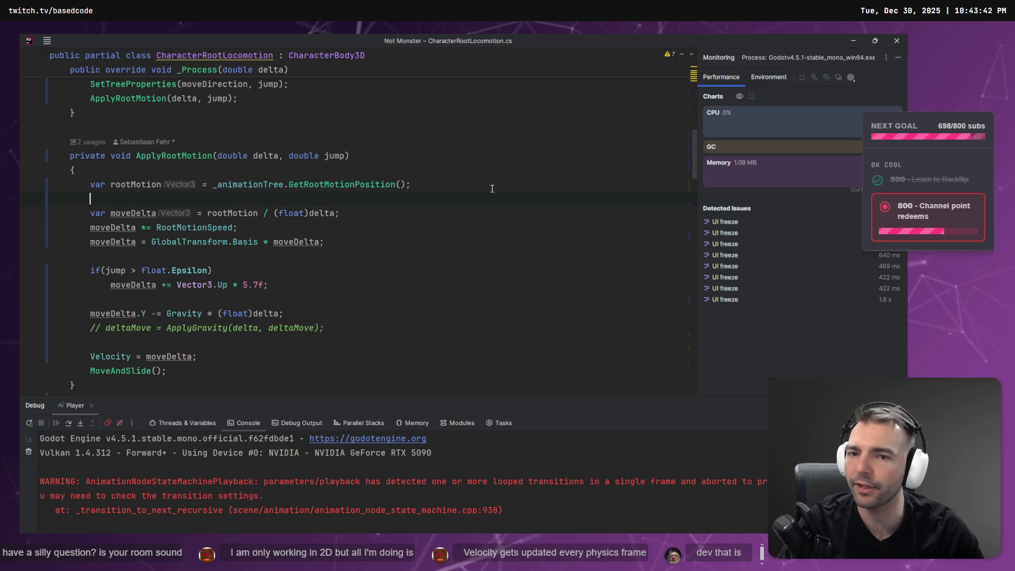
pyautogui.doubleClick(144, 183)
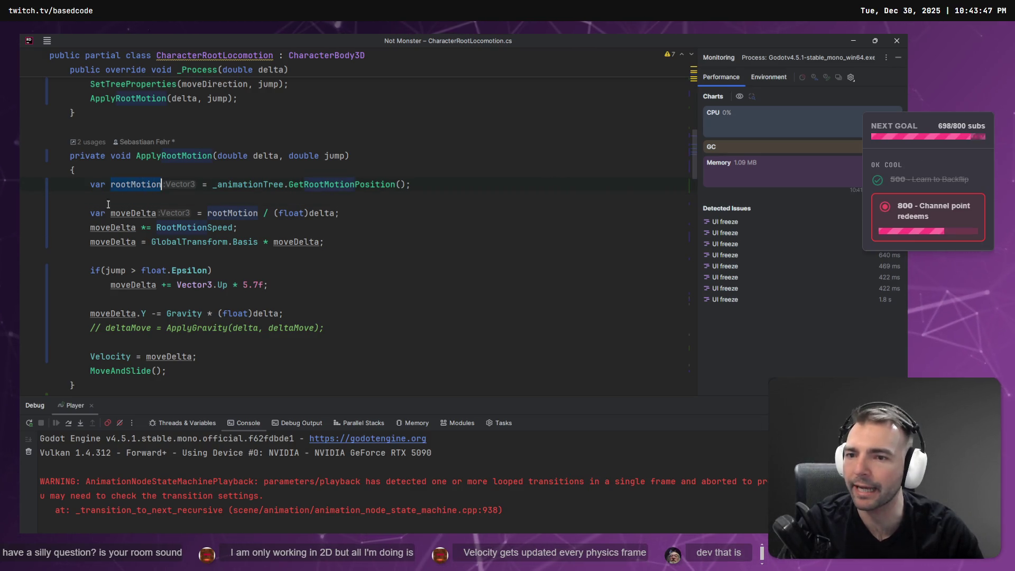
pyautogui.click(93, 234)
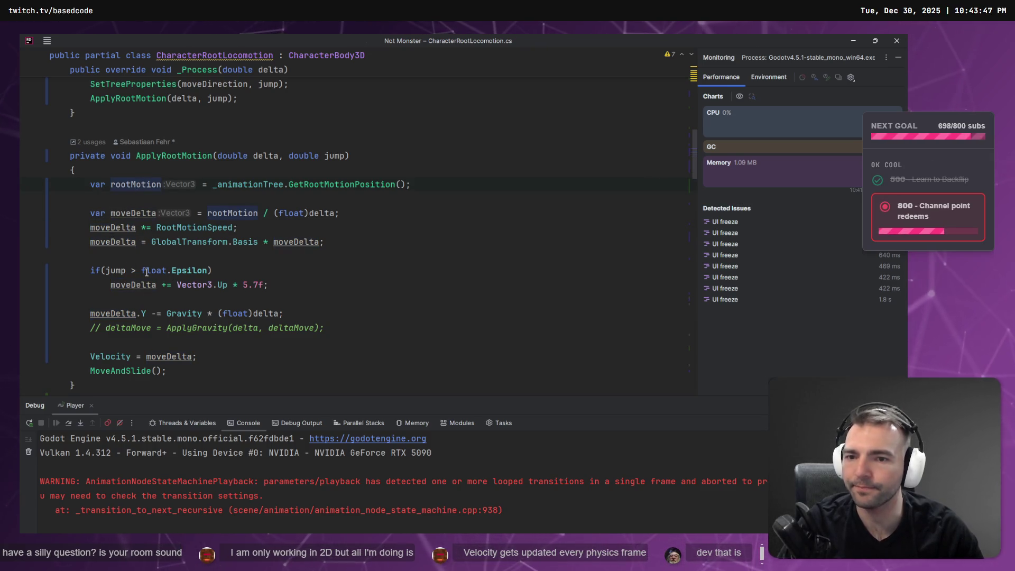
pyautogui.click(103, 254)
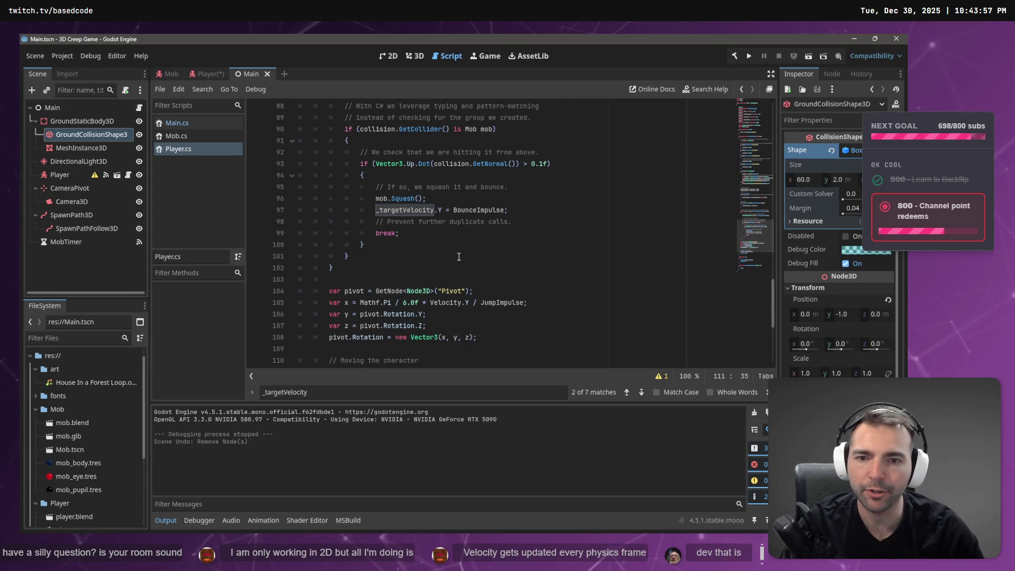
# Review Player.cs line 66's direction and _targetVelocity, and the MoveAndSlide line
pyautogui.scroll(15, 413, 215)
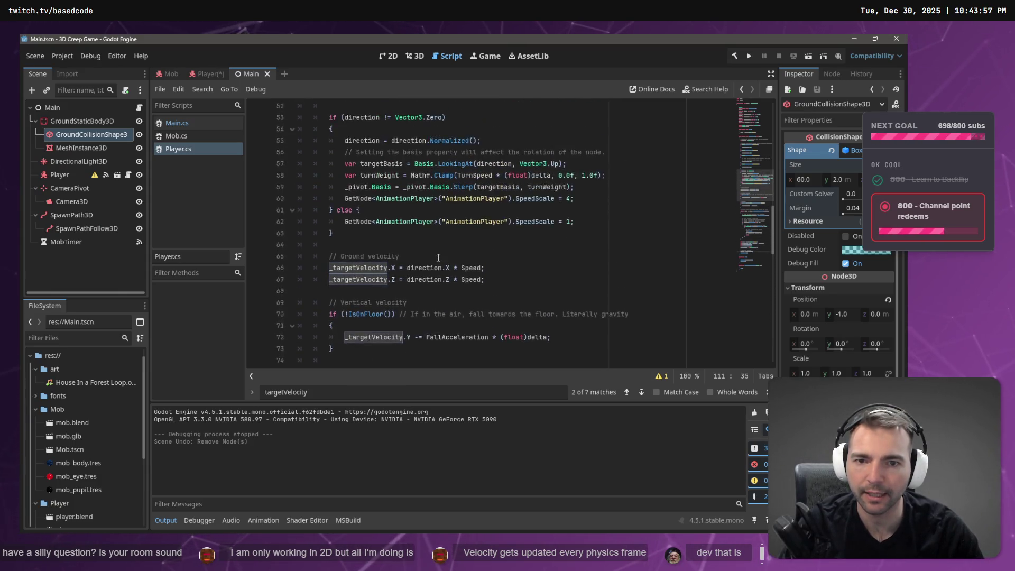
pyautogui.scroll(6, 448, 256)
pyautogui.scroll(-10, 450, 262)
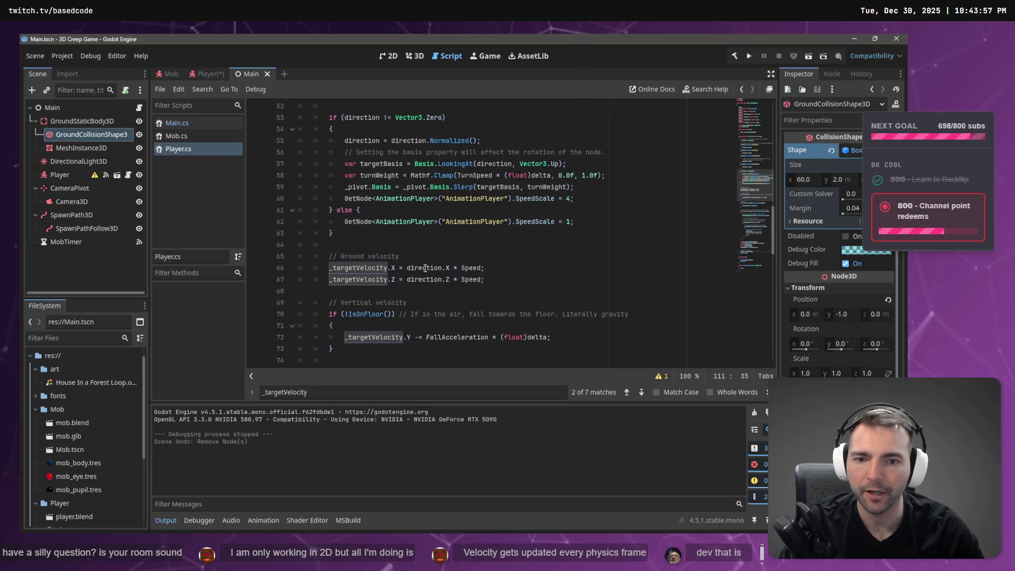
pyautogui.click(424, 268)
pyautogui.doubleClick(417, 268)
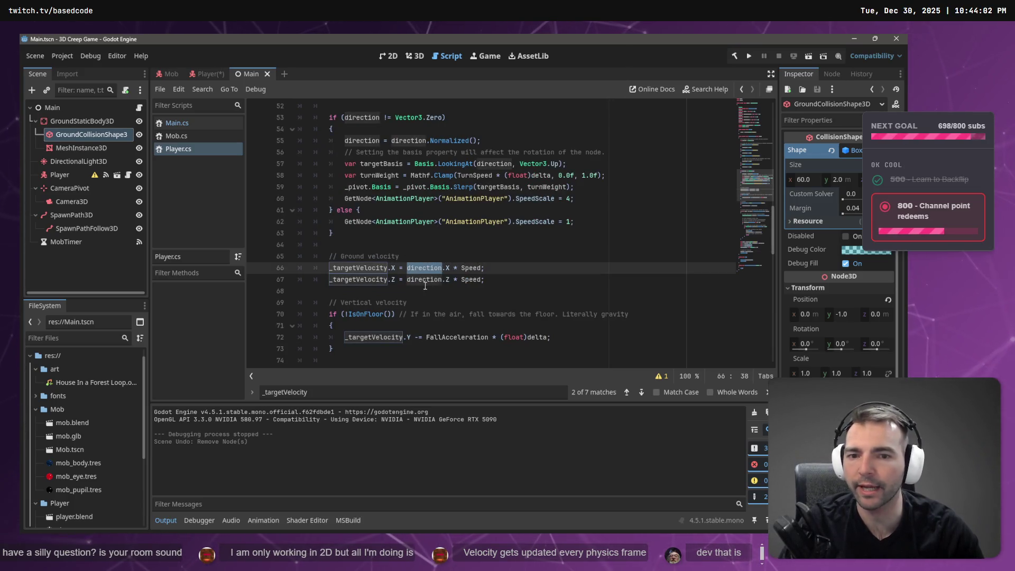
pyautogui.doubleClick(331, 269)
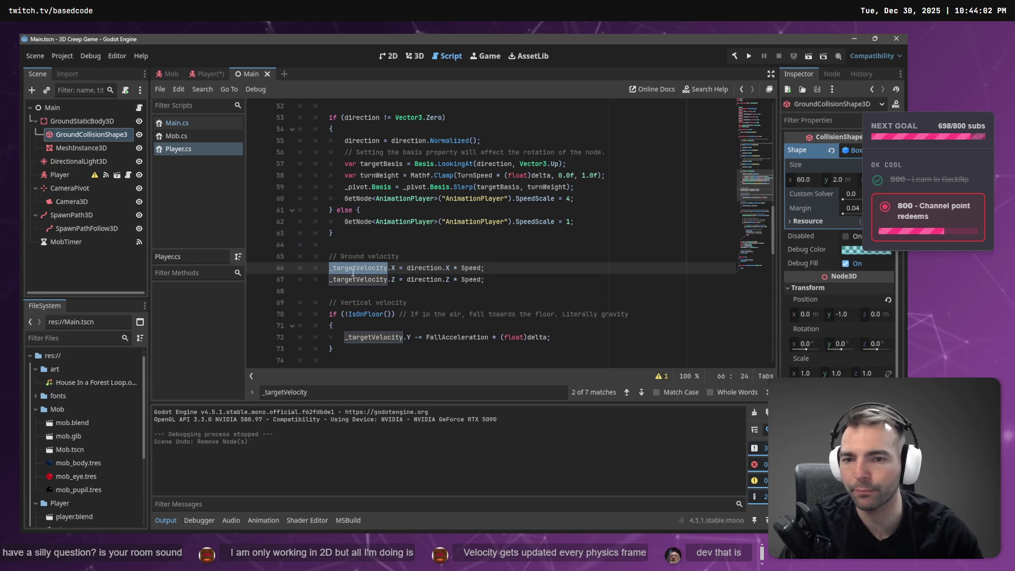
pyautogui.scroll(-4, 415, 259)
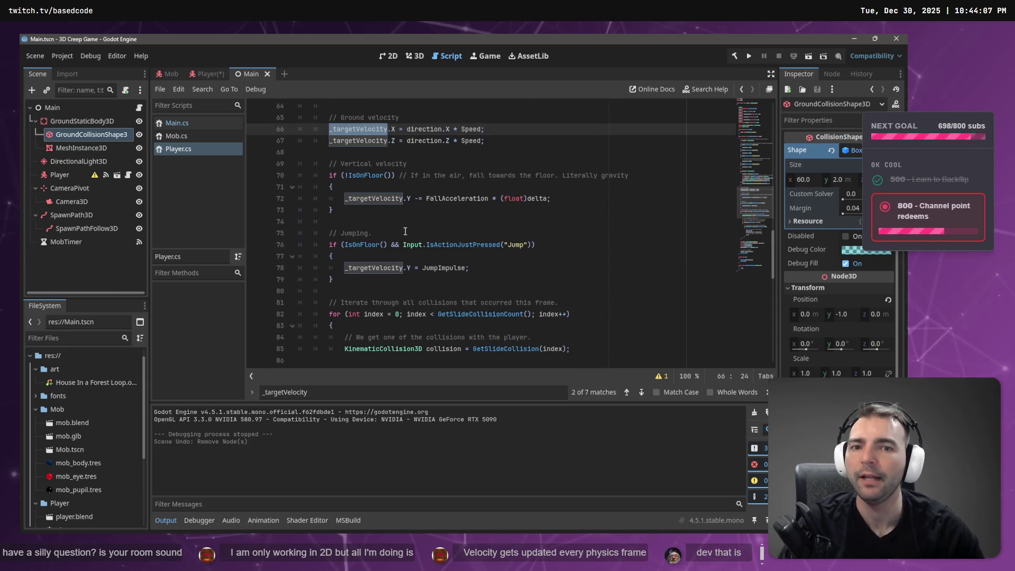
pyautogui.scroll(-14, 404, 234)
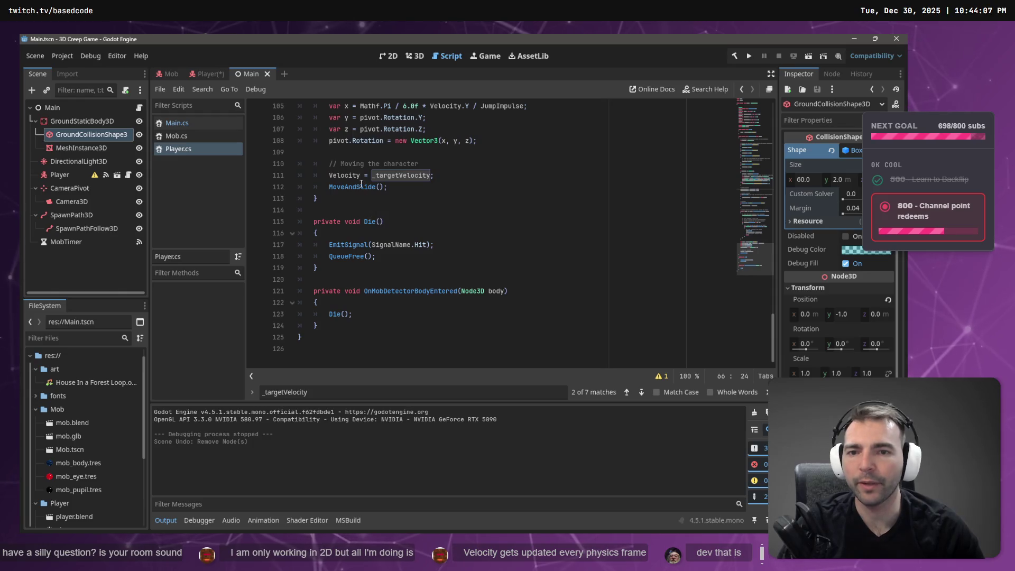
pyautogui.moveTo(390, 186)
pyautogui.mouseDown()
pyautogui.moveTo(370, 176)
pyautogui.moveTo(233, 198)
pyautogui.mouseUp()
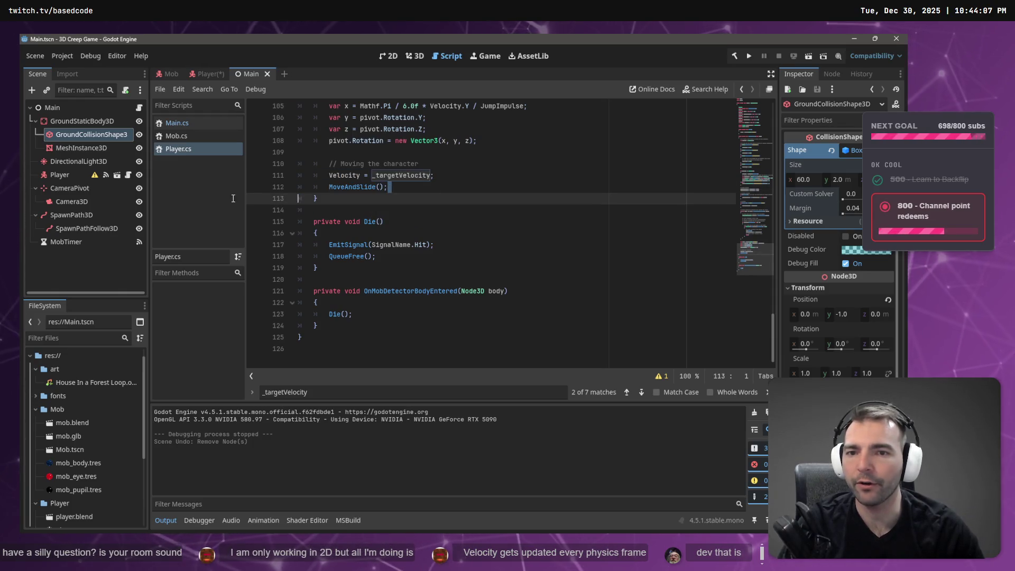
# Check moveDelta's declaration and its use on the Velocity line in the root-motion script
pyautogui.hotkey('alt', 'Tab')
pyautogui.scroll(-2, 149, 273)
pyautogui.click(160, 271)
pyautogui.scroll(2, 83, 198)
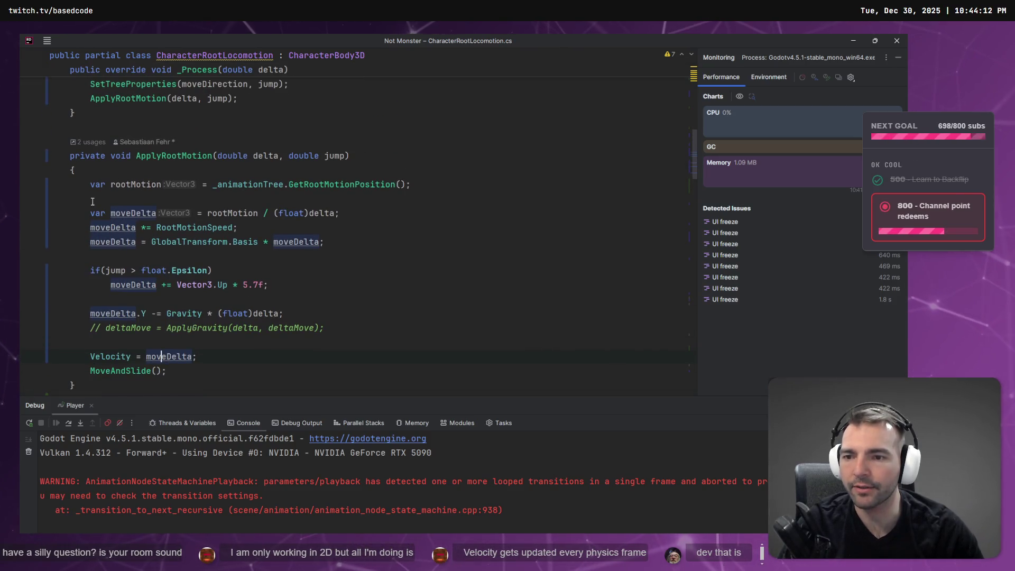
pyautogui.click(127, 214)
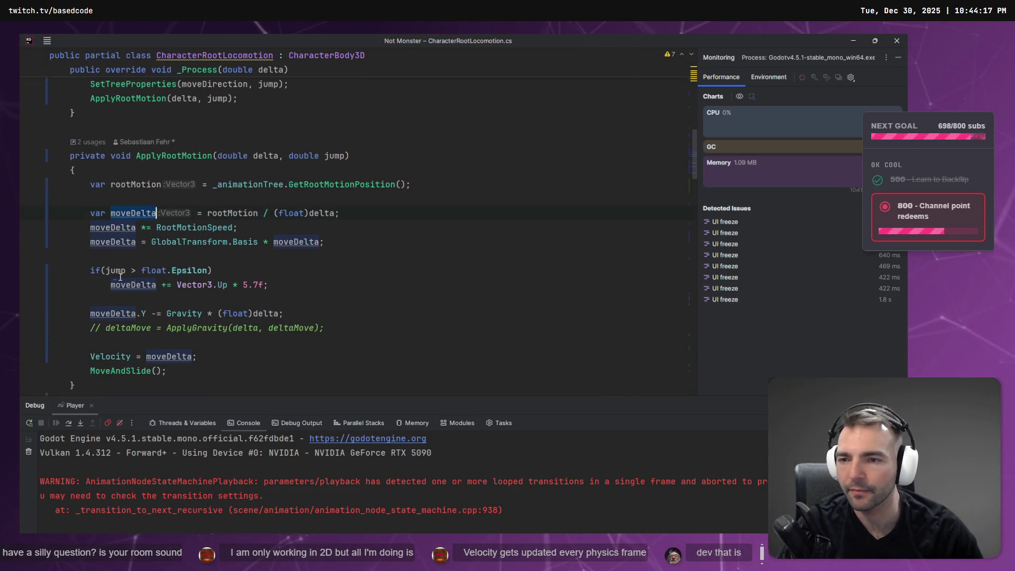
pyautogui.hotkey('alt', 'Tab')
pyautogui.hotkey('alt', 'Tab')
pyautogui.hotkey('alt', 'Tab')
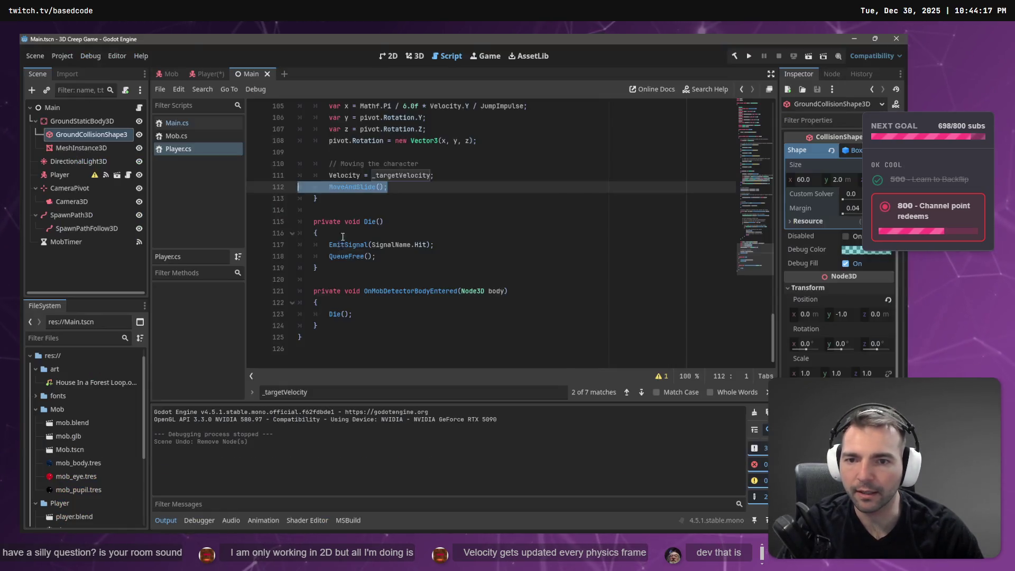
# Review the BounceImpulse and JumpImpulse lines and gravity line 72 in Player.cs
pyautogui.scroll(3, 358, 241)
pyautogui.click(412, 256)
pyautogui.scroll(5, 360, 215)
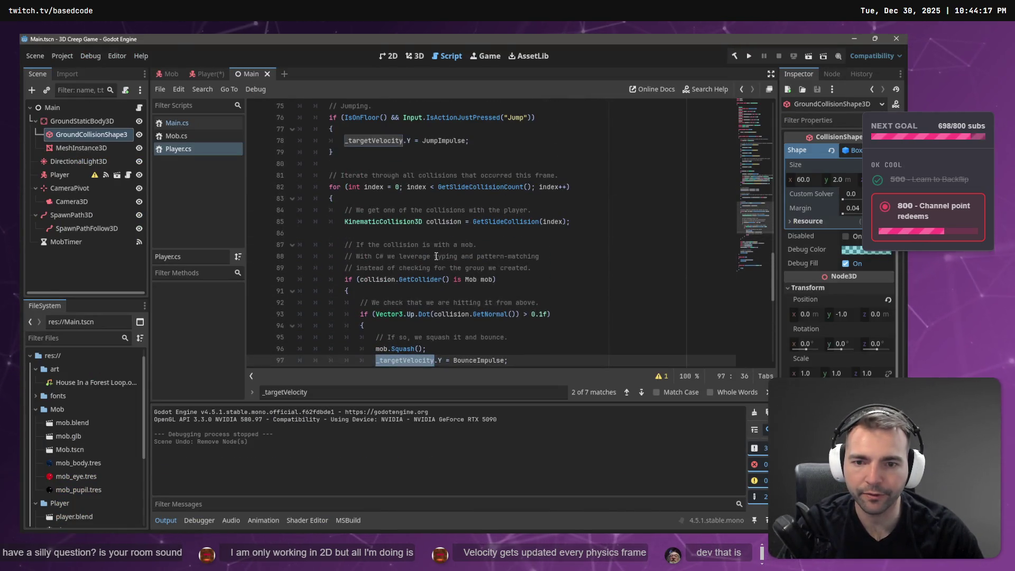
pyautogui.doubleClick(360, 211)
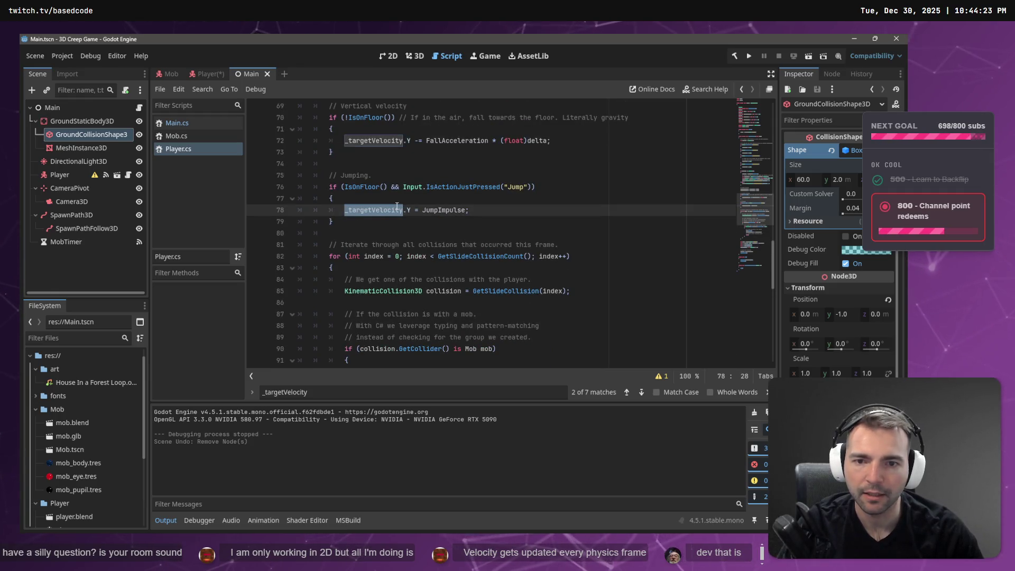
pyautogui.scroll(3, 397, 206)
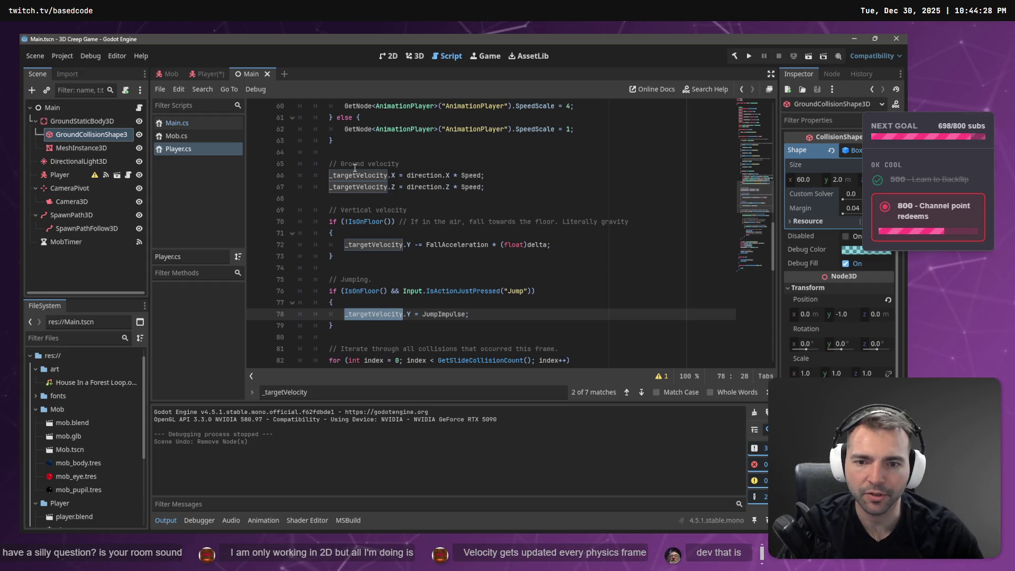
pyautogui.scroll(-10, 355, 167)
pyautogui.scroll(-3, 357, 181)
pyautogui.scroll(7, 423, 302)
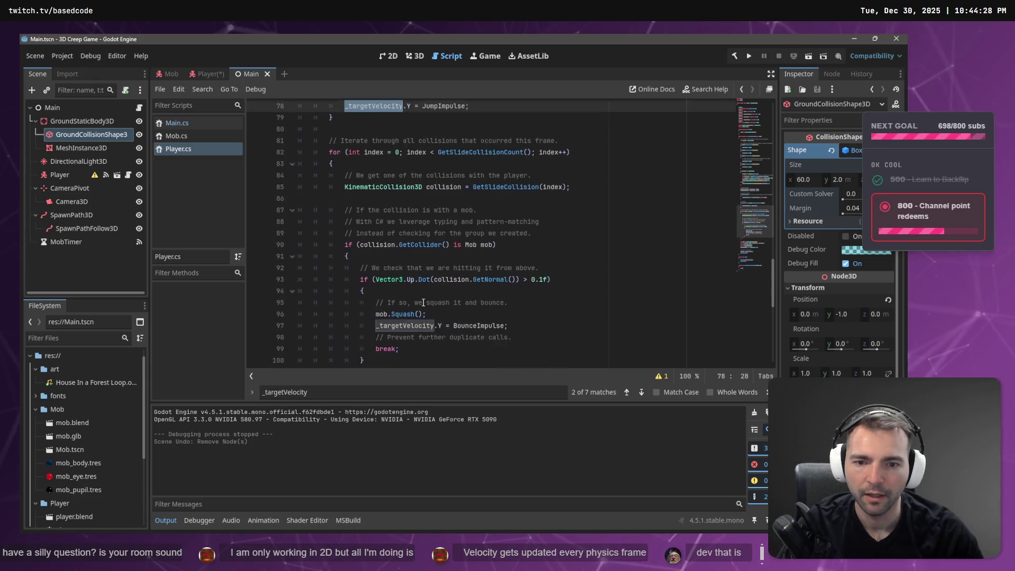
pyautogui.scroll(5, 423, 302)
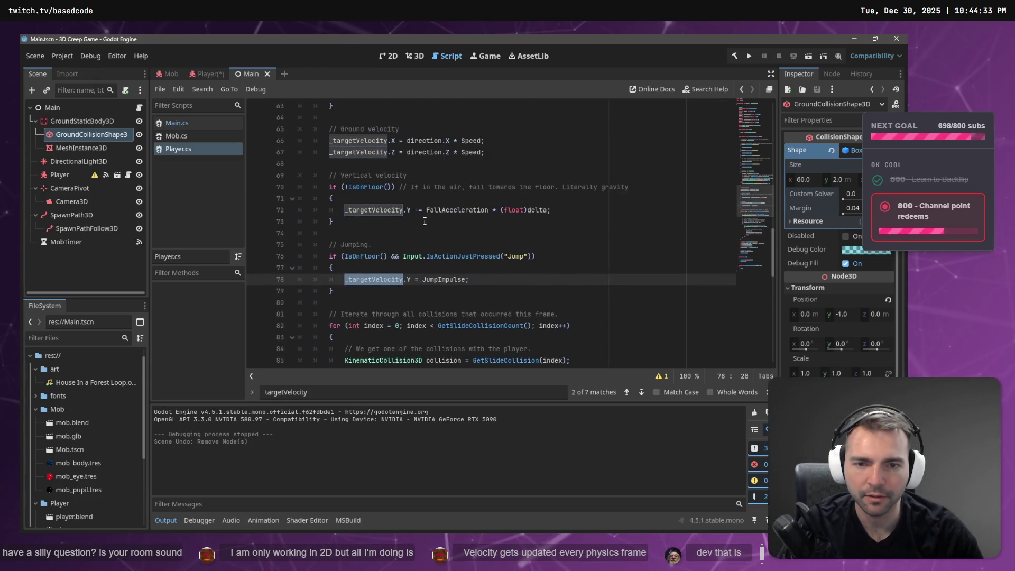
pyautogui.moveTo(551, 210); pyautogui.dragTo(238, 211)
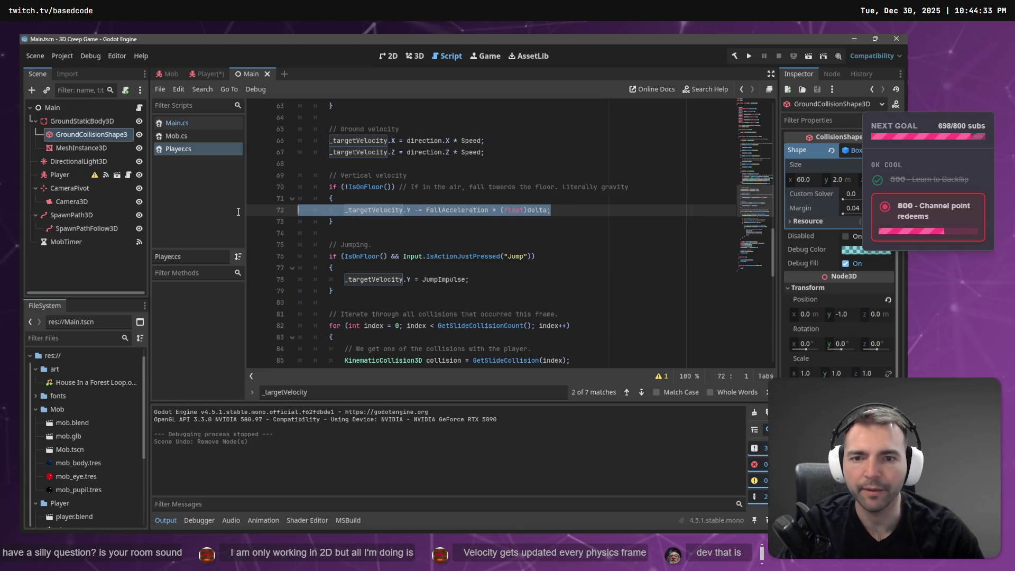
pyautogui.hotkey('alt', 'Tab')
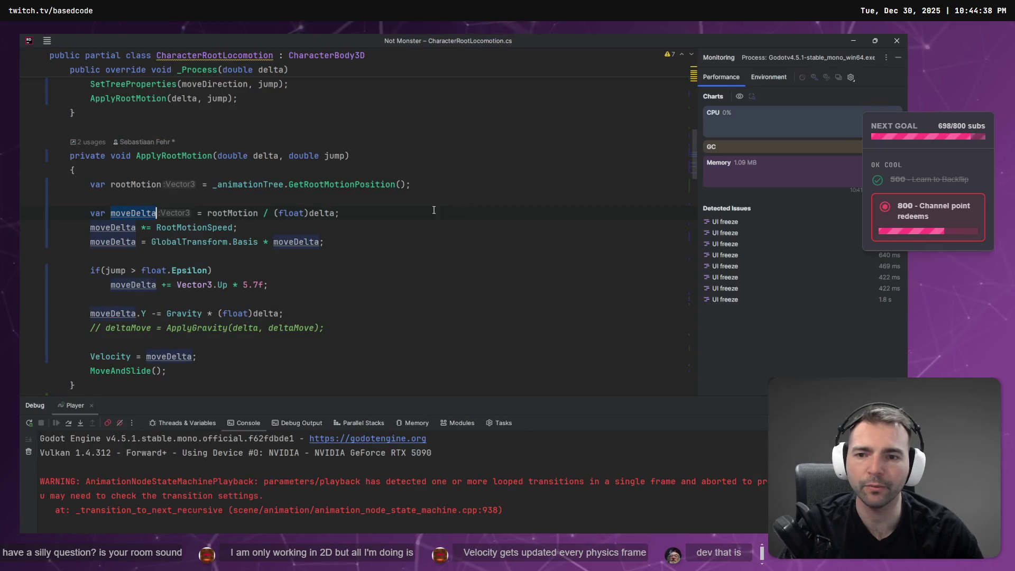
# Make room with new blank lines above the jump check in ApplyRootMotion
pyautogui.hotkey('alt', 'Tab')
pyautogui.hotkey('alt', 'Tab')
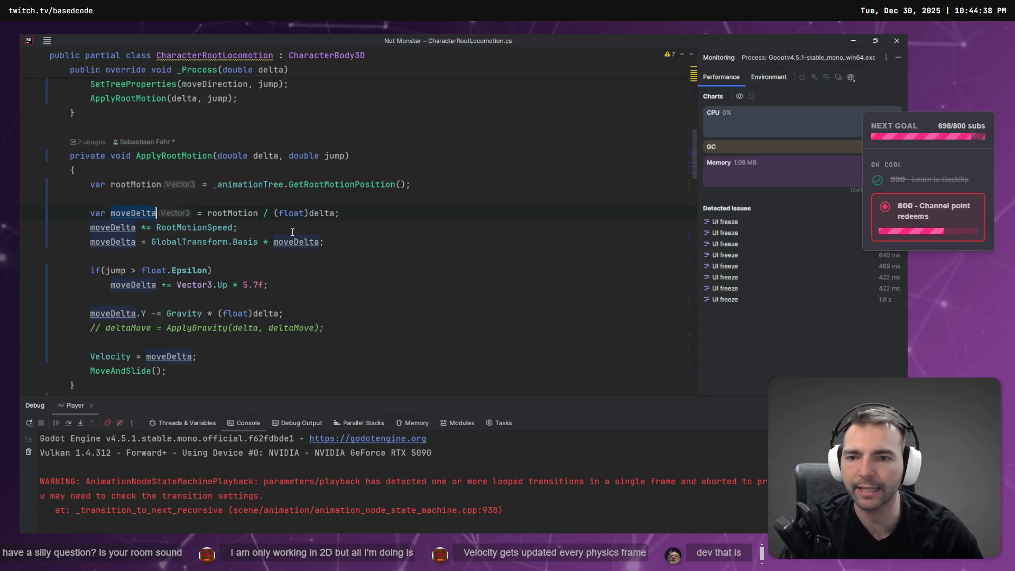
pyautogui.scroll(-2, 90, 238)
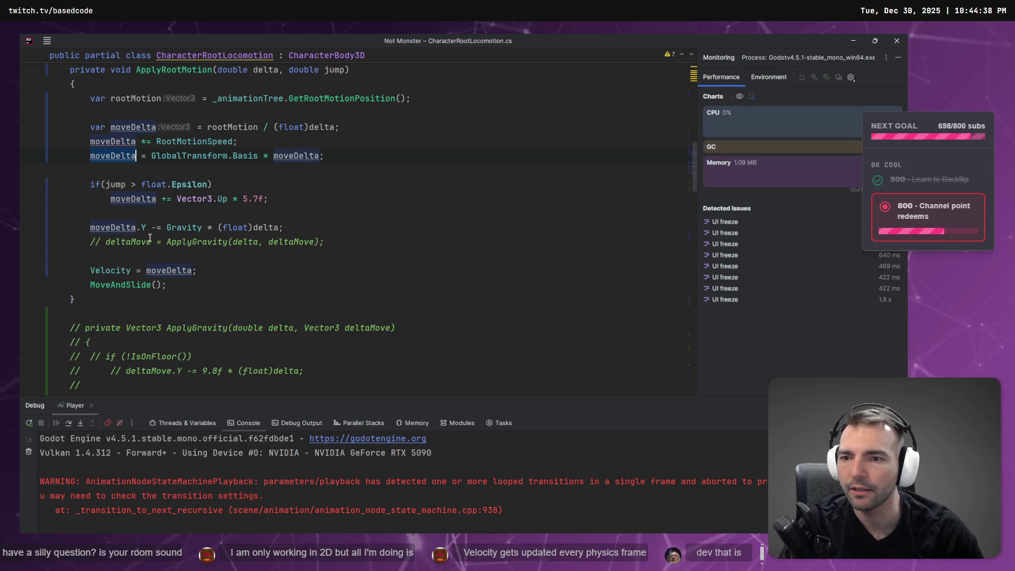
pyautogui.scroll(1, 120, 254)
pyautogui.click(290, 250)
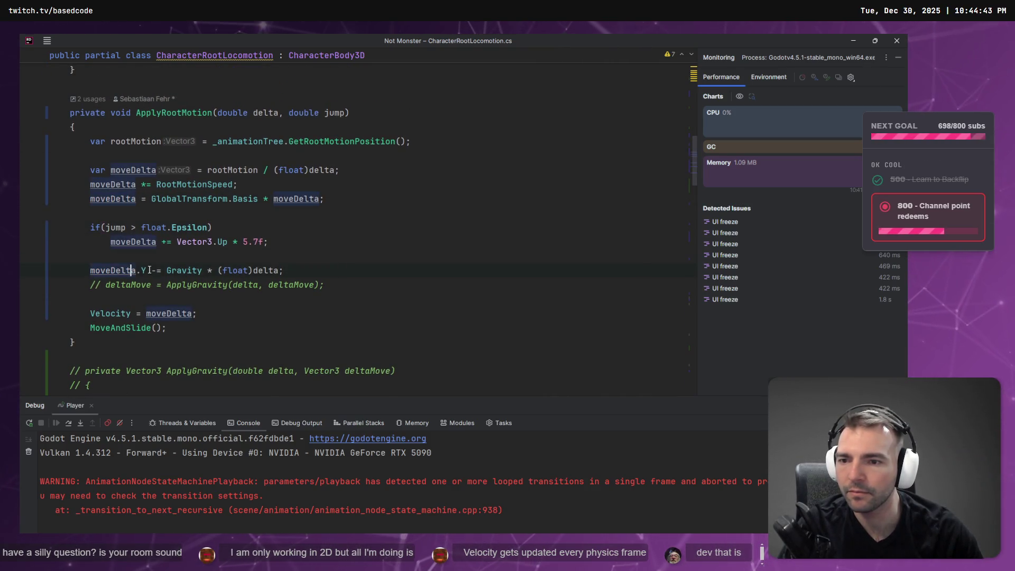
pyautogui.click(243, 261)
pyautogui.press('Return')
pyautogui.press('Return')
pyautogui.press('Up')
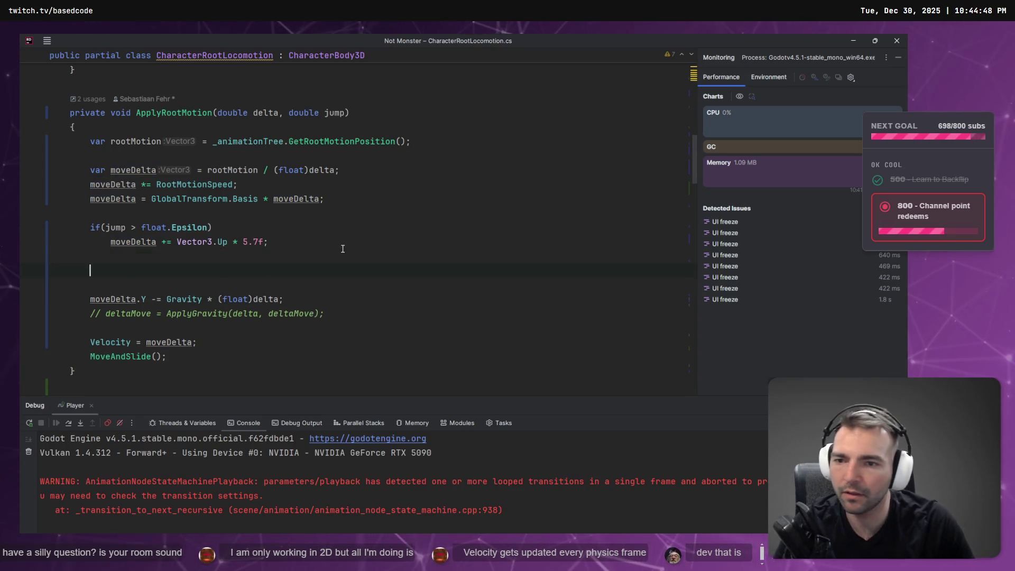
pyautogui.press('Delete')
pyautogui.press('Return')
pyautogui.press('Up')
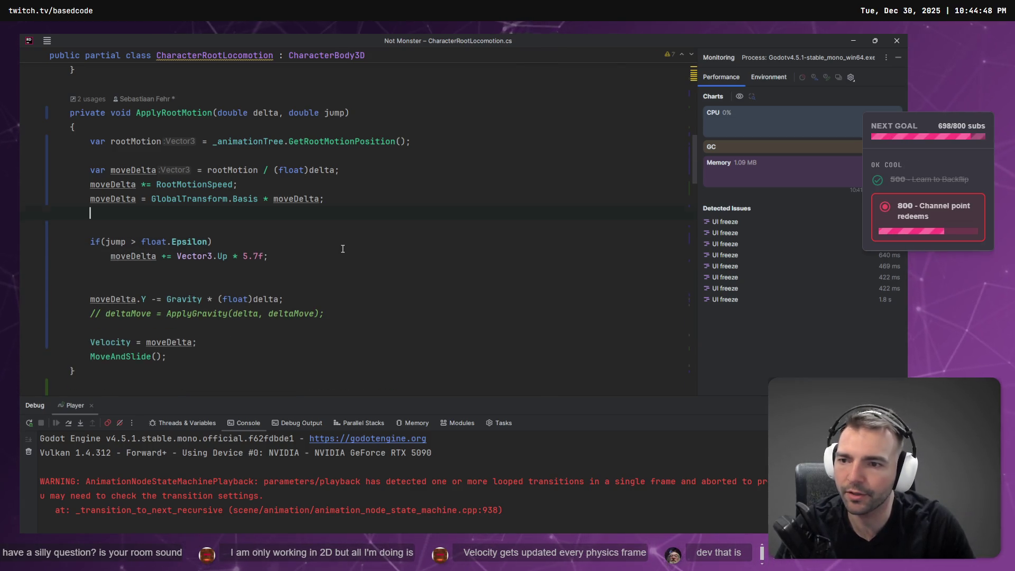
# Add _targetVelocity.Y = moveDelta.X; and _targetVelocity.Z = moveDelta.Z; lines
pyautogui.write('_targetVelocity/.')
pyautogui.press('BackSpace')
pyautogui.write('.')
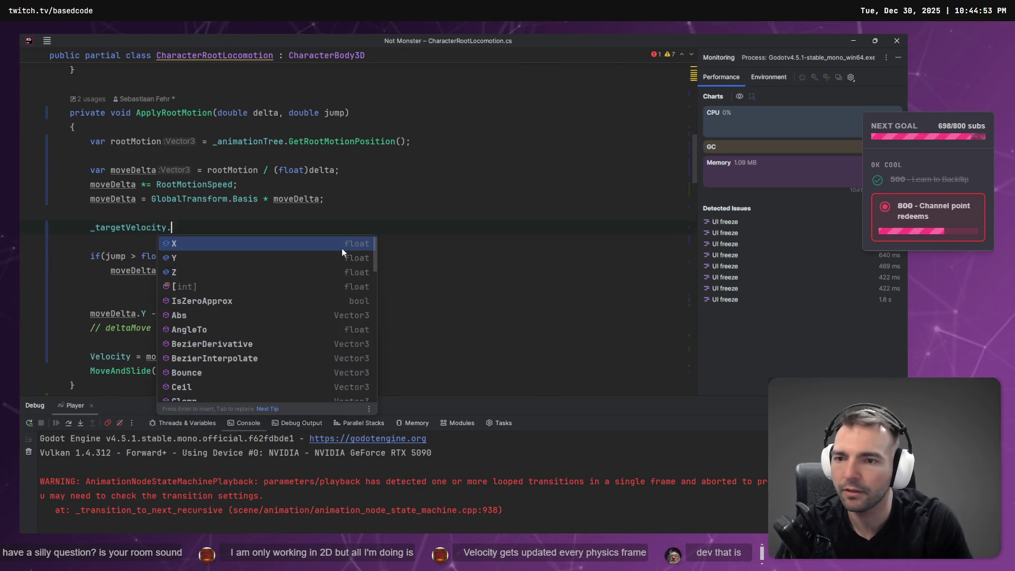
pyautogui.write('Y ')
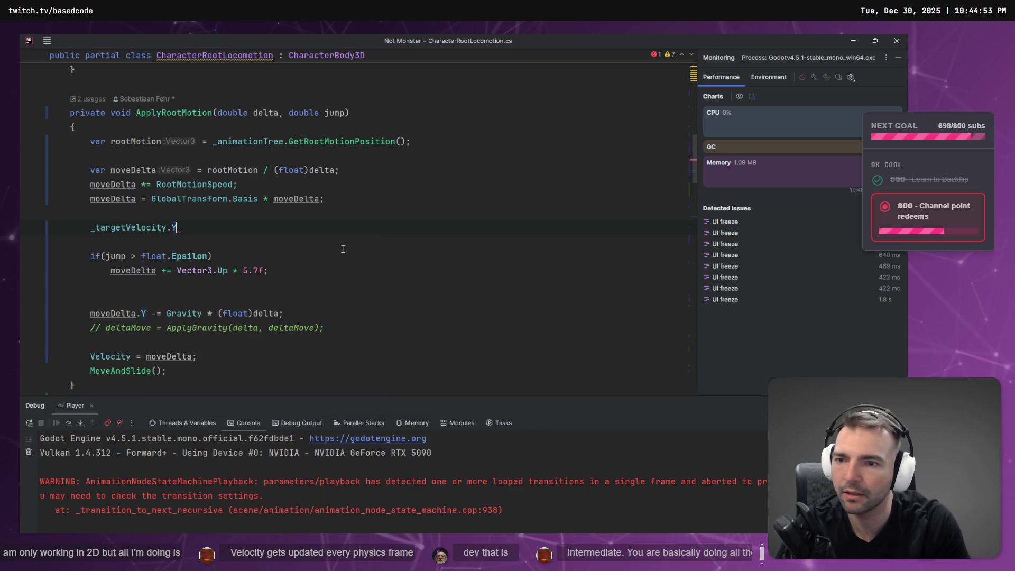
pyautogui.write('= moveDelta.')
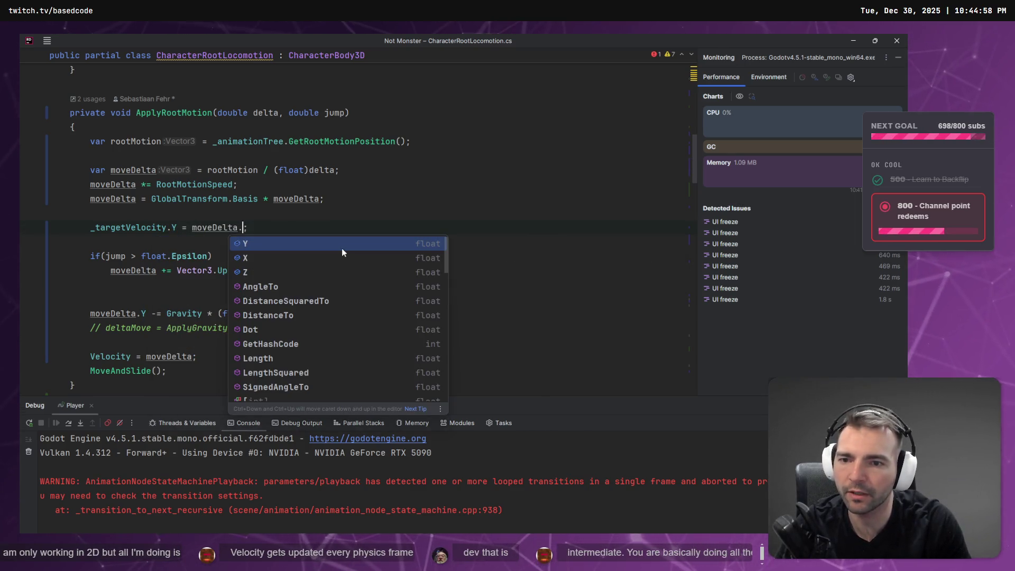
pyautogui.write('X')
pyautogui.press('Return')
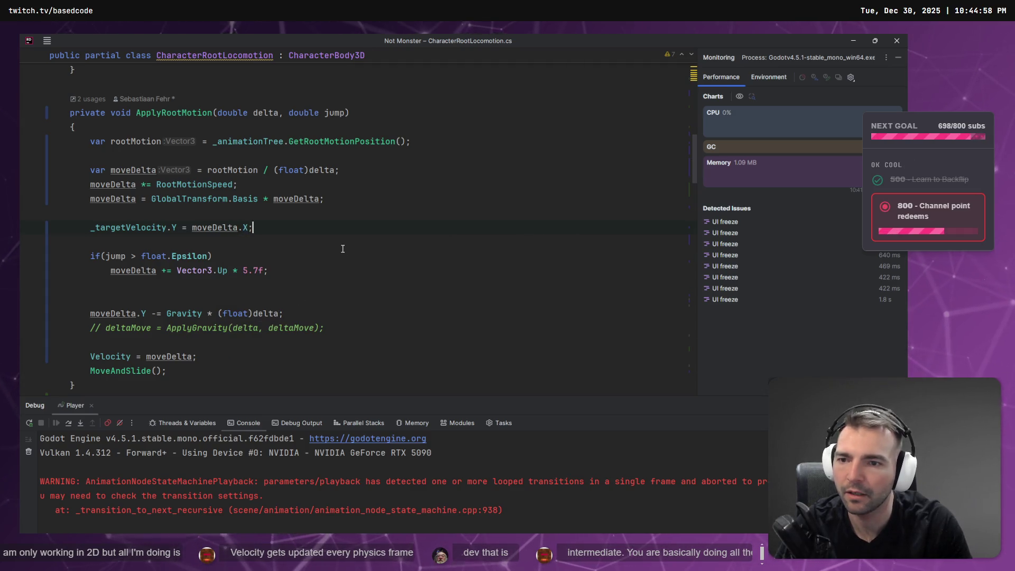
pyautogui.press('Return')
pyautogui.write('_t')
pyautogui.press('Tab')
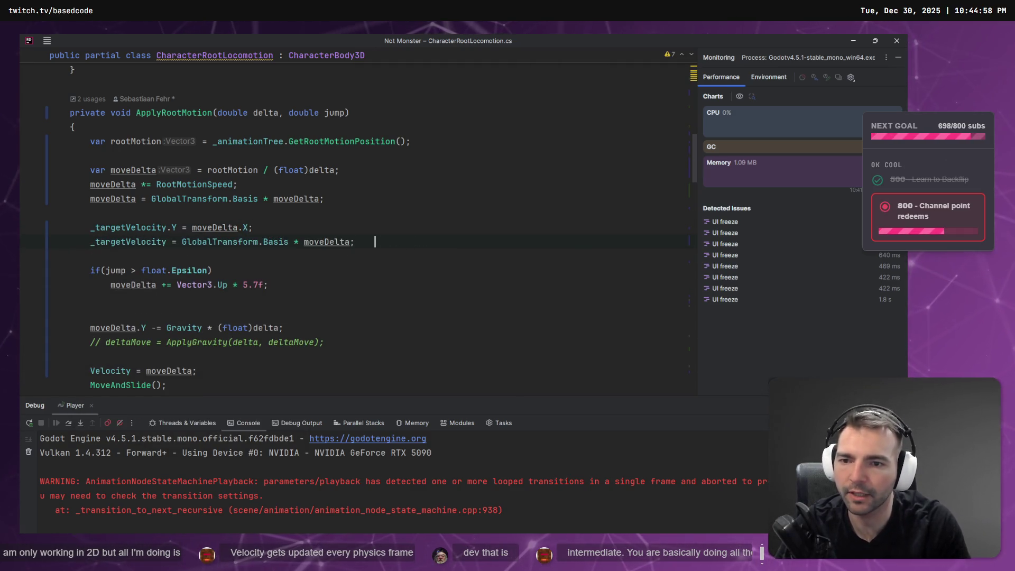
pyautogui.hotkey('ctrl', 'BackSpace')
pyautogui.hotkey('ctrl', 'BackSpace')
pyautogui.hotkey('ctrl', 'BackSpace')
pyautogui.write('.Z')
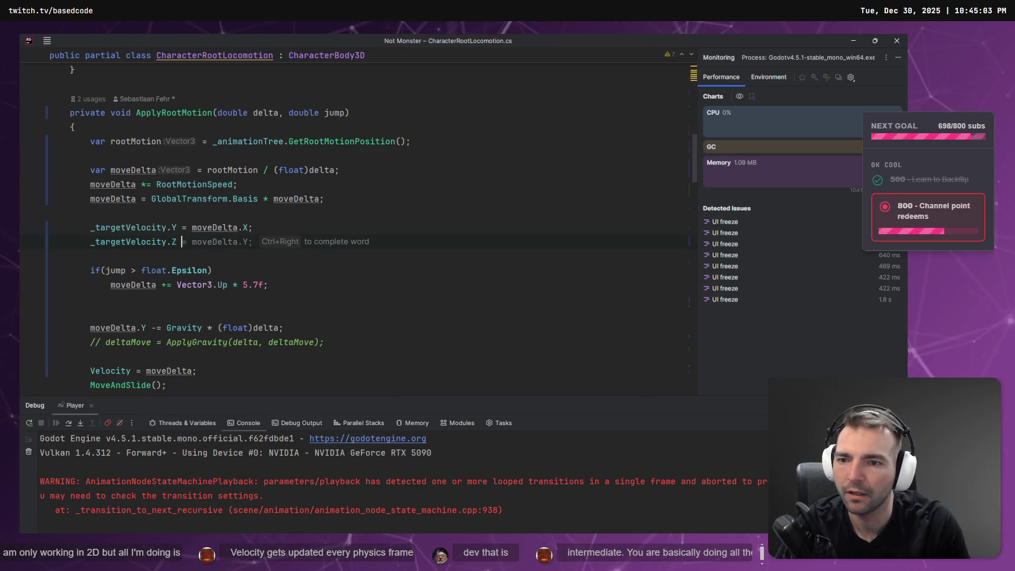
pyautogui.press('Tab')
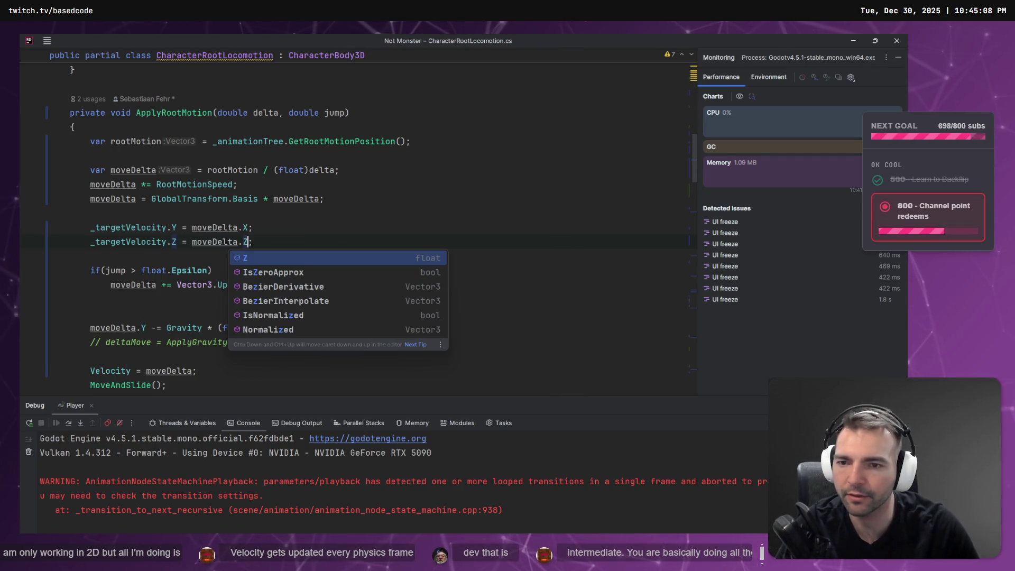
# Jump to the next _targetVelocity match in Player.cs, then select the new Z line
pyautogui.hotkey('alt', 'Tab')
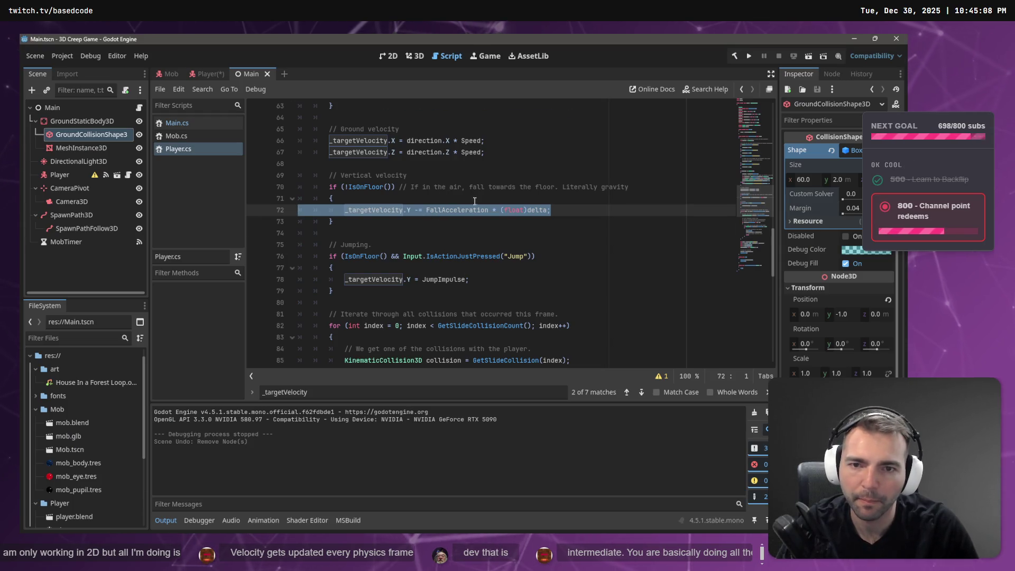
pyautogui.press('Return')
pyautogui.hotkey('alt', 'Tab')
pyautogui.press('Down')
pyautogui.hotkey('shift', 'Up')
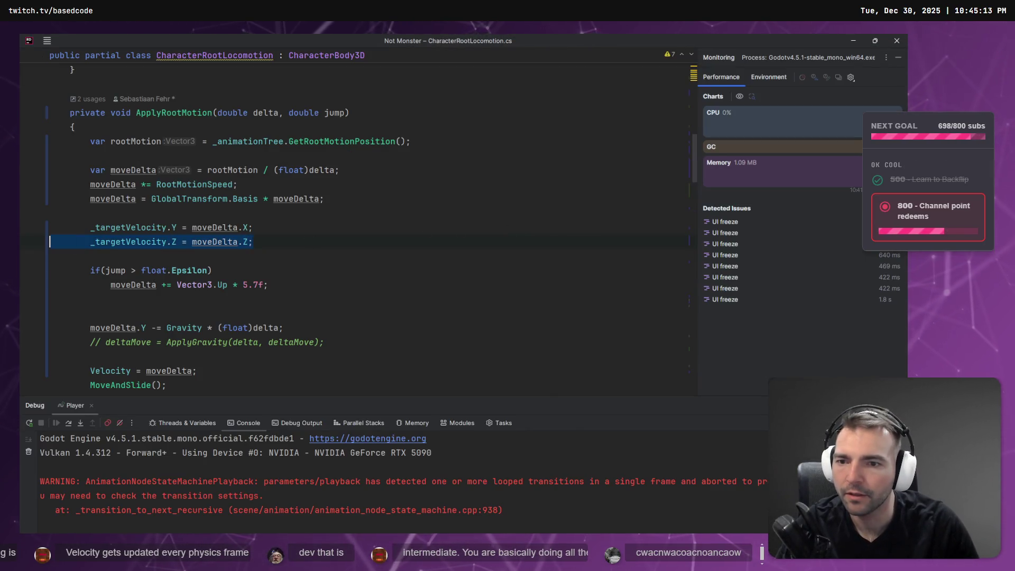
# Change the jump line to assign _targetVelocity instead of adding to moveDelta
pyautogui.scroll(-1, 116, 258)
pyautogui.press('Down')
pyautogui.hotkey('ctrl', 'Right')
pyautogui.hotkey('ctrl', 'Right')
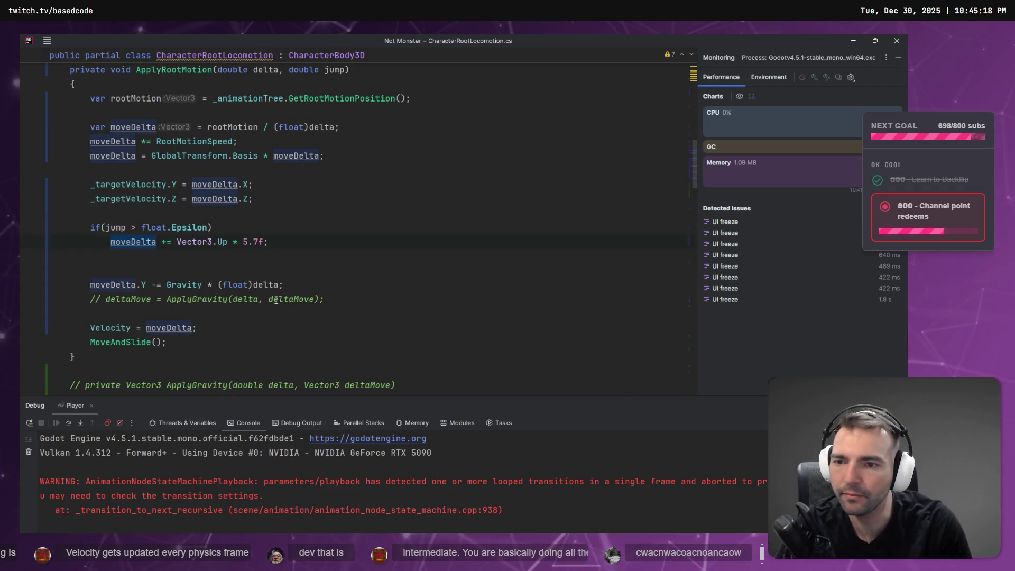
pyautogui.hotkey('ctrl', 'BackSpace')
pyautogui.write('_targetVelocity')
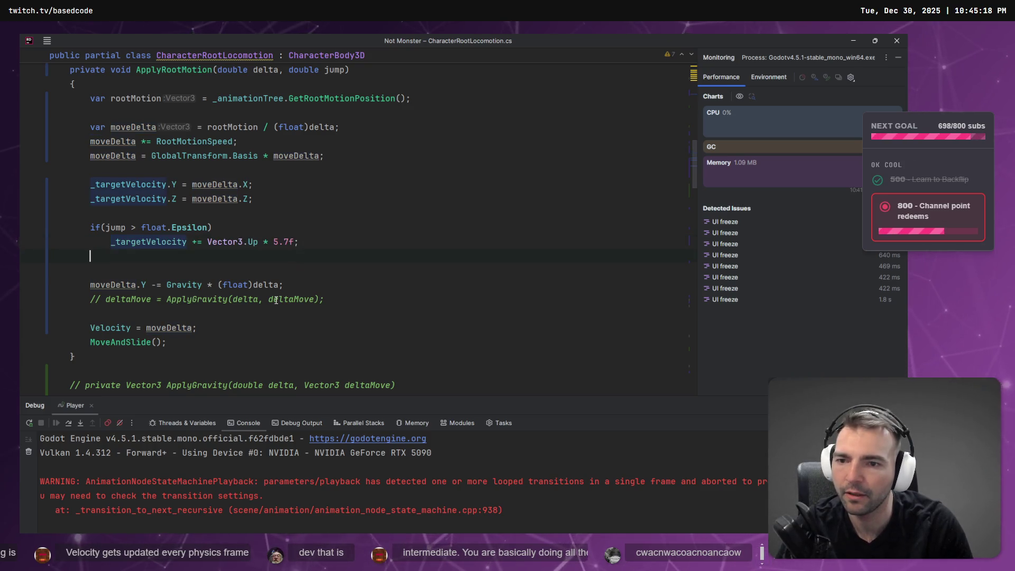
pyautogui.press('Delete')
pyautogui.press('Home')
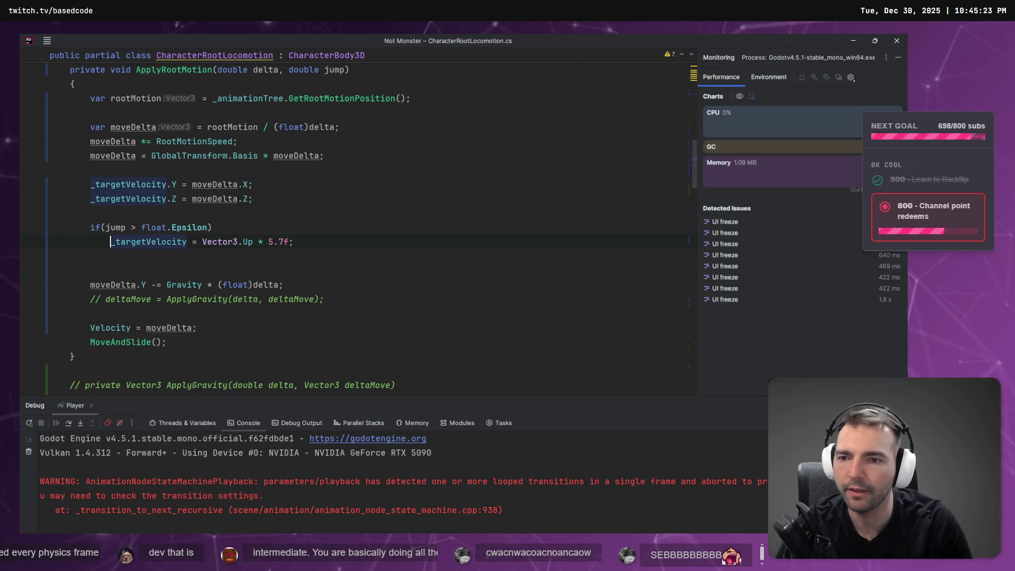
# Replace the Vector3.Up * 5.7f jump value with JumpImpulse, matching Player.cs line 78
pyautogui.hotkey('alt', 'Tab')
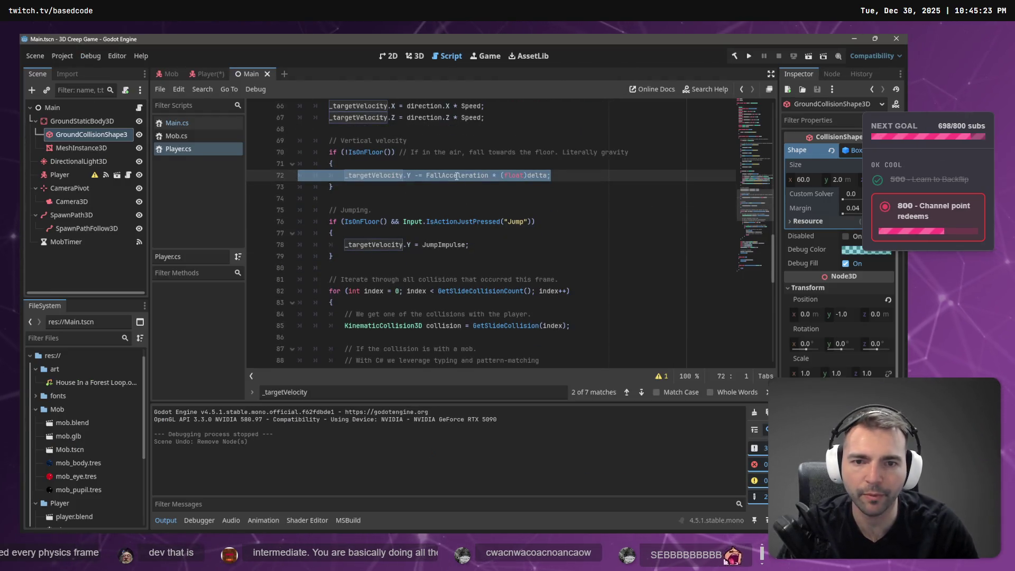
pyautogui.scroll(6, 490, 231)
pyautogui.scroll(-5, 490, 231)
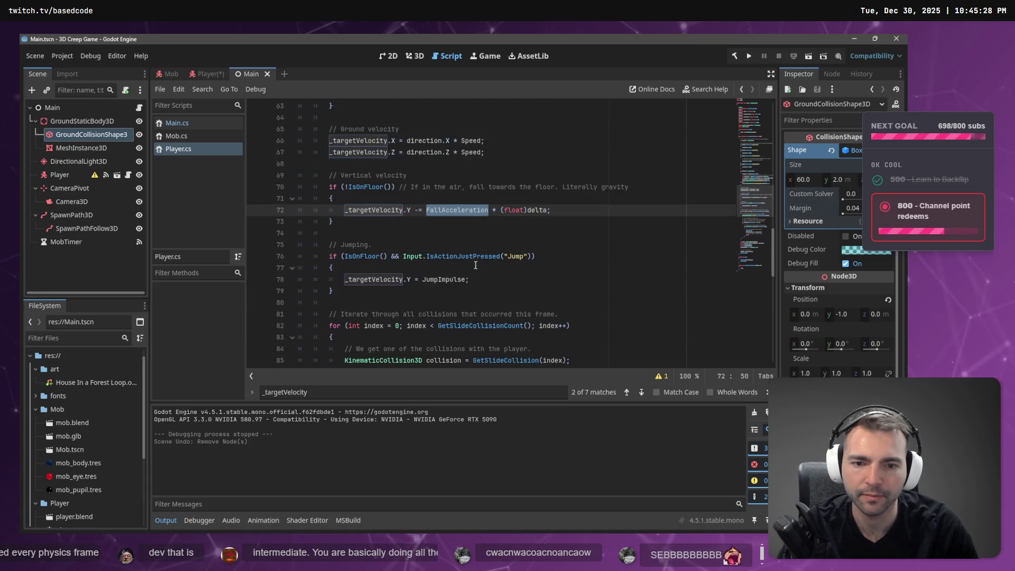
pyautogui.click(446, 274)
pyautogui.hotkey('alt', 'Tab')
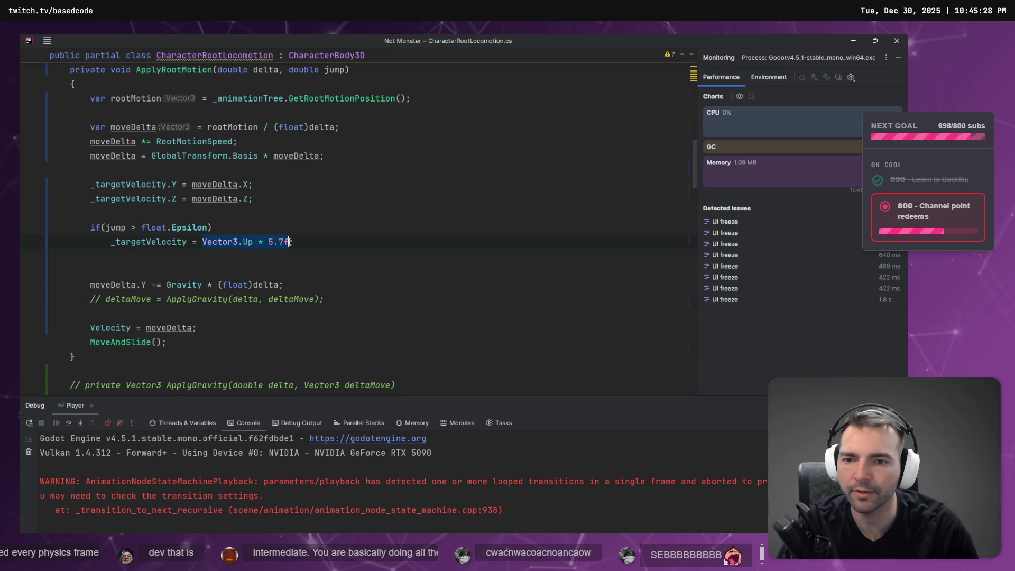
pyautogui.press('BackSpace')
pyautogui.write('JumpInpuls')
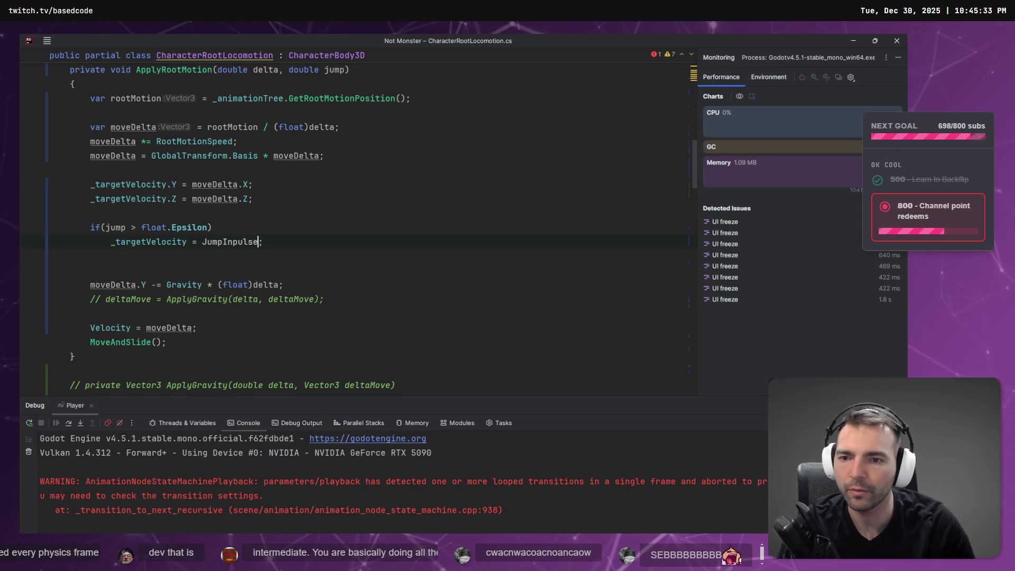
# Add an [Export] InputDecelerationSpeed field set to 1.0f among the fields
pyautogui.scroll(15, 296, 254)
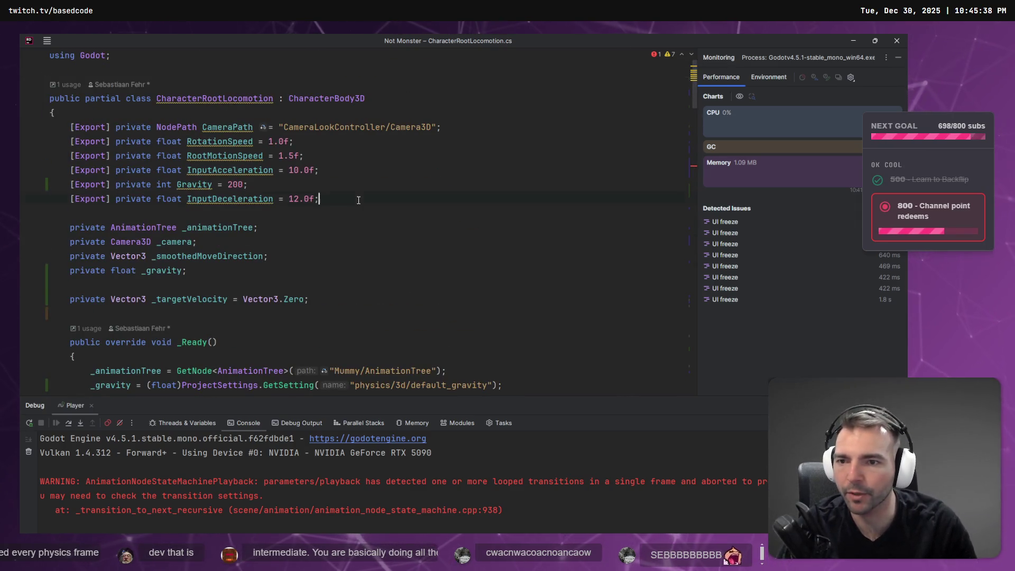
pyautogui.press('Return')
pyautogui.write('Exp')
pyautogui.press('Return')
pyautogui.write('pri')
pyautogui.press('Tab')
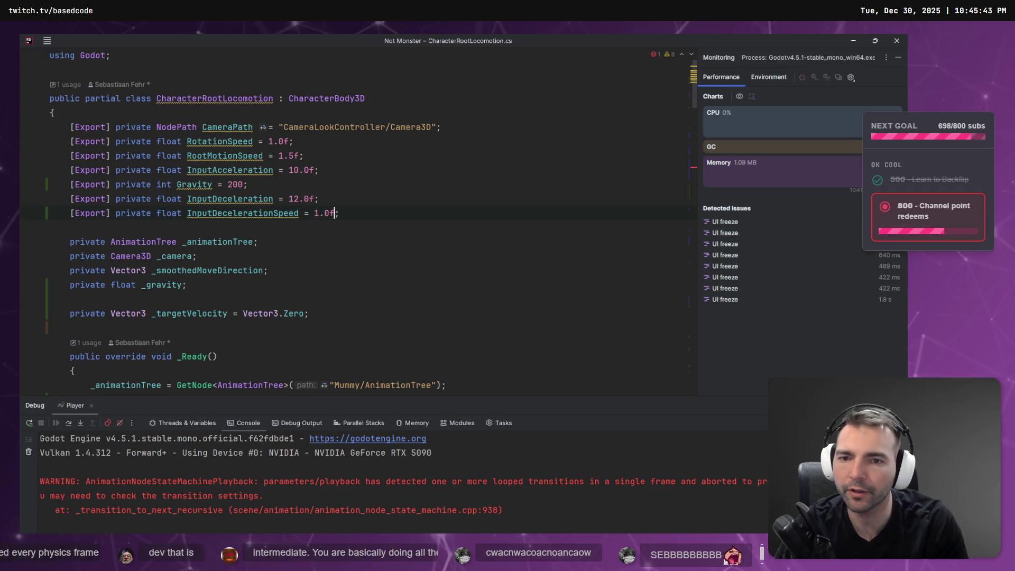
pyautogui.hotkey('alt', 'Tab')
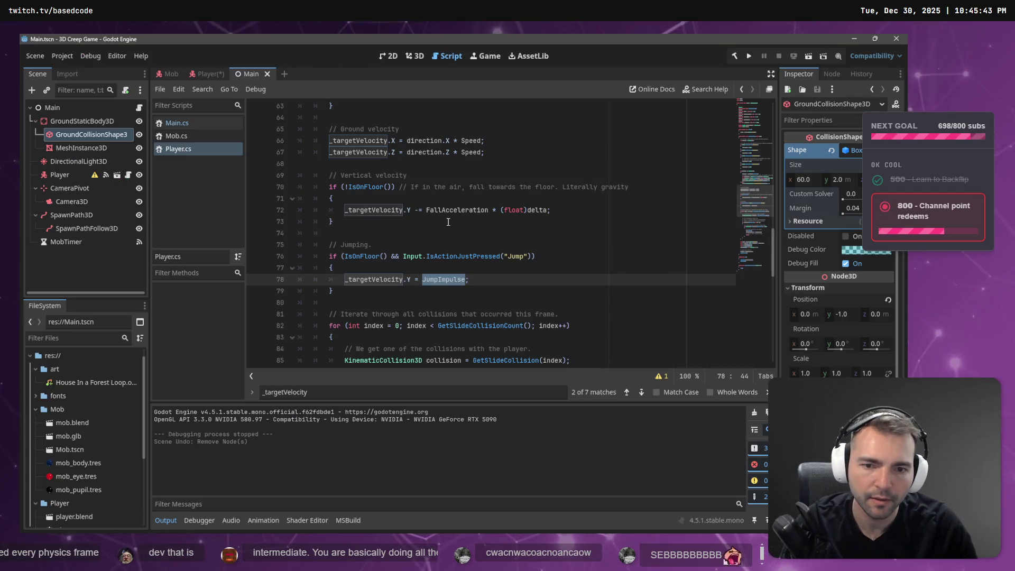
# Review Player.cs's exported values and select the Ground velocity lines 65–67
pyautogui.scroll(20, 455, 264)
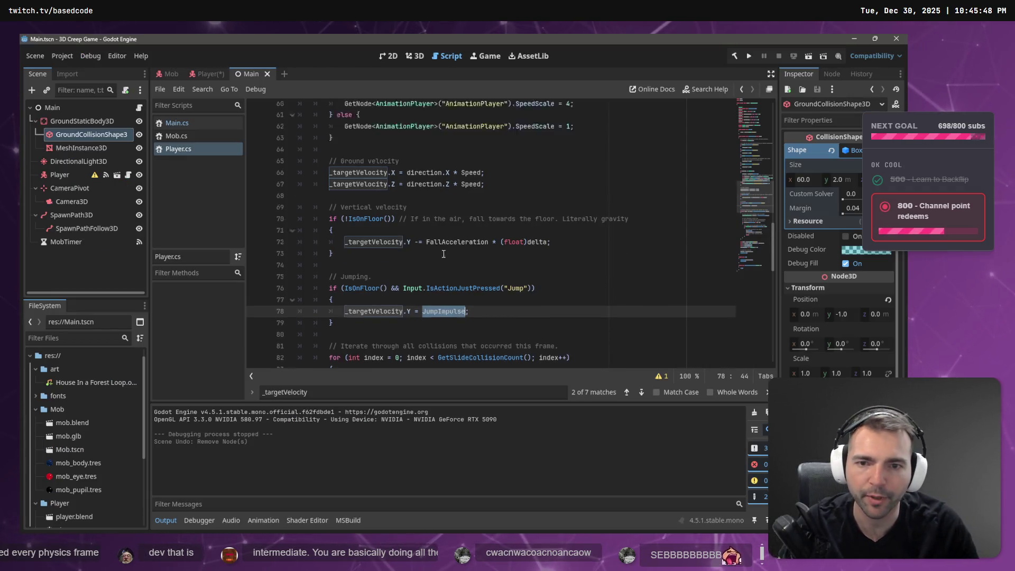
pyautogui.scroll(-2, 397, 245)
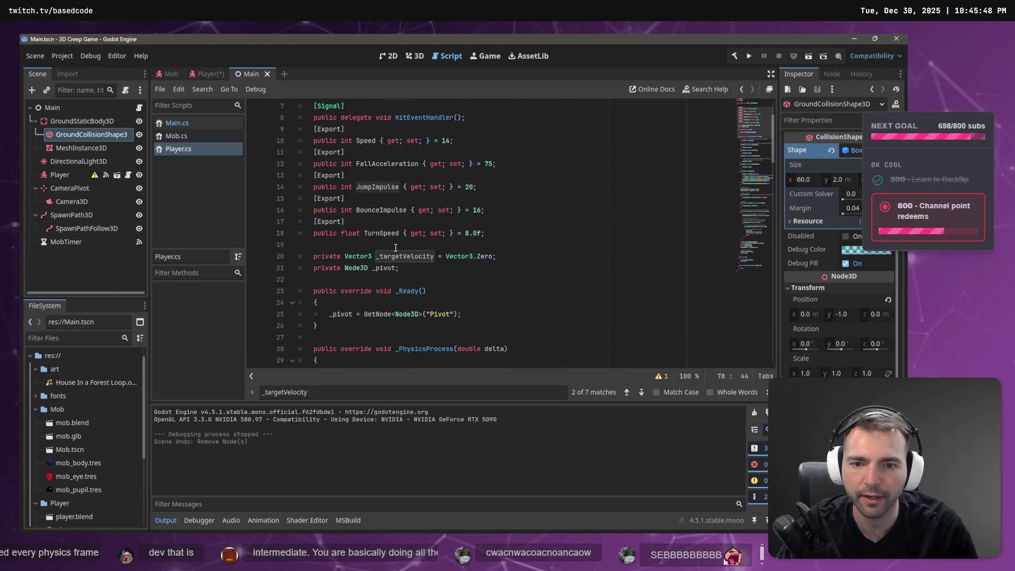
pyautogui.scroll(-15, 475, 188)
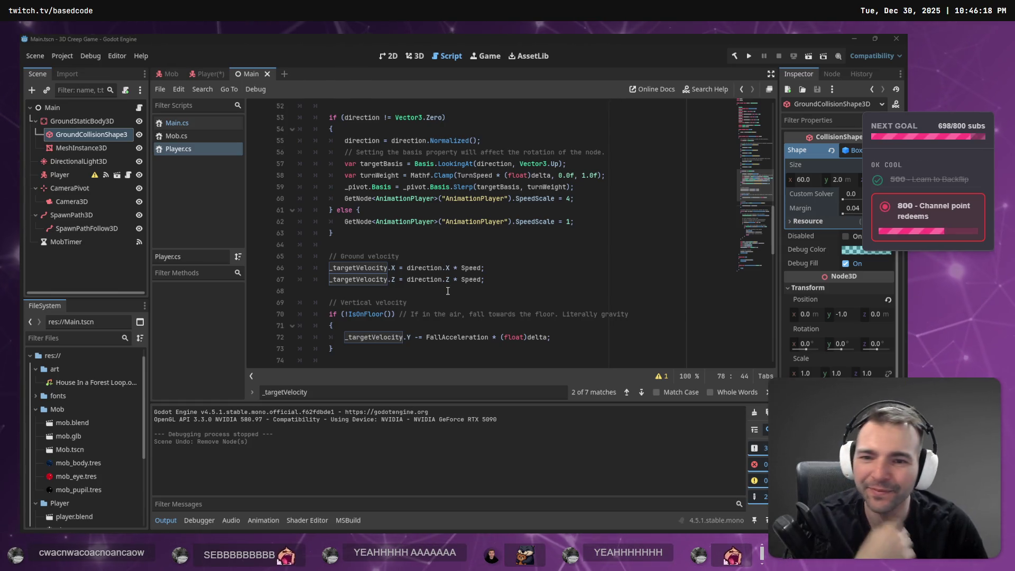
pyautogui.click(411, 257)
pyautogui.scroll(-1, 412, 257)
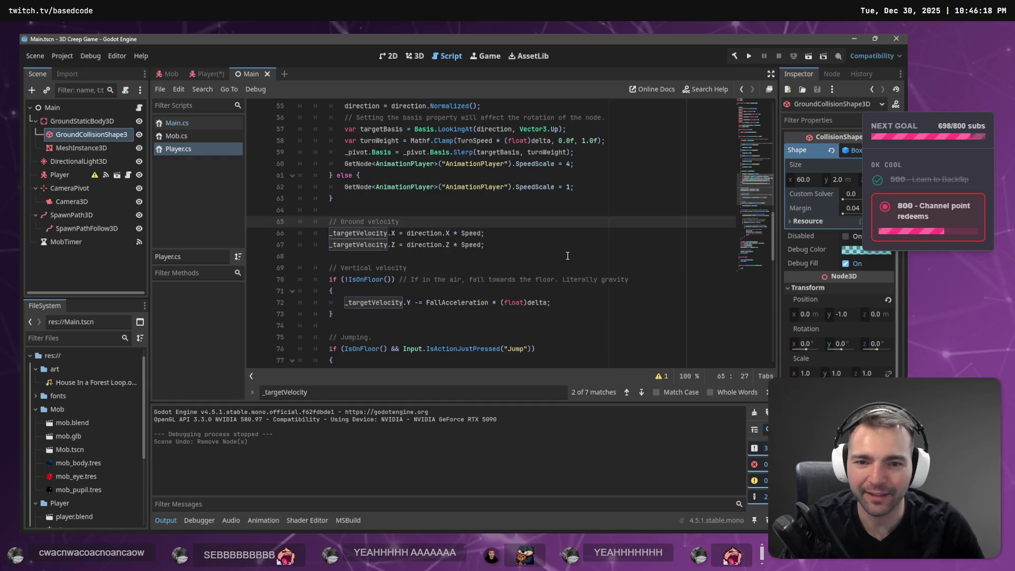
pyautogui.moveTo(489, 245); pyautogui.dragTo(204, 219)
pyautogui.hotkey('alt', 'Tab')
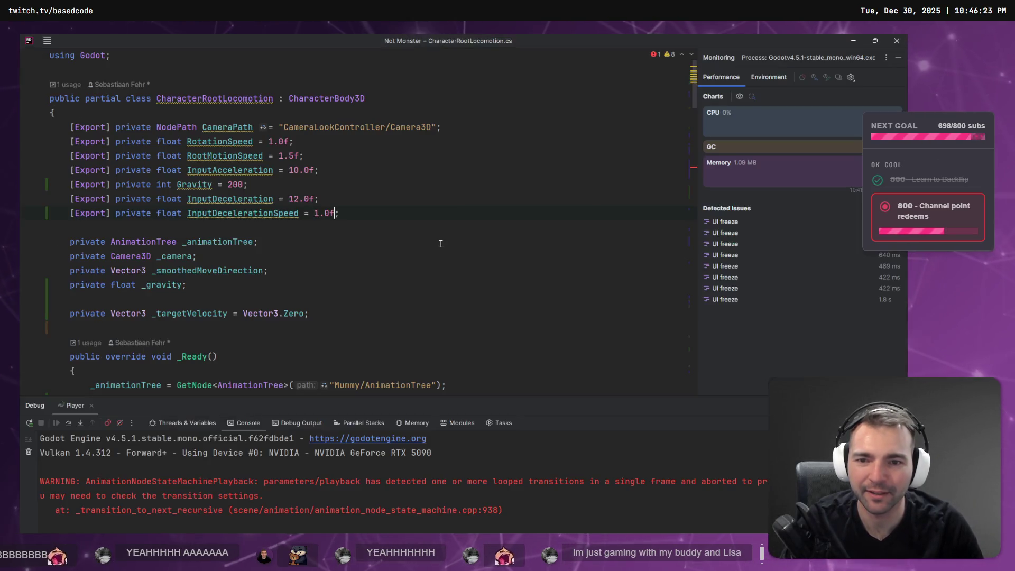
# Rename moveDelta to groundVelocity across all its usages
pyautogui.scroll(-5, 240, 259)
pyautogui.scroll(-12, 240, 259)
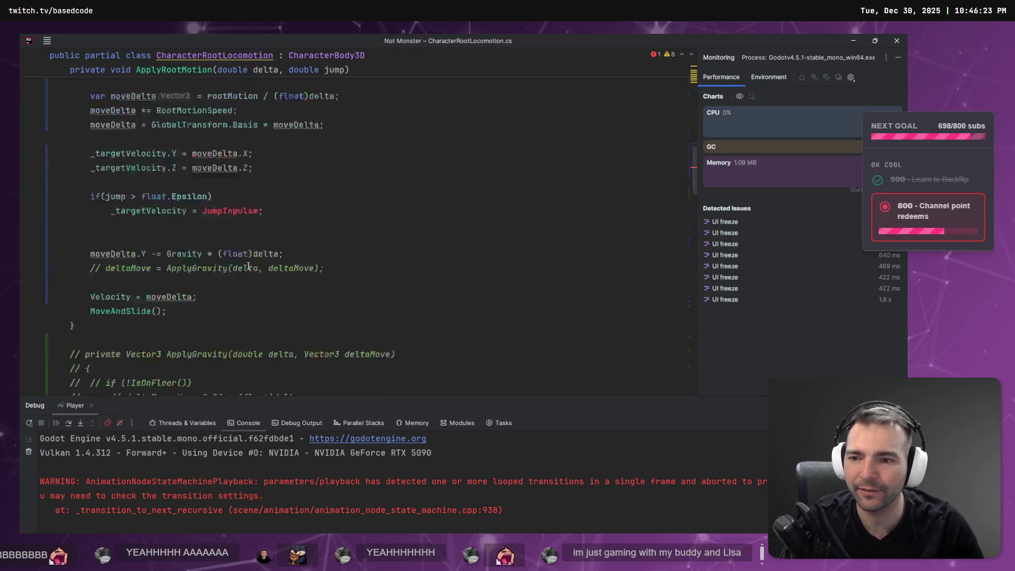
pyautogui.scroll(6, 253, 238)
pyautogui.click(105, 258)
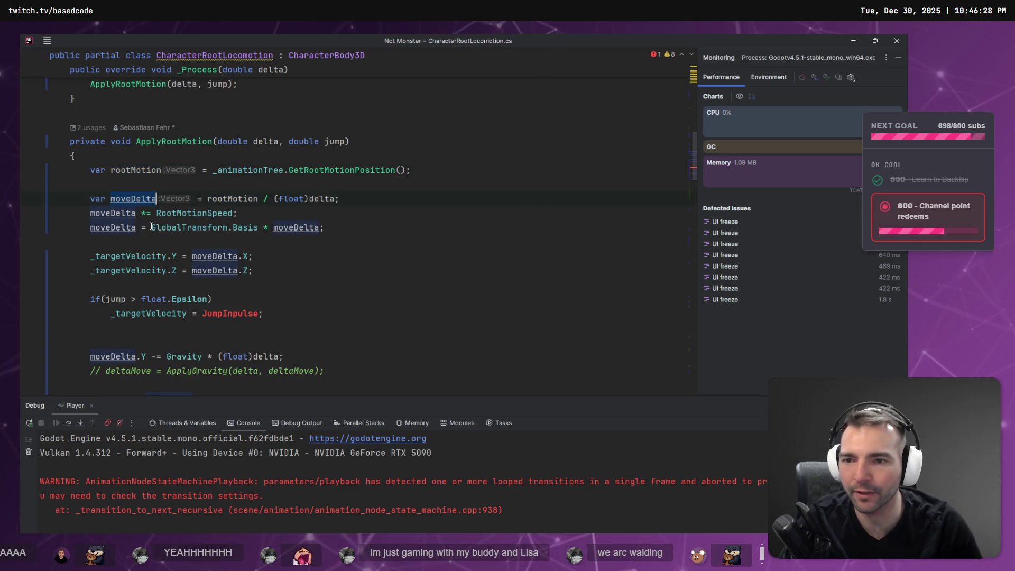
pyautogui.hotkey('ctrl', 'r')
pyautogui.hotkey('ctrl', 'r')
pyautogui.write('groundV')
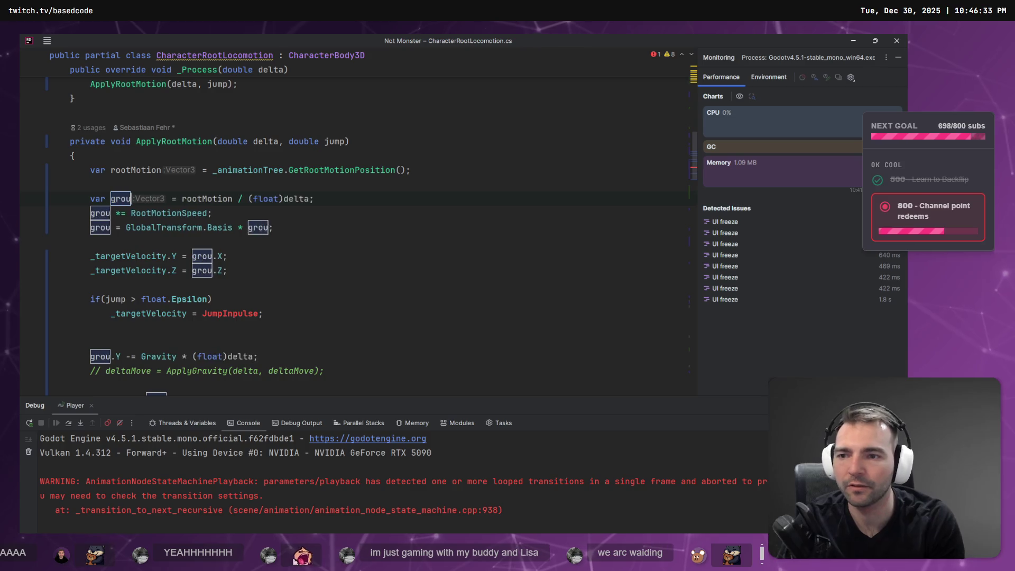
pyautogui.write('elocity')
pyautogui.press('Return')
# Multiply both _targetVelocity lines by RootMotionSpeed and delete the groundVelocity *= RootMotionSpeed line
pyautogui.click(233, 228)
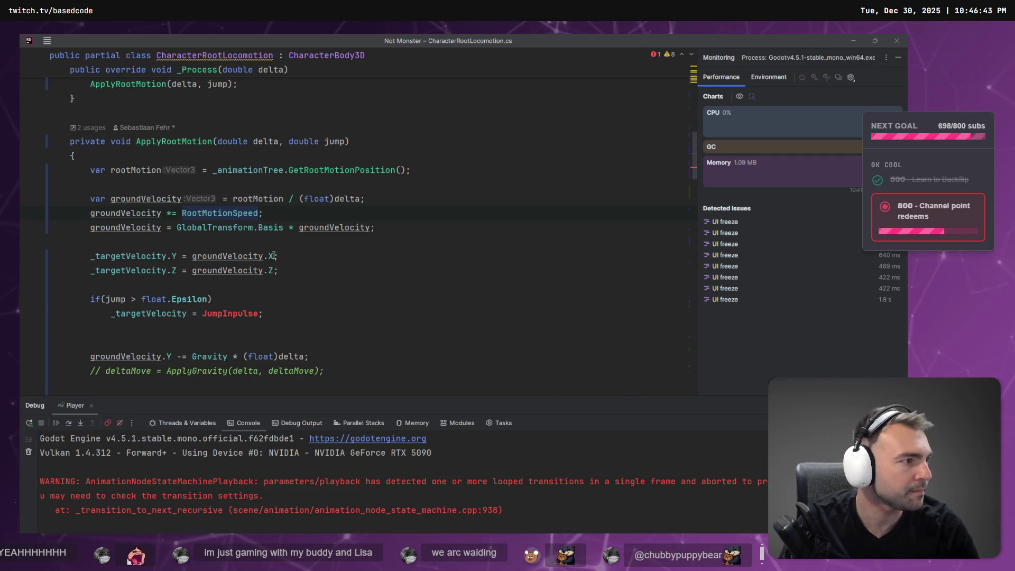
pyautogui.hotkey('alt', 'Tab')
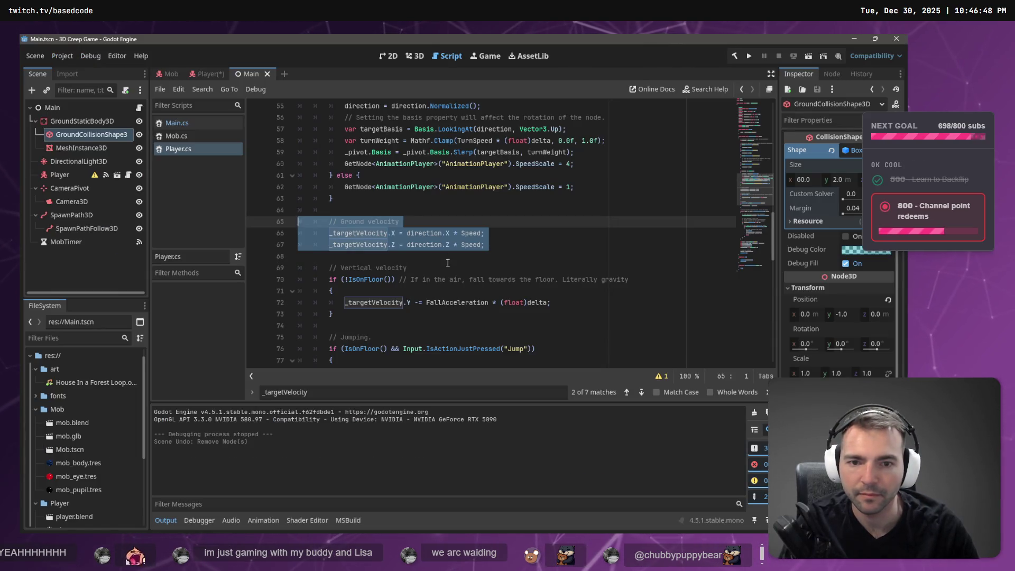
pyautogui.hotkey('alt', 'Tab')
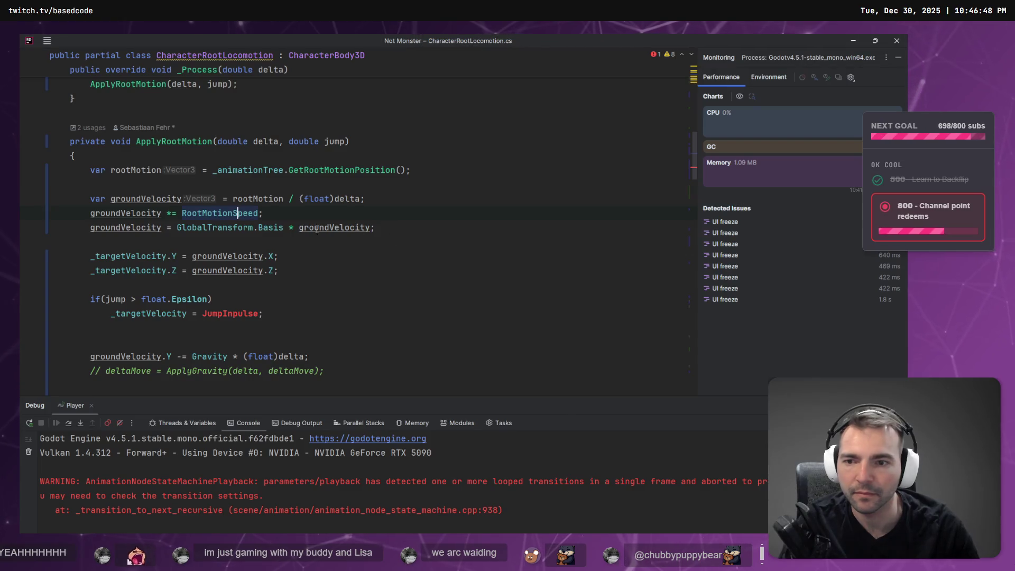
pyautogui.doubleClick(204, 211)
pyautogui.hotkey('ctrl', 'c')
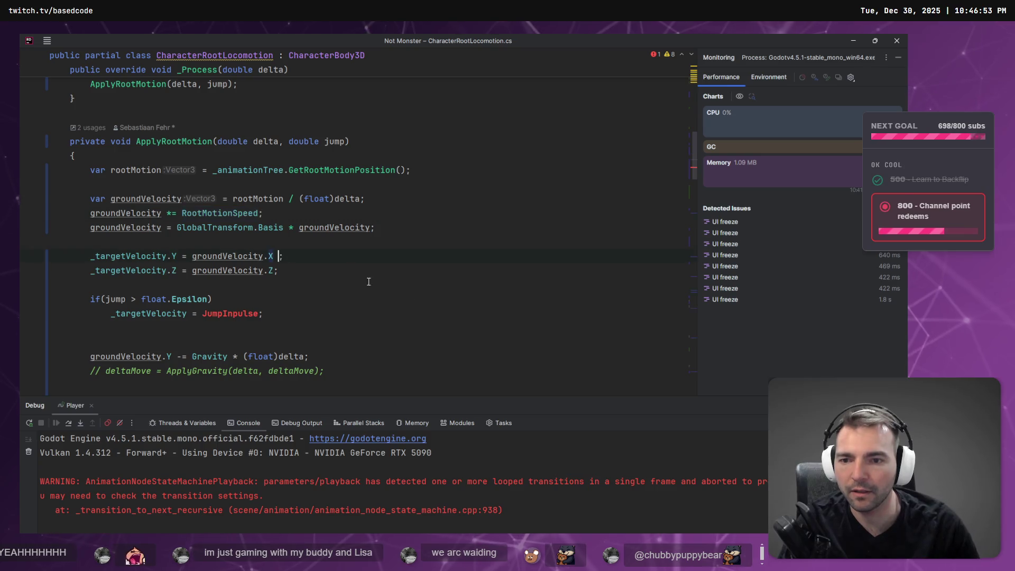
pyautogui.write('*')
pyautogui.hotkey('ctrl', 'v')
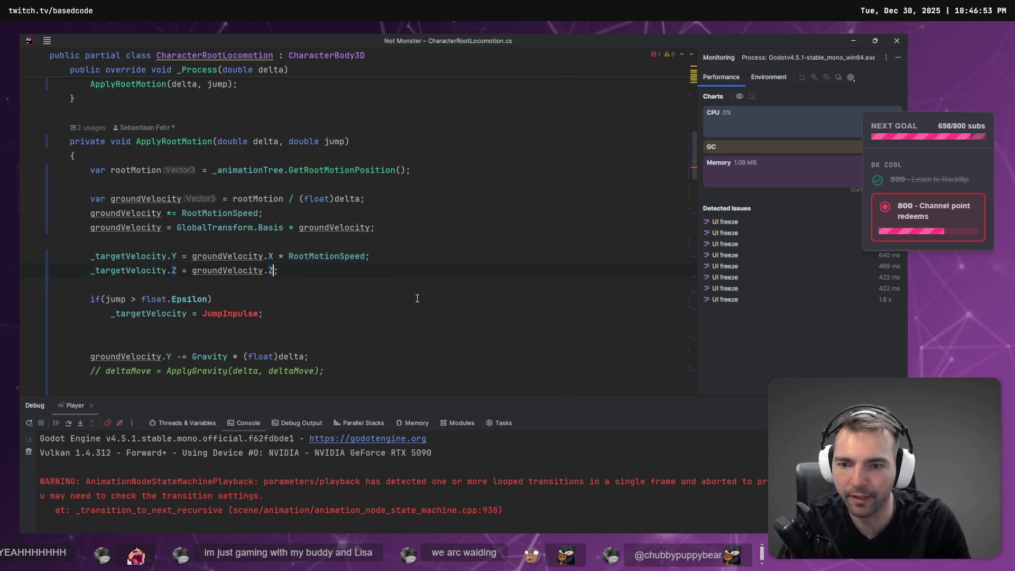
pyautogui.press('Tab')
pyautogui.press('Up')
pyautogui.press('Up')
pyautogui.hotkey('shift', 'End')
pyautogui.press('BackSpace')
pyautogui.press('BackSpace')
# Check the groundVelocity basis line and select the JumpInpulse name in the jump branch
pyautogui.click(117, 213)
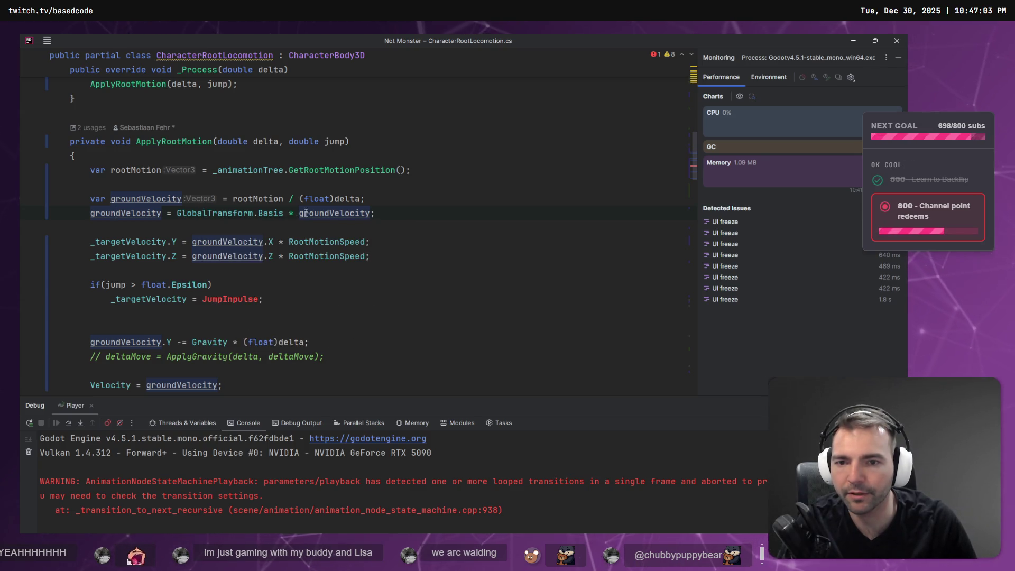
pyautogui.moveTo(331, 213)
pyautogui.click(91, 241)
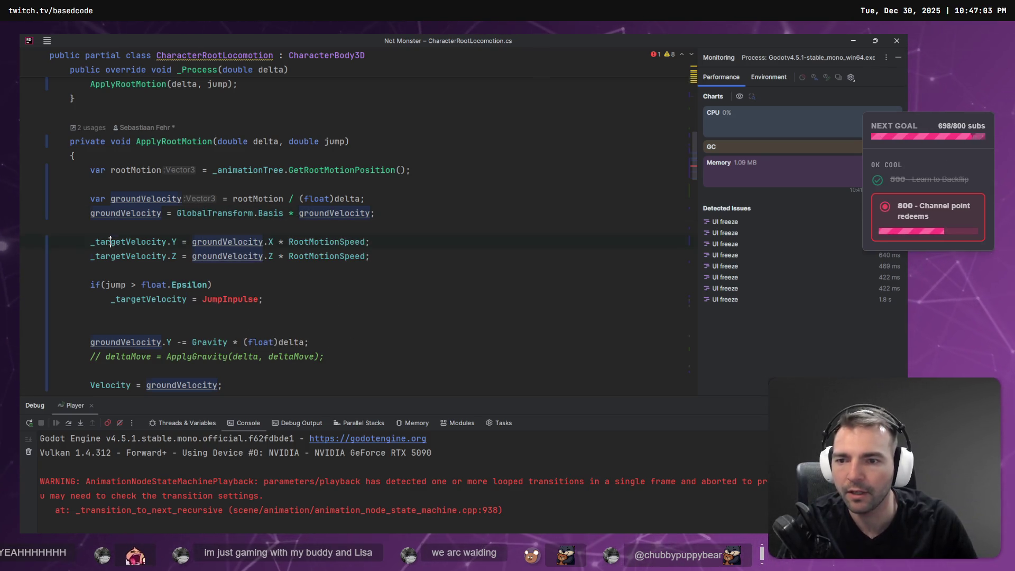
pyautogui.press('Up')
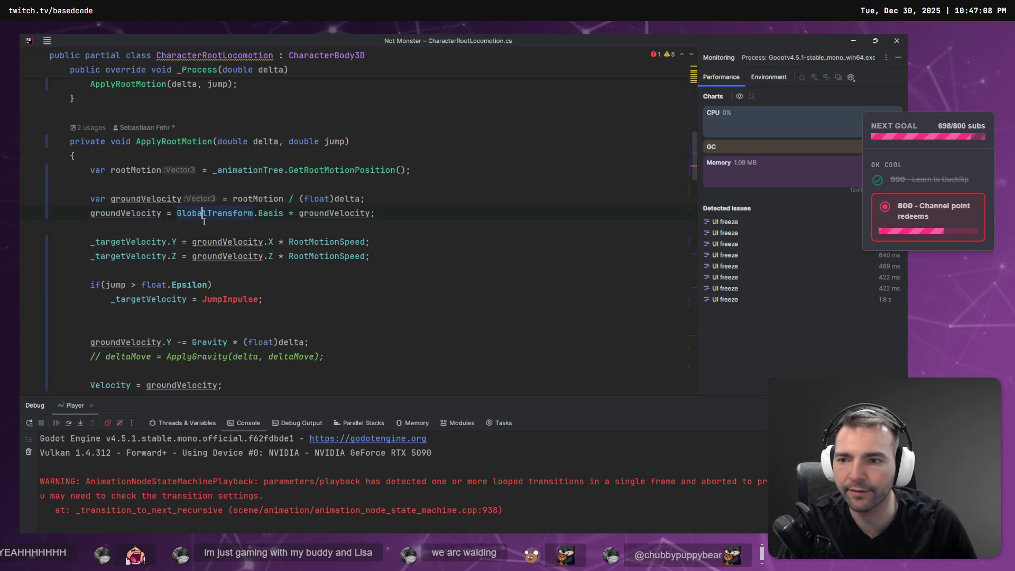
pyautogui.doubleClick(231, 300)
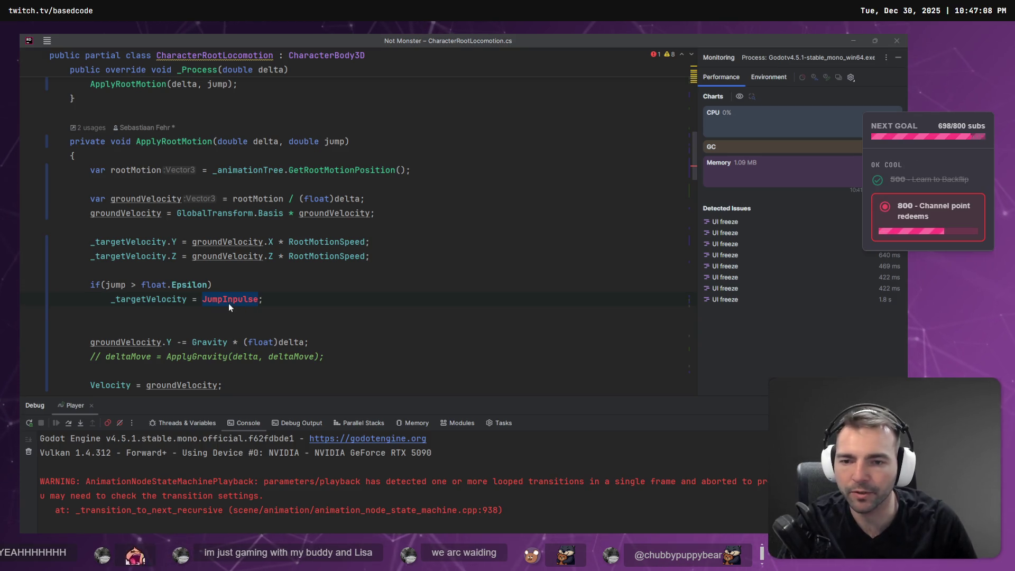
pyautogui.hotkey('alt', 'Tab')
# Find Player.cs's jump line assigning _targetVelocity.Y and select JumpImpulse there
pyautogui.press('F3')
pyautogui.scroll(-3, 401, 232)
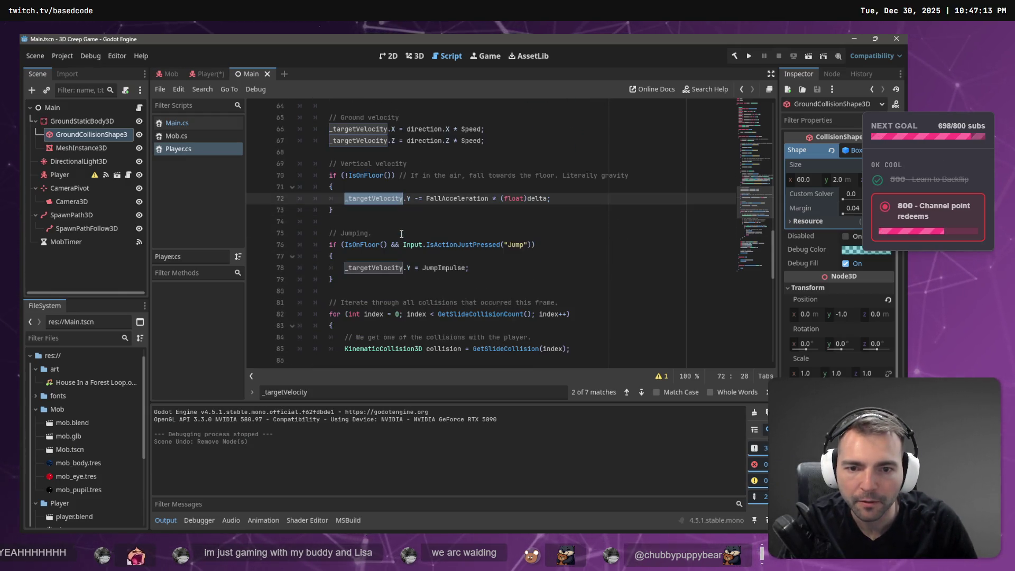
pyautogui.press('F3')
pyautogui.doubleClick(441, 268)
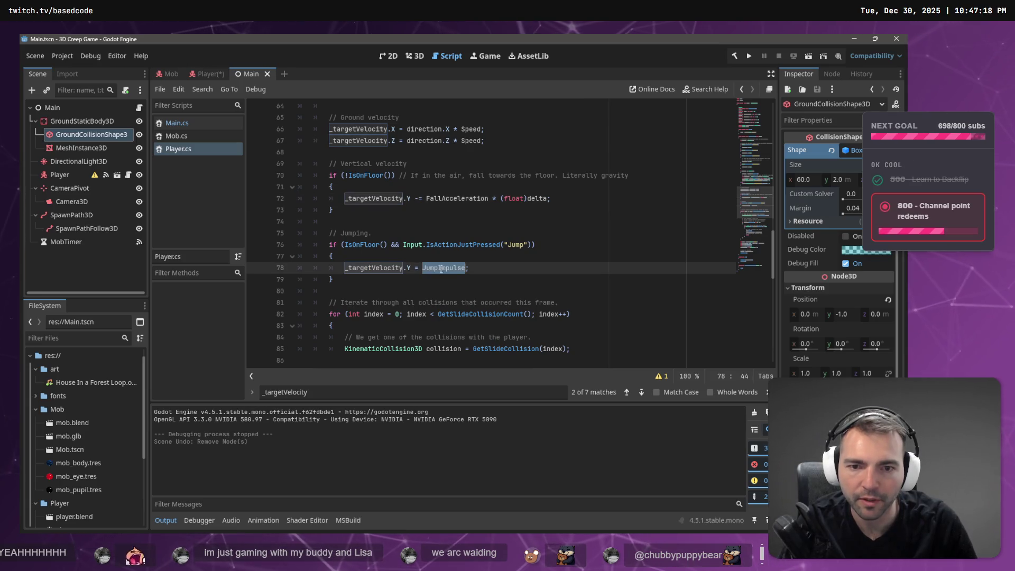
pyautogui.hotkey('alt', 'Tab')
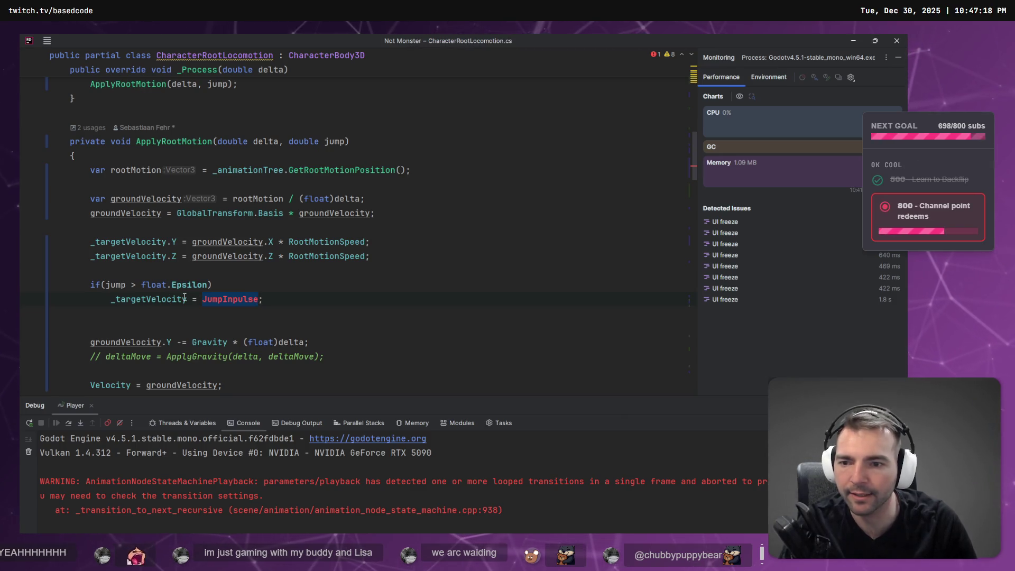
# Make the jump line assign only _targetVelocity.Y to JumpInpulse
pyautogui.click(184, 299)
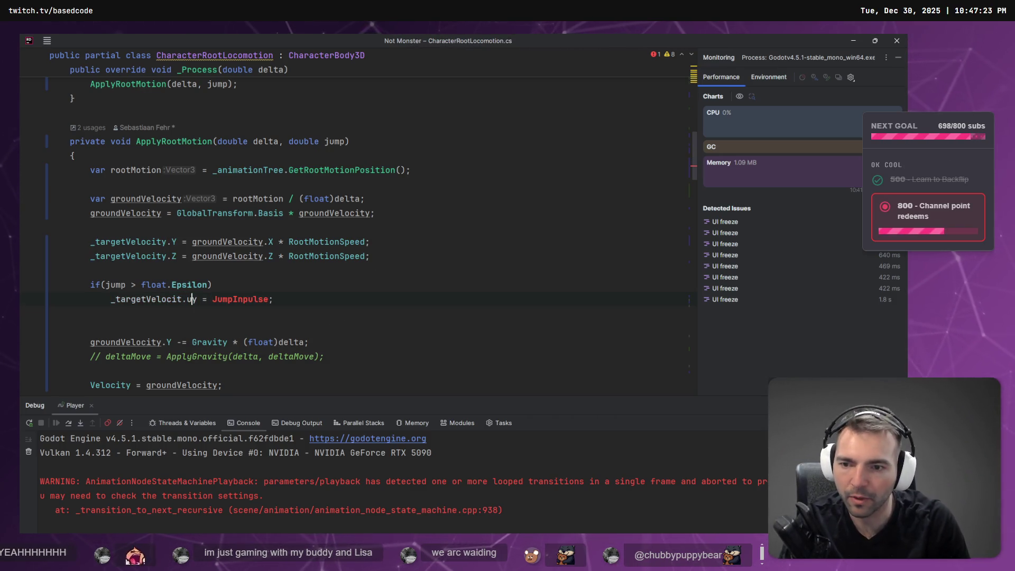
pyautogui.write('.')
pyautogui.press('Down')
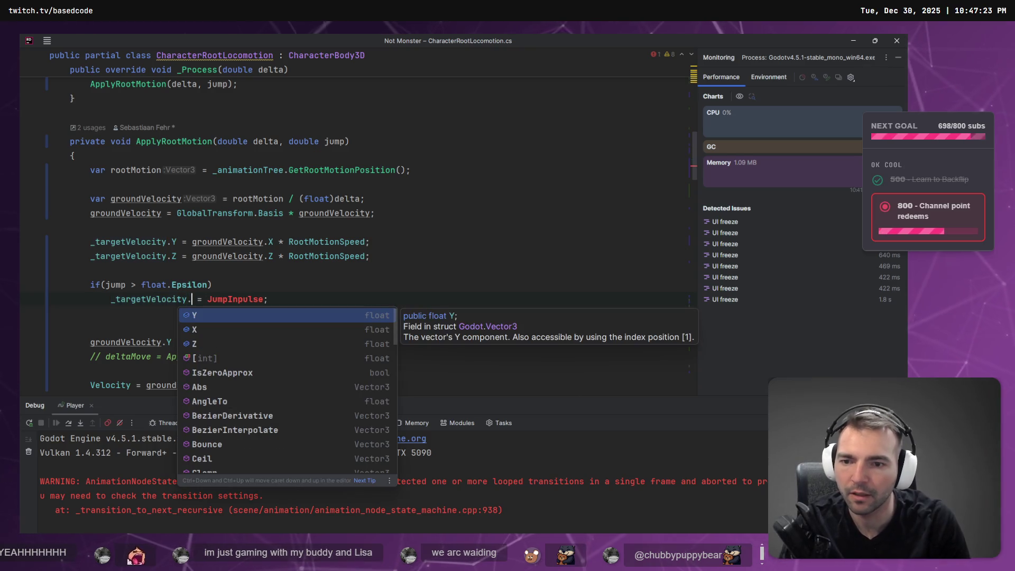
pyautogui.press('Return')
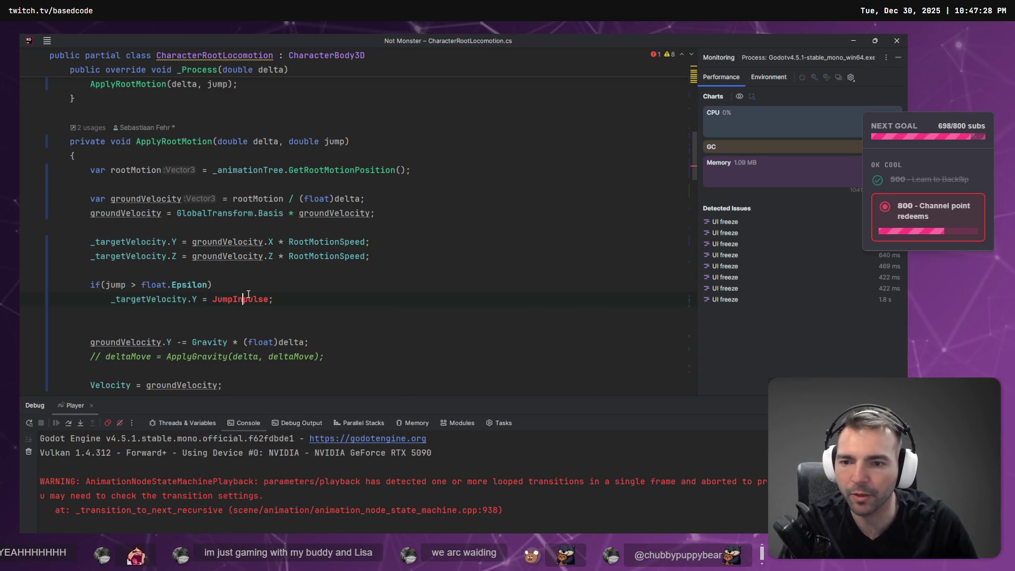
pyautogui.doubleClick(249, 302)
# Move the Gravity export line below the other exported fields
pyautogui.scroll(10, 222, 243)
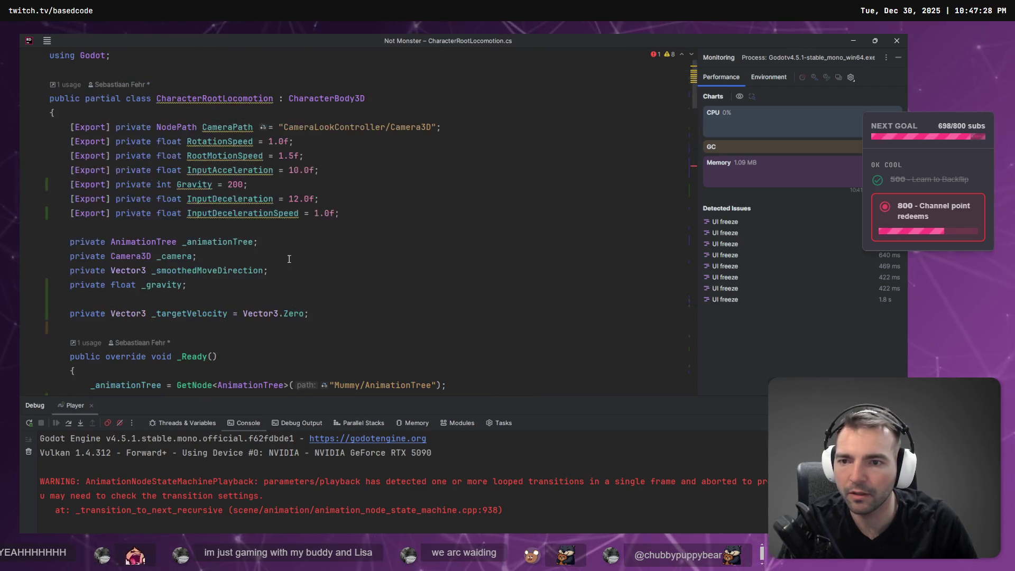
pyautogui.click(398, 211)
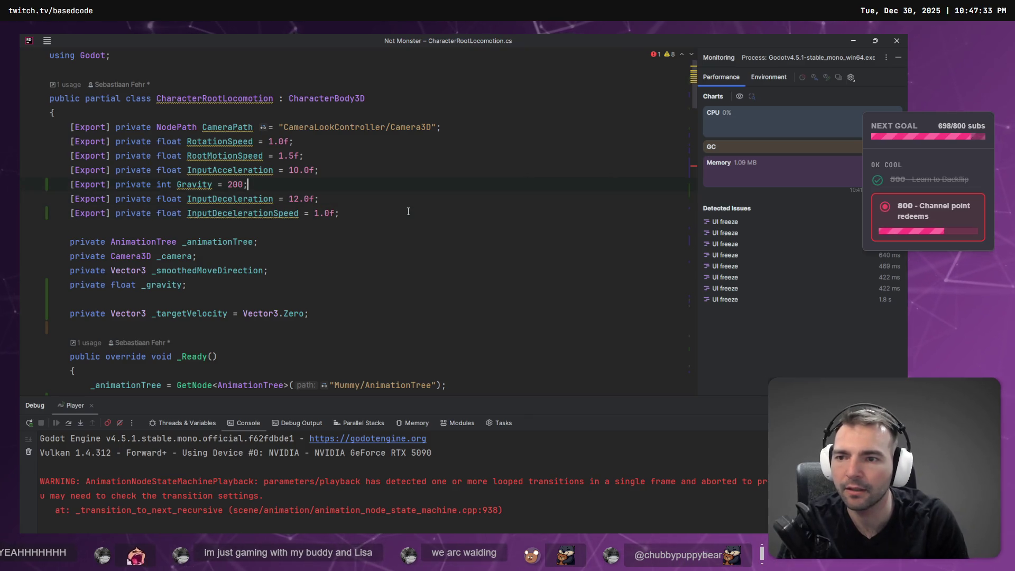
pyautogui.hotkey('ctrl', 'z')
pyautogui.hotkey('ctrl', 'shift', 'z')
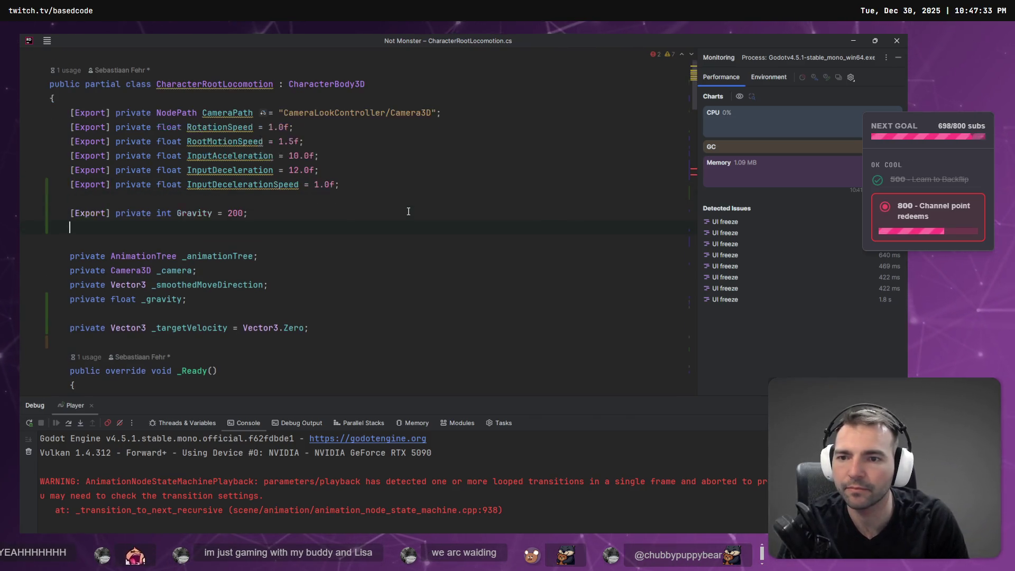
# Start a new [Export] private int JumpImpus field below Gravity
pyautogui.write('[Exp')
pyautogui.press('Return')
pyautogui.write('pri')
pyautogui.press('Return')
pyautogui.write('i')
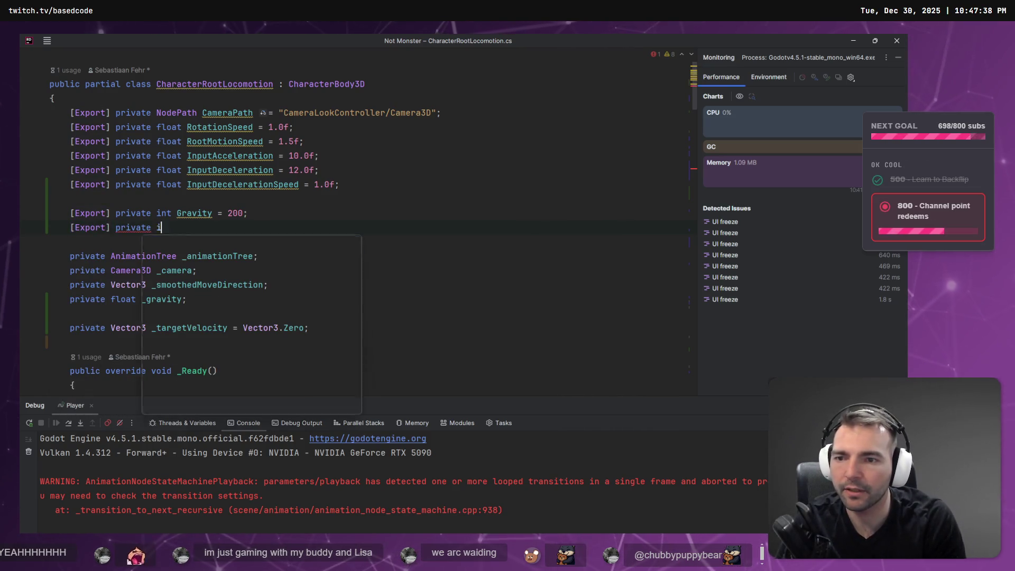
pyautogui.write('nt JumpImpus')
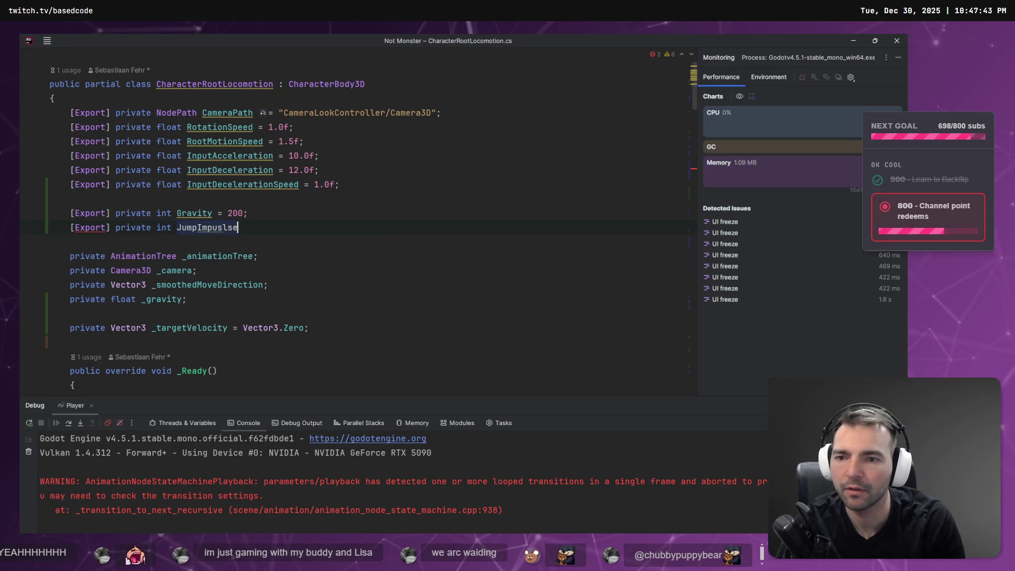
pyautogui.hotkey('alt', 'Tab')
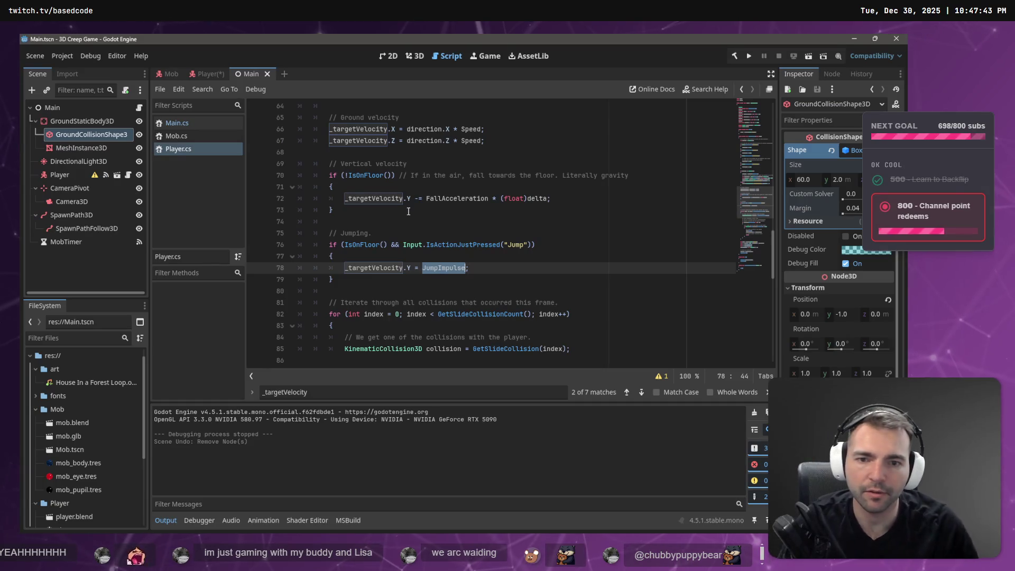
# Look up JumpImpulse in Player.cs and give the new field a value of 20
pyautogui.hotkey('ctrl', 'f')
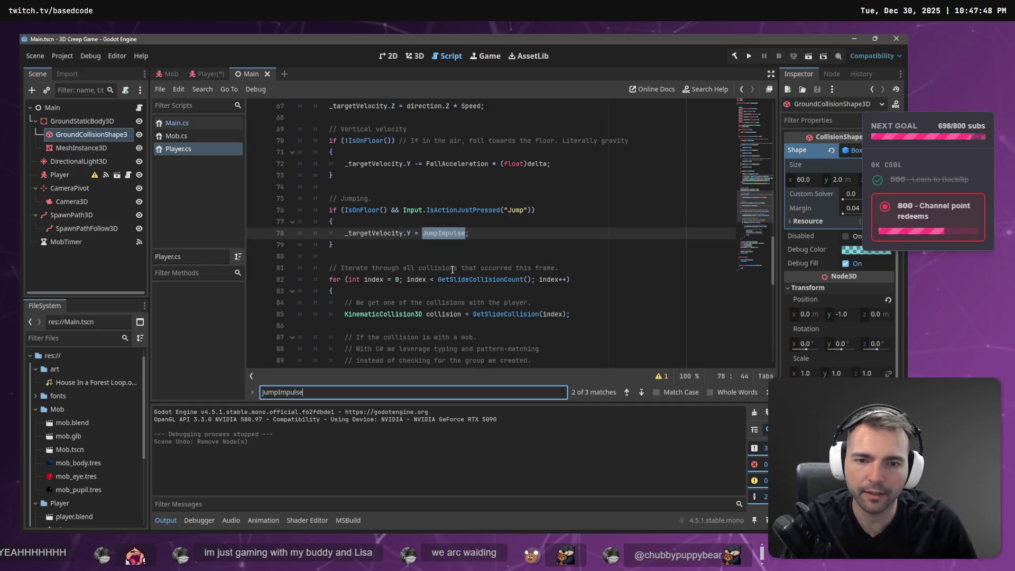
pyautogui.press('Return')
pyautogui.press('Return')
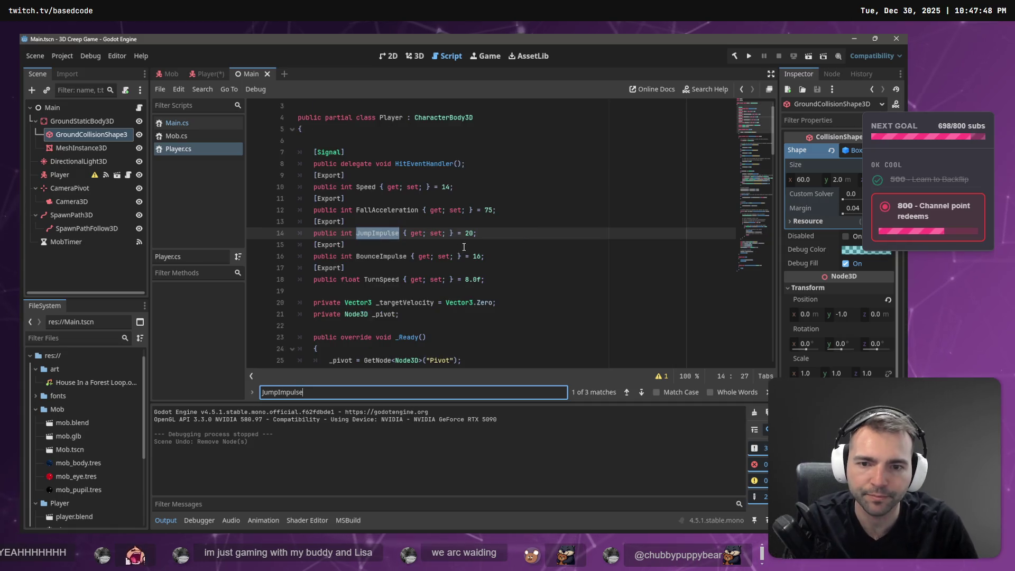
pyautogui.hotkey('alt', 'Tab')
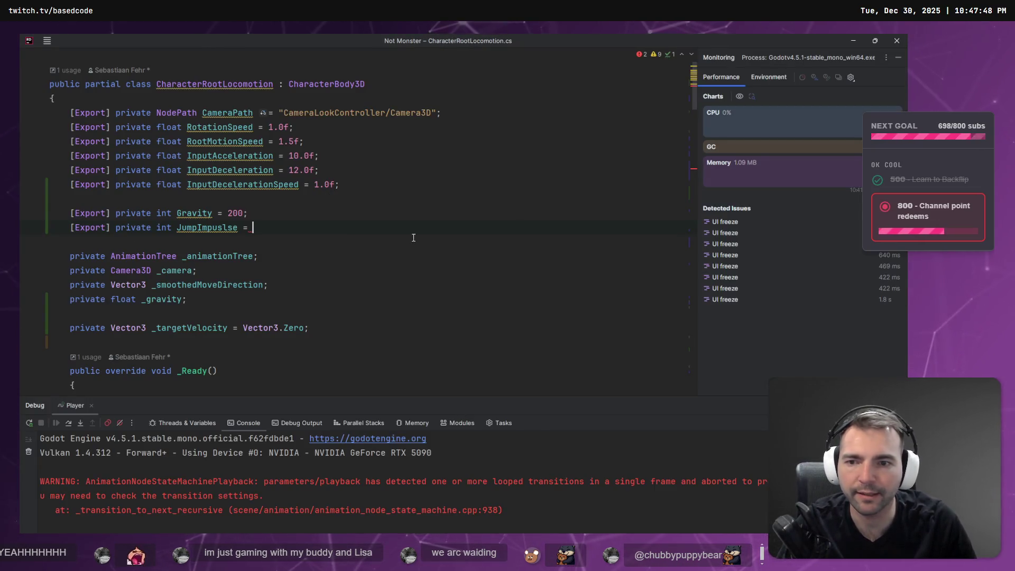
pyautogui.write('20;')
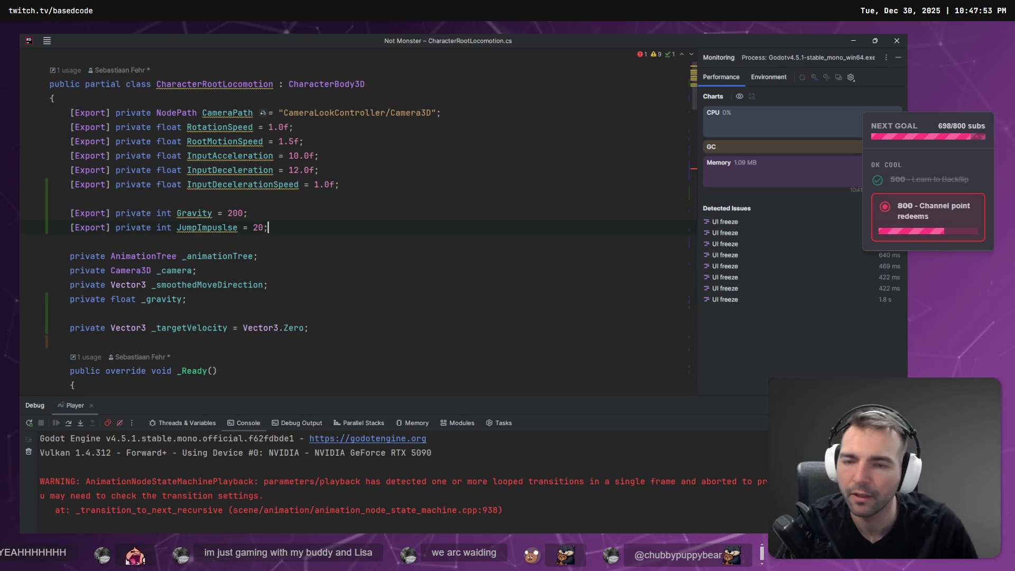
# Scroll through Player.cs to review the code that uses JumpImpulse
pyautogui.hotkey('alt', 'Tab')
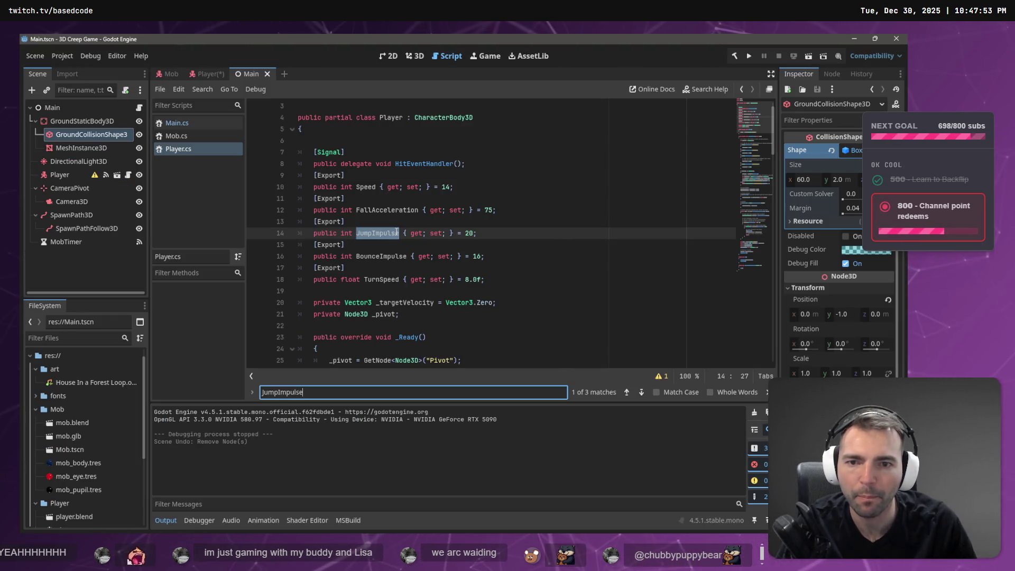
pyautogui.scroll(-6, 388, 211)
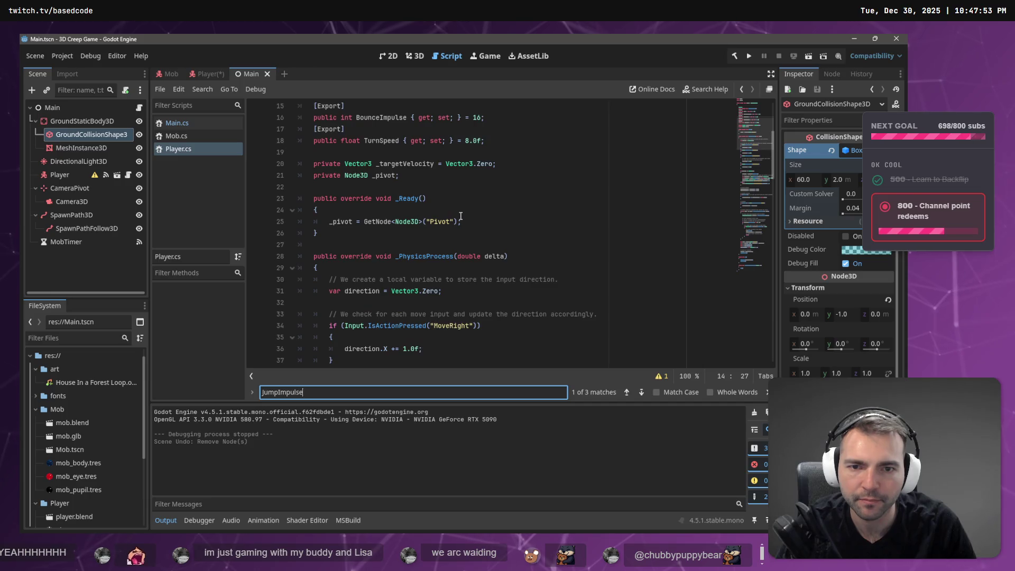
pyautogui.scroll(-20, 462, 211)
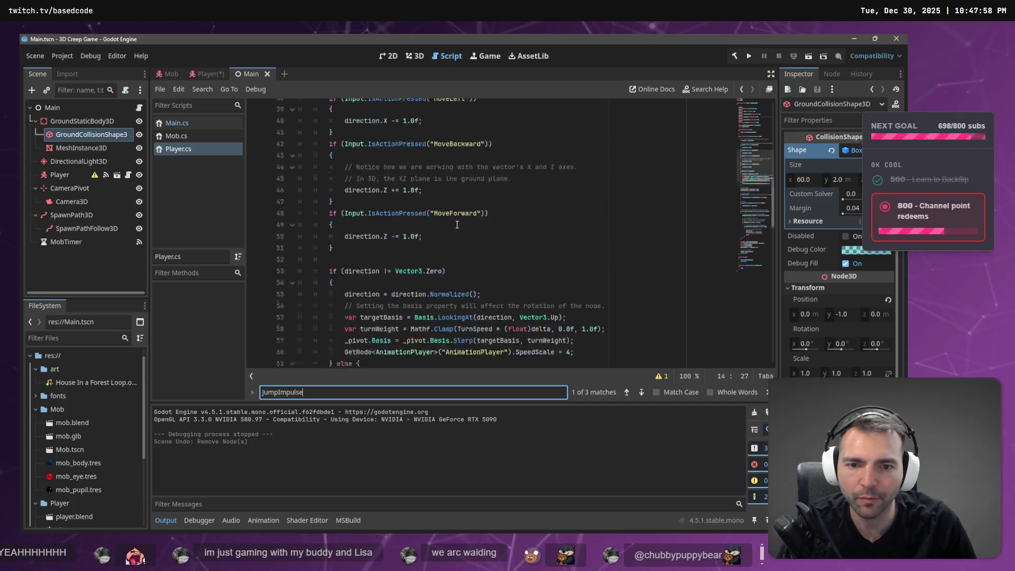
pyautogui.scroll(-6, 460, 226)
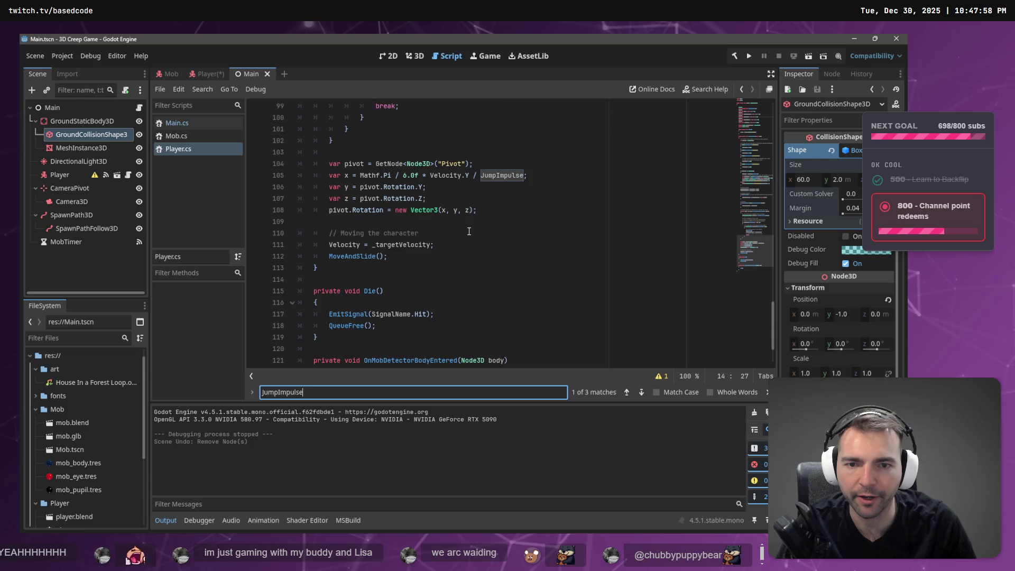
pyautogui.click(534, 175)
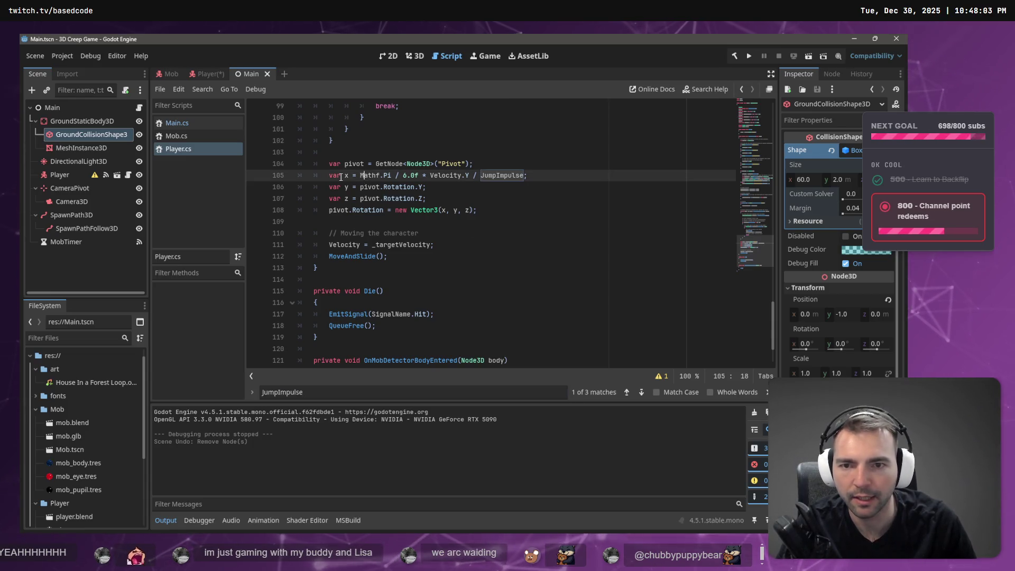
pyautogui.scroll(1, 548, 189)
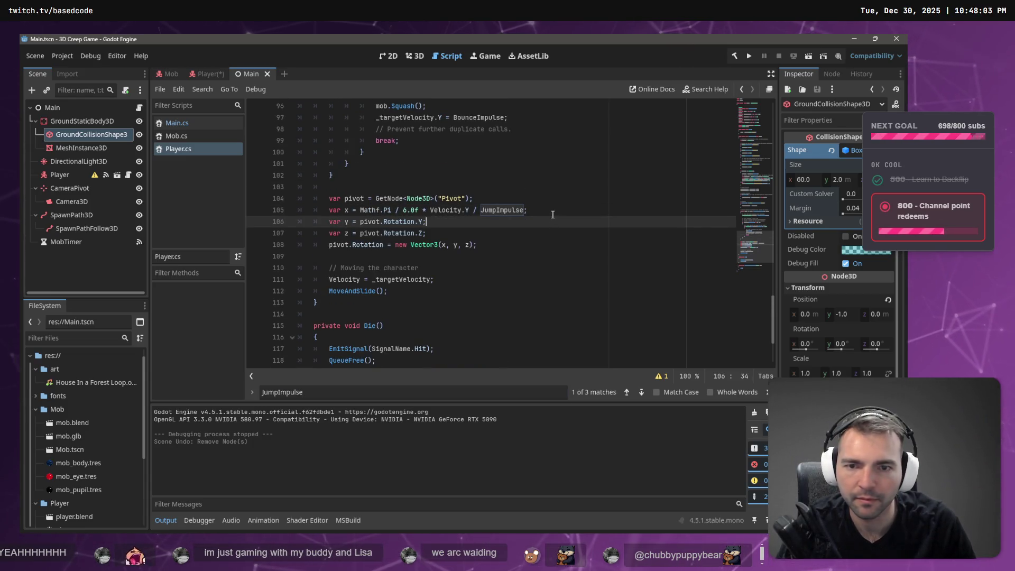
pyautogui.click(346, 210)
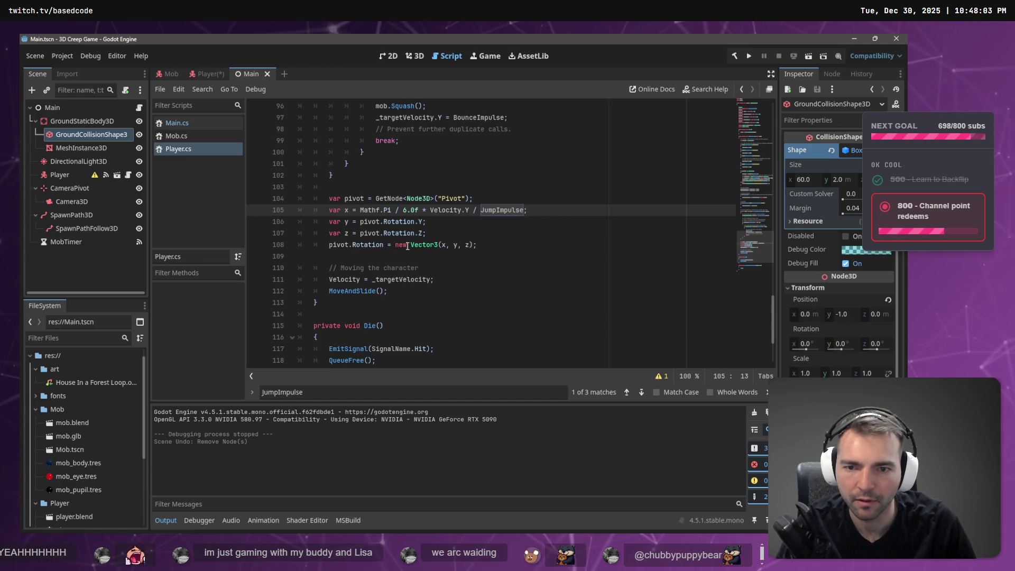
pyautogui.click(400, 246)
pyautogui.hotkey('alt', 'Tab')
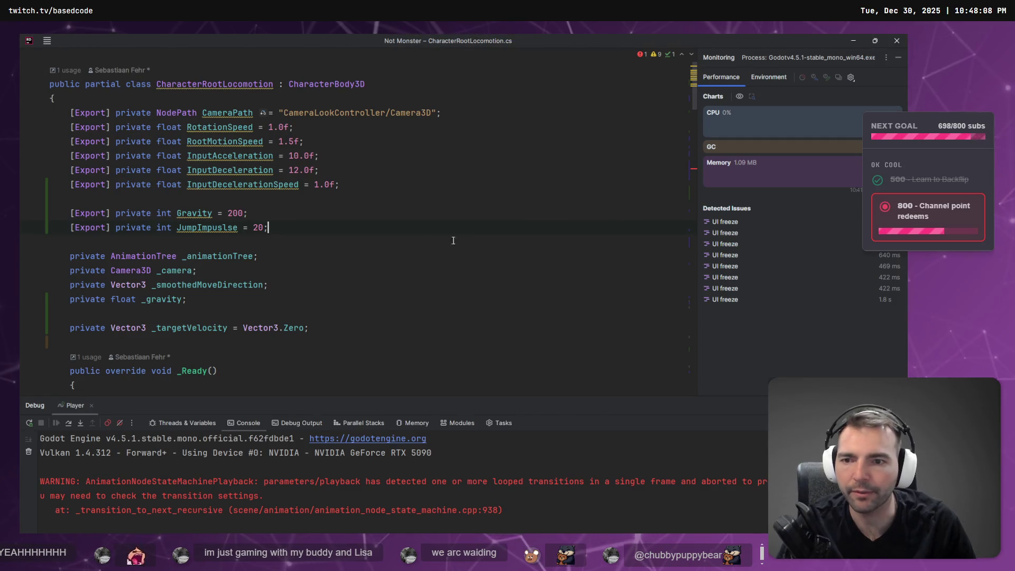
# Point the jump line at the new field and rename it from JumpImpuslse to JumpImpulse
pyautogui.doubleClick(219, 227)
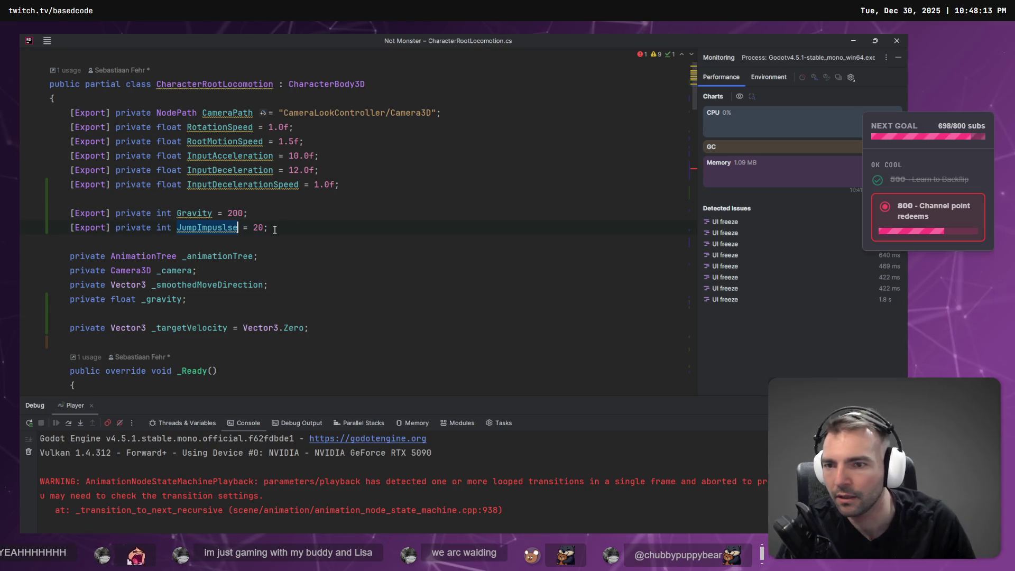
pyautogui.scroll(-15, 233, 212)
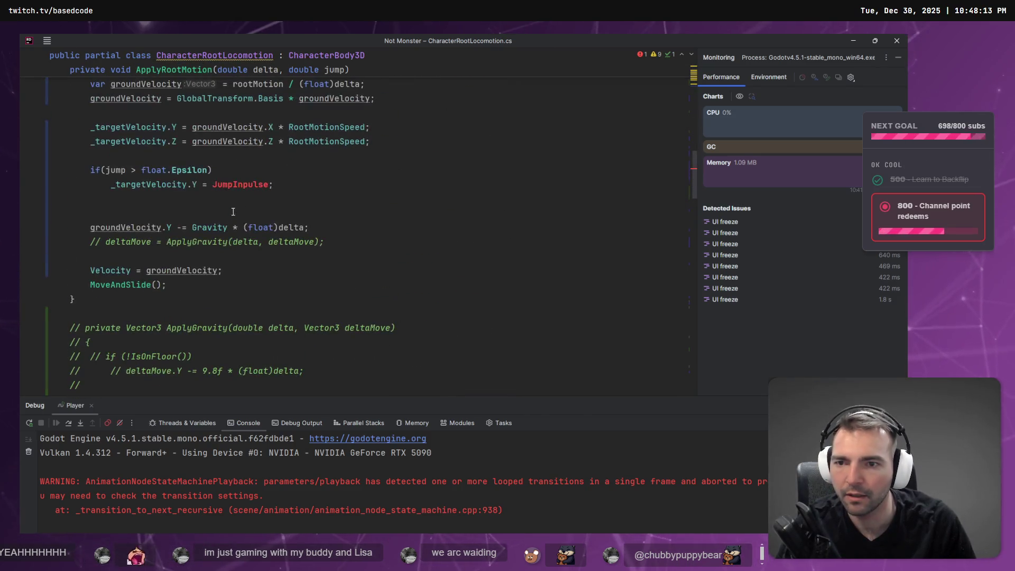
pyautogui.click(208, 185)
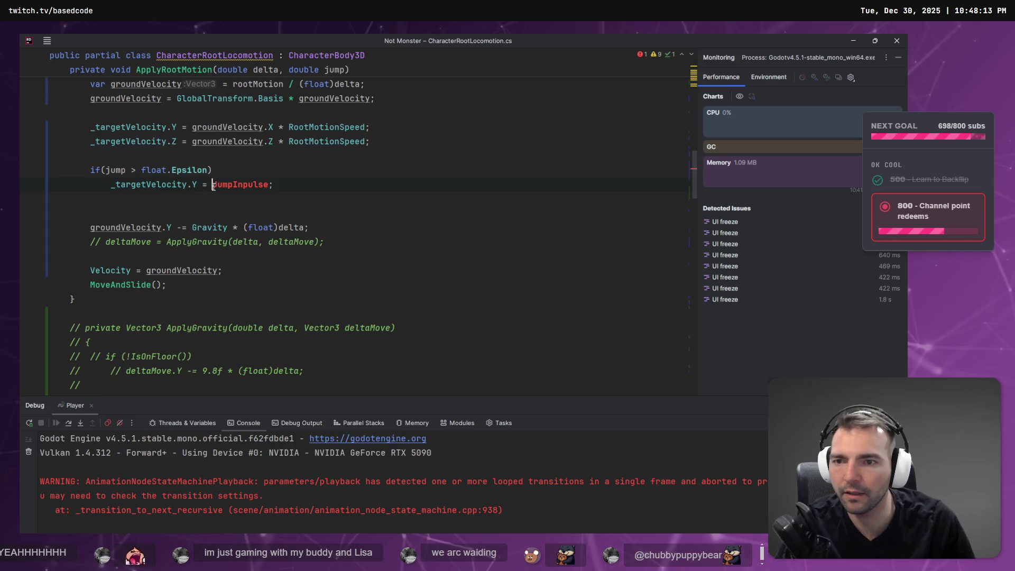
pyautogui.moveTo(194, 185)
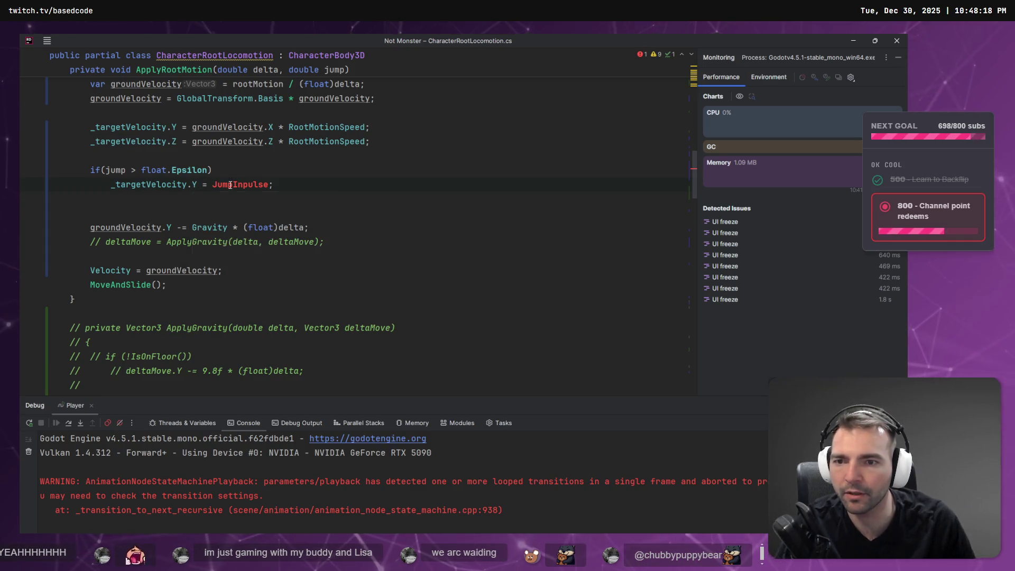
pyautogui.doubleClick(249, 184)
pyautogui.write('Jum')
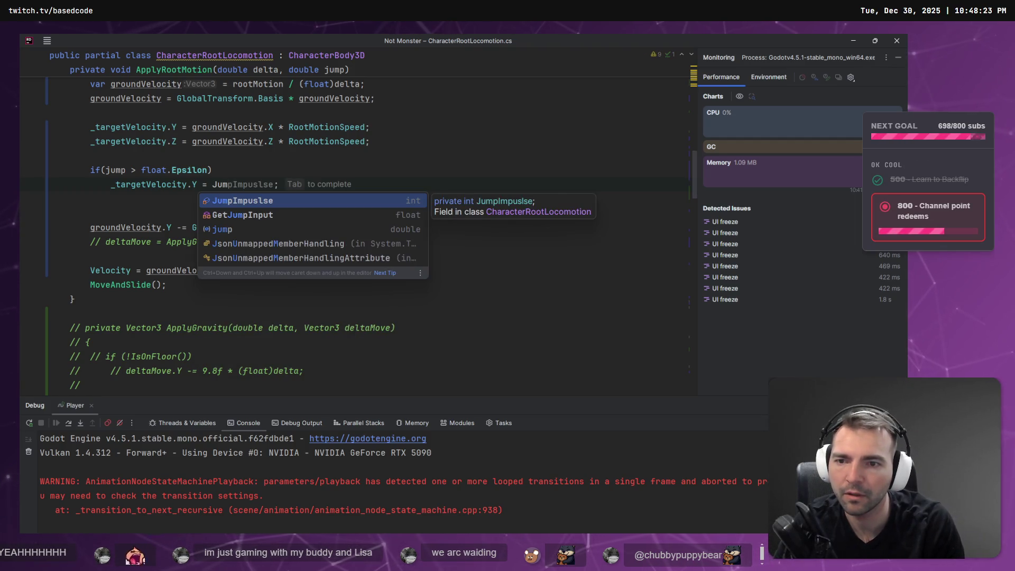
pyautogui.write('pImpu')
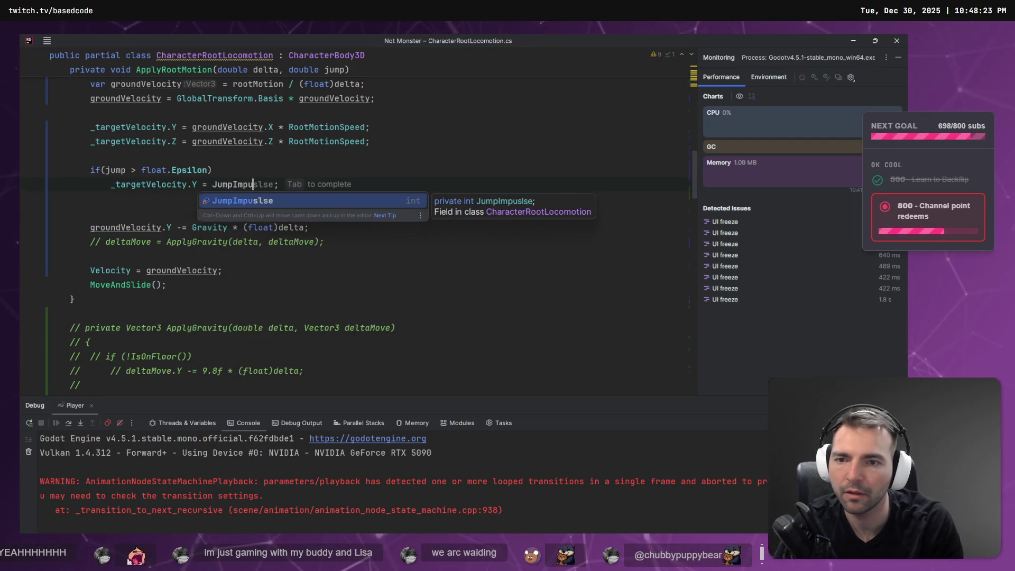
pyautogui.press('Tab')
pyautogui.press('F2')
pyautogui.press('BackSpace')
pyautogui.press('Return')
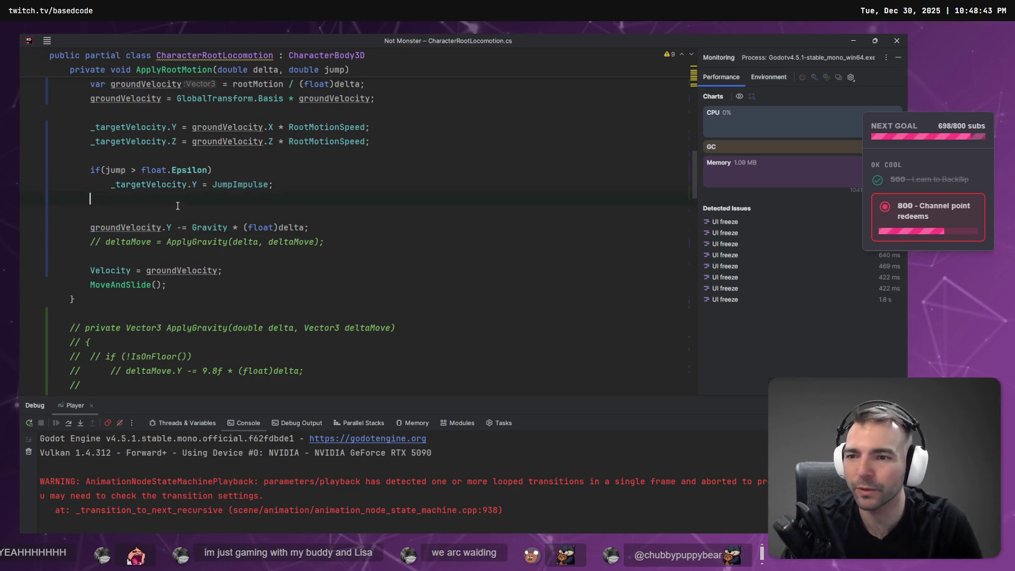
# Remove the blank line and make the gravity line use _targetVelocity instead of groundVelocity
pyautogui.press('BackSpace')
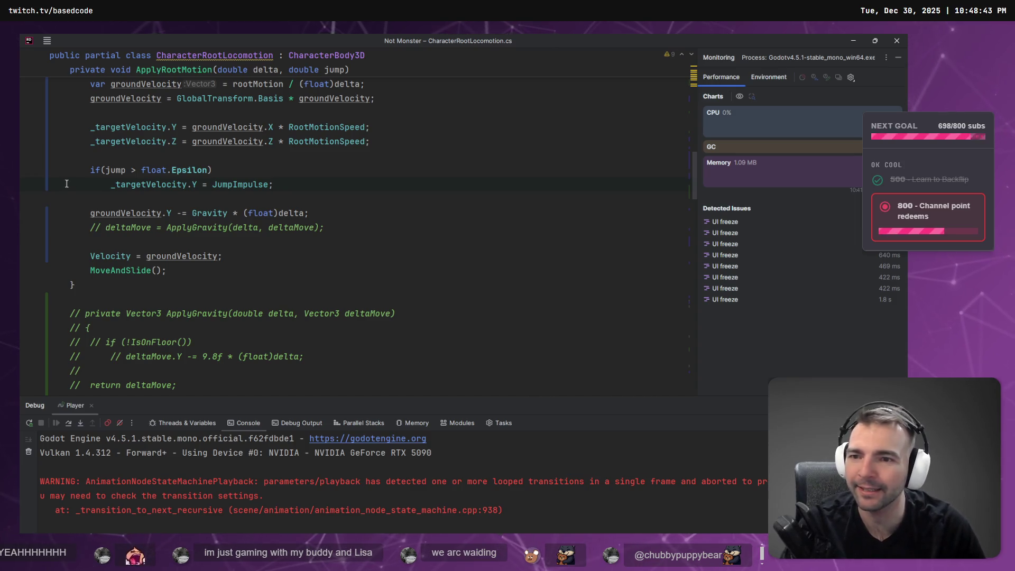
pyautogui.click(156, 195)
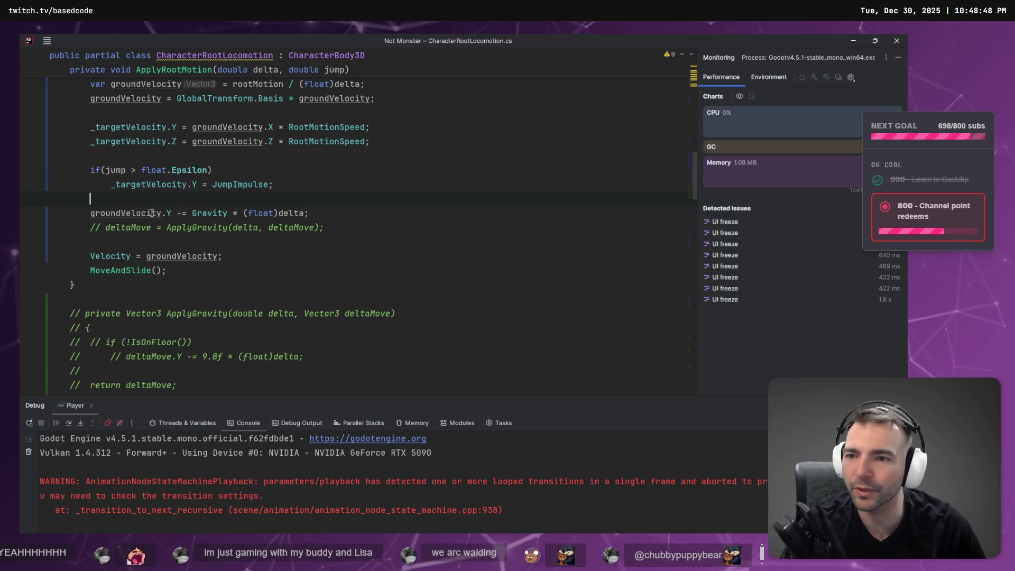
pyautogui.click(141, 183)
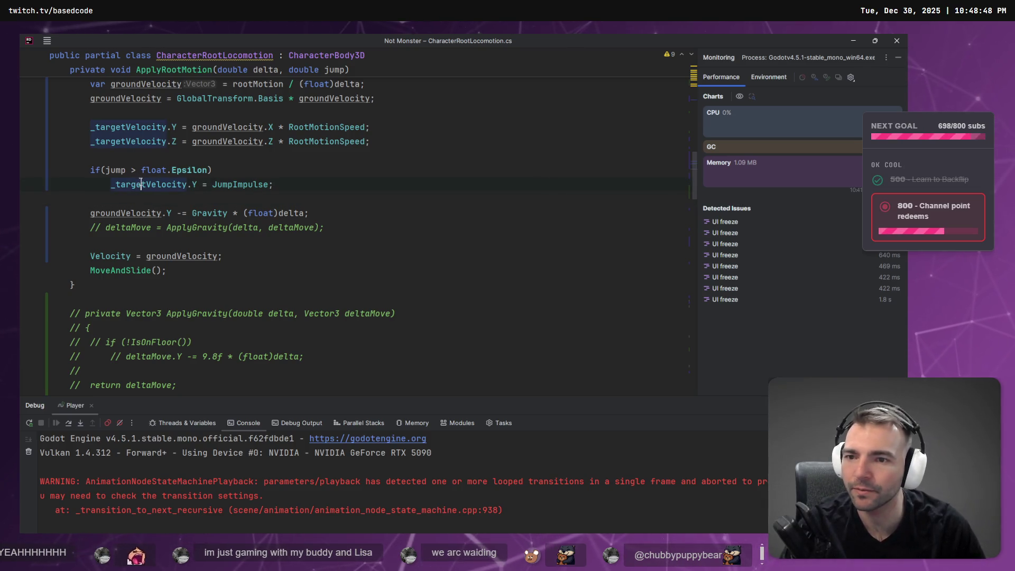
pyautogui.doubleClick(117, 213)
pyautogui.write('_targetVelocity')
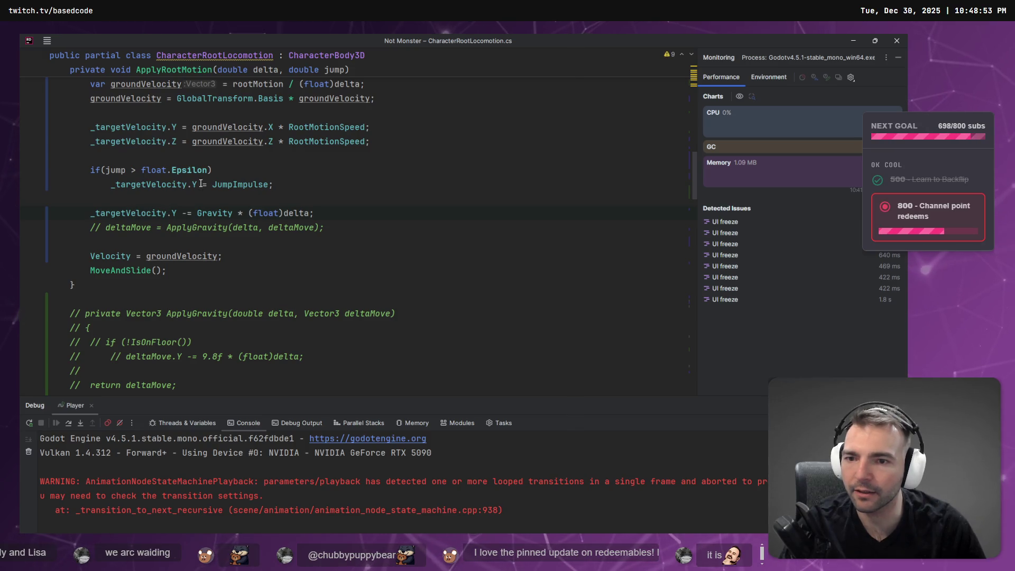
# Wrap the gravity line in an if(!IsOnFloor()) check
pyautogui.click(199, 203)
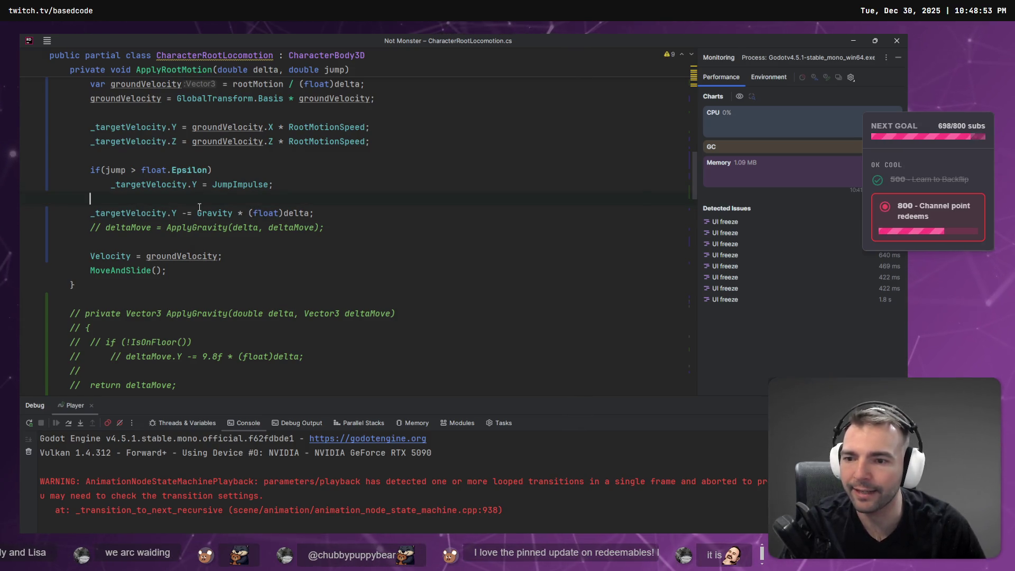
pyautogui.press('Return')
pyautogui.write('if')
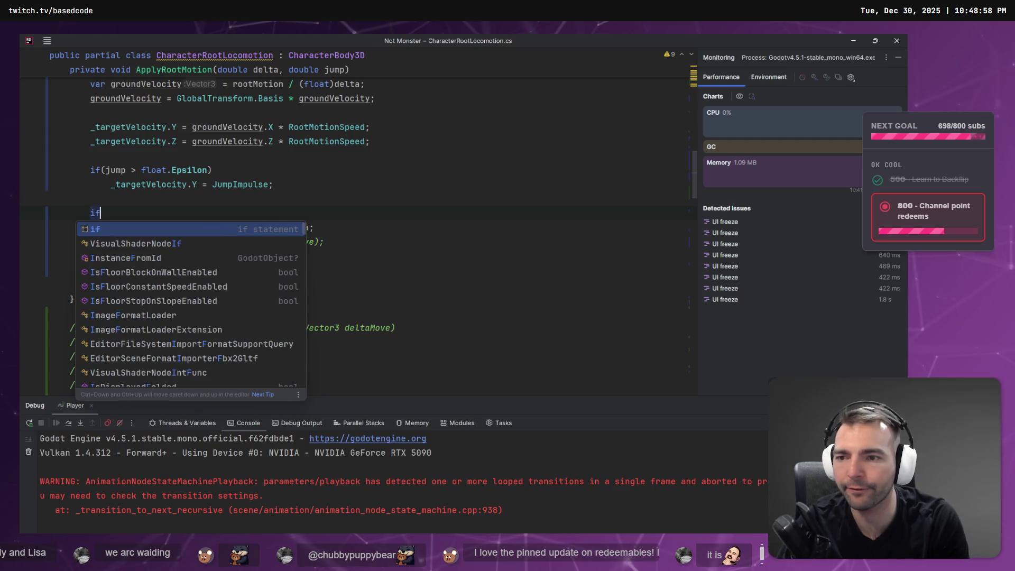
pyautogui.write('(')
pyautogui.write('IsOnF')
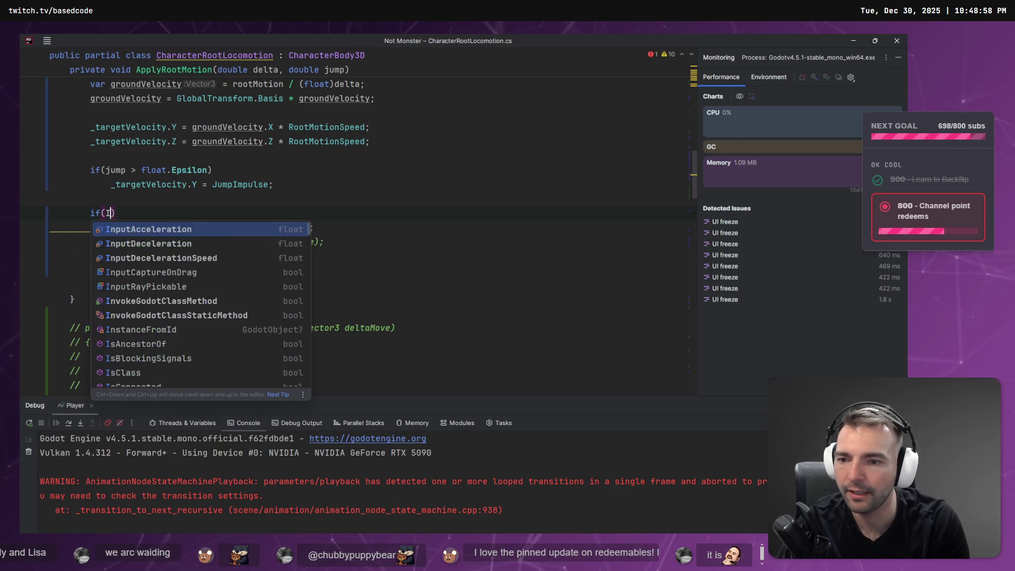
pyautogui.press('Return')
pyautogui.press('Home')
pyautogui.press('Tab')
pyautogui.write('!')
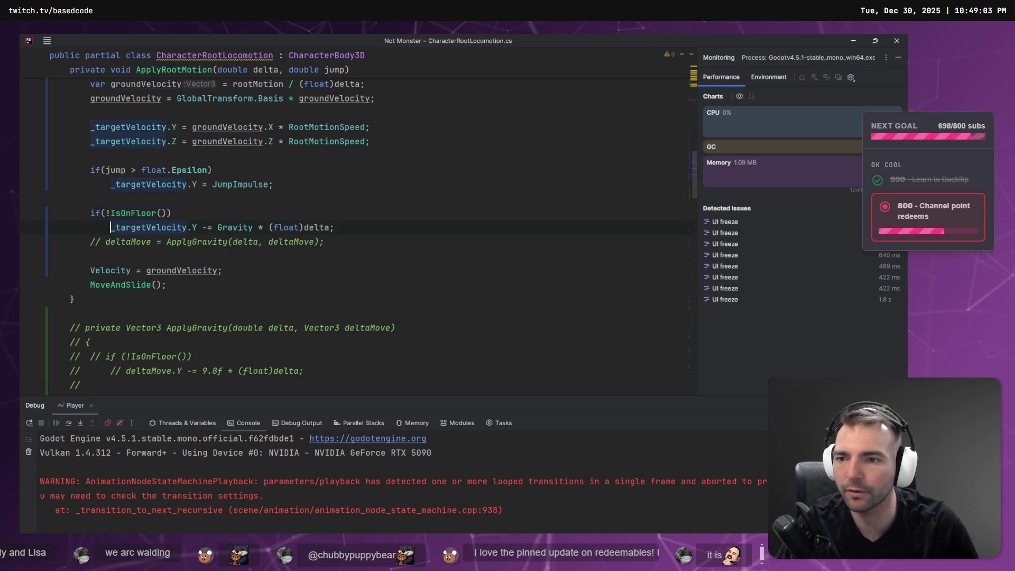
# Delete the commented-out ApplyGravity call and ApplyGravity method
pyautogui.press('Down')
pyautogui.hotkey('shift', 'Home')
pyautogui.press('BackSpace')
pyautogui.press('BackSpace')
pyautogui.hotkey('ctrl', 'z')
pyautogui.hotkey('ctrl', 'z')
pyautogui.hotkey('ctrl', 'shift', 'z')
pyautogui.hotkey('ctrl', 'shift', 'z')
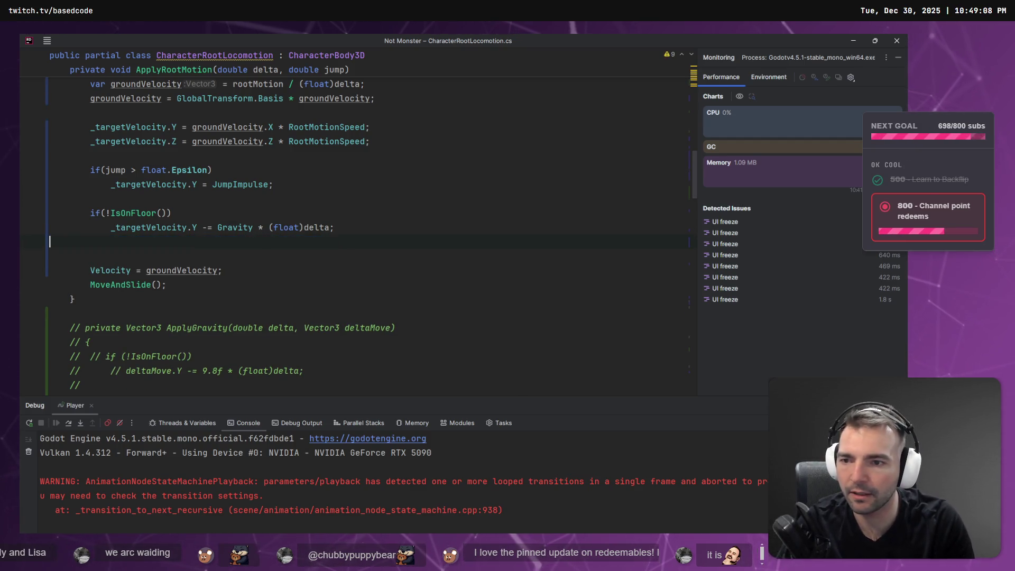
pyautogui.scroll(-2, 122, 323)
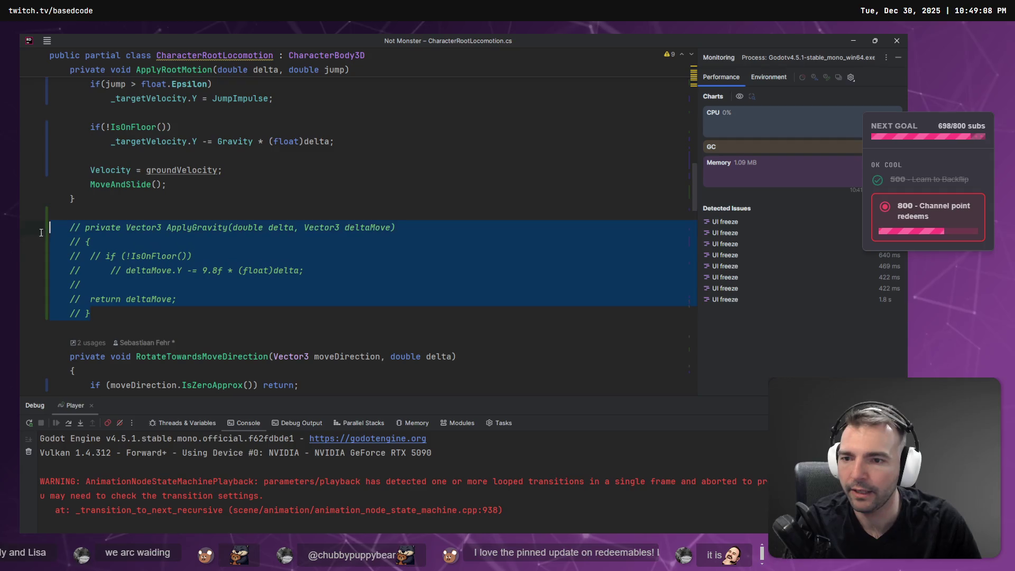
pyautogui.press('BackSpace')
pyautogui.scroll(3, 386, 258)
pyautogui.click(386, 258)
pyautogui.scroll(2, 387, 258)
pyautogui.scroll(-1, 392, 267)
# Set the Velocity assignment to _targetVelocity instead of groundVelocity
pyautogui.click(130, 213)
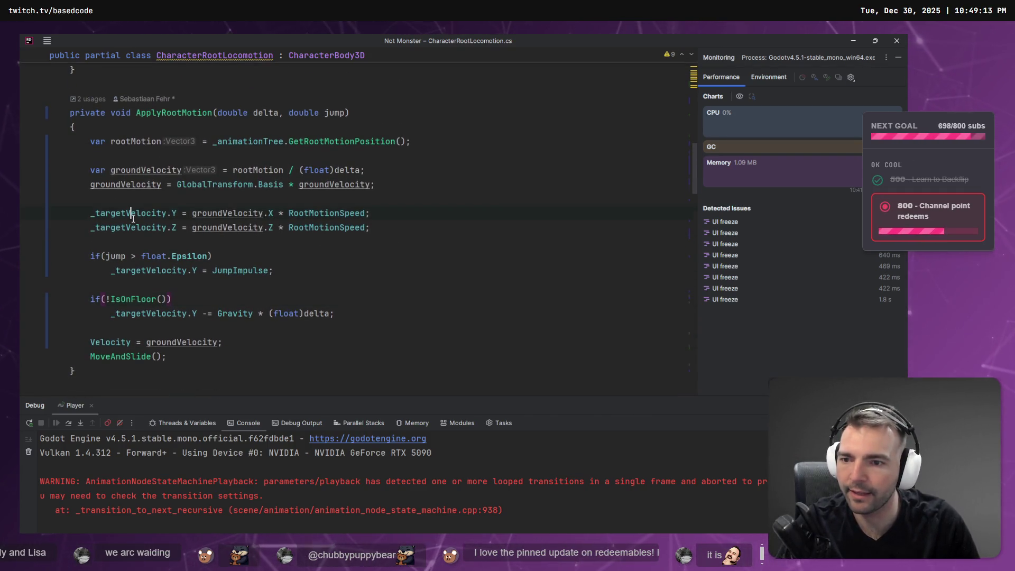
pyautogui.doubleClick(153, 314)
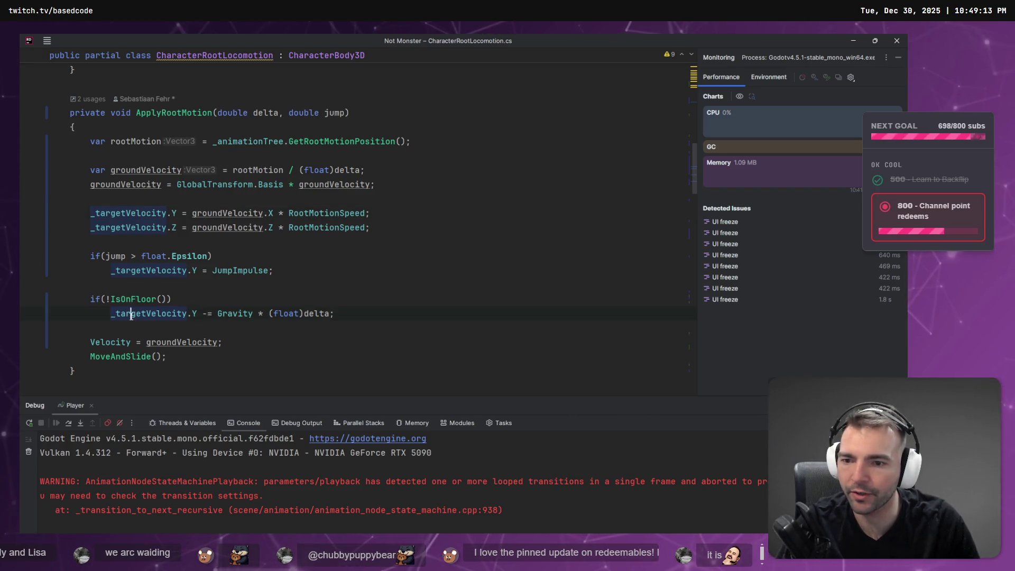
pyautogui.hotkey('ctrl', 'c')
pyautogui.doubleClick(185, 342)
pyautogui.hotkey('ctrl', 'v')
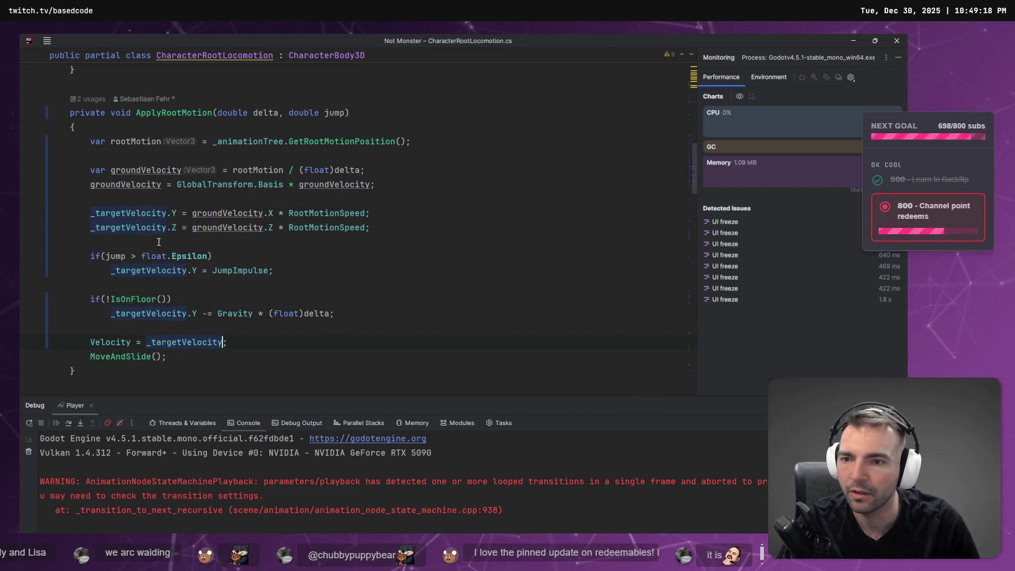
pyautogui.click(275, 348)
# Review usages of groundVelocity, rootMotion, RootMotionSpeed, JumpImpulse and _targetVelocity
pyautogui.click(147, 187)
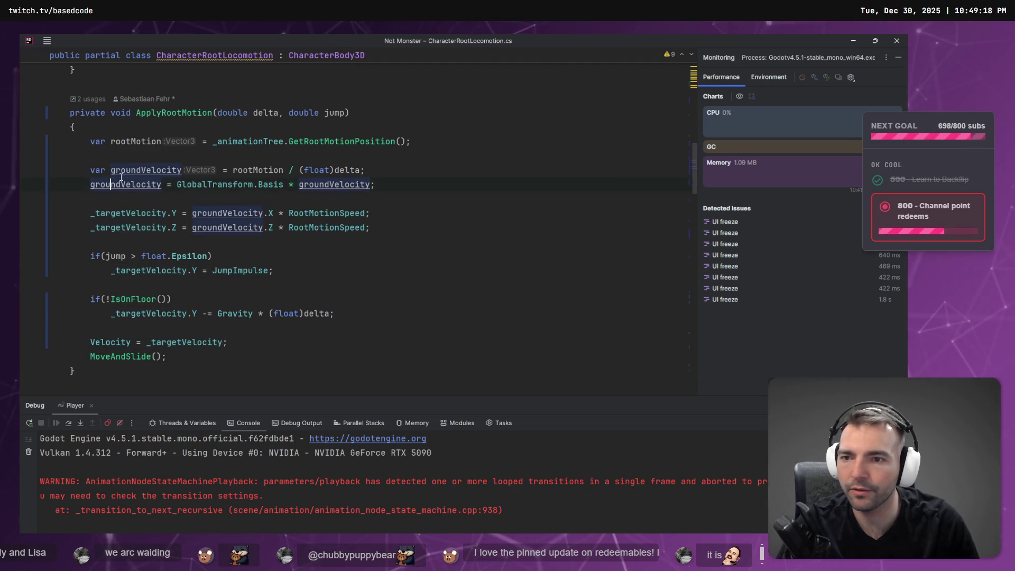
pyautogui.click(132, 141)
pyautogui.click(145, 184)
pyautogui.click(110, 184)
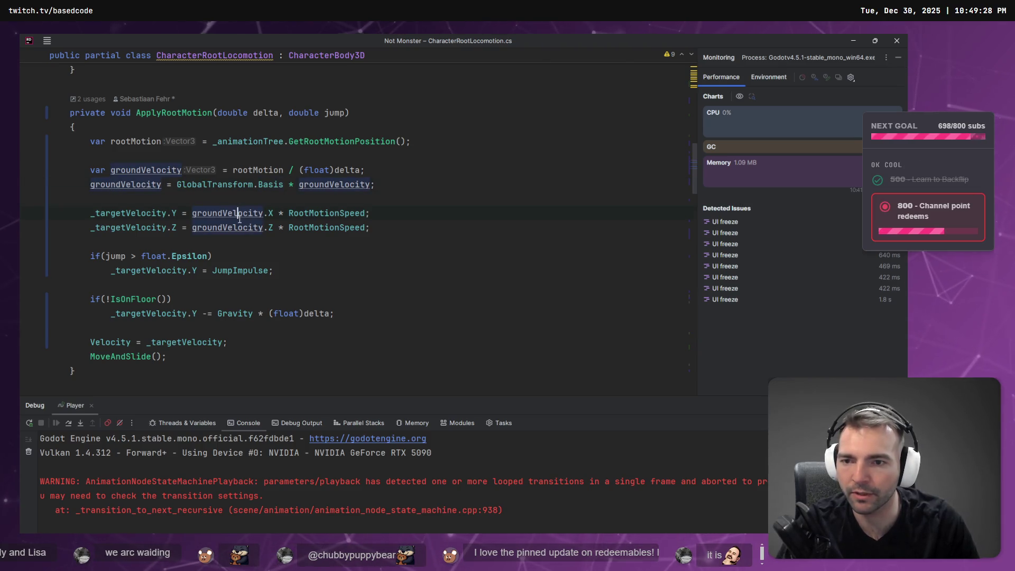
pyautogui.click(330, 213)
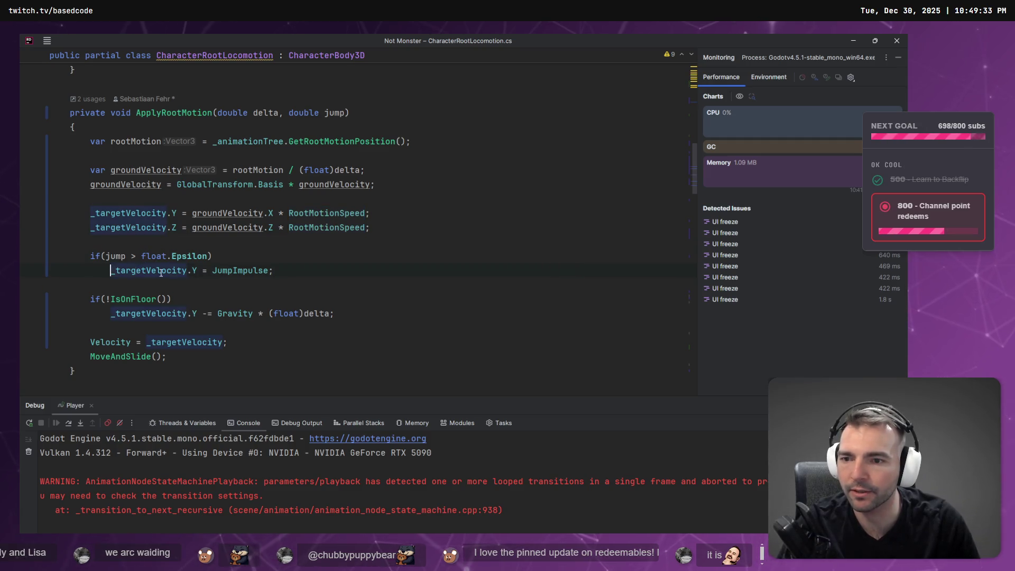
pyautogui.click(254, 271)
pyautogui.hotkey('ctrl', 'alt', 'Left')
pyautogui.click(161, 313)
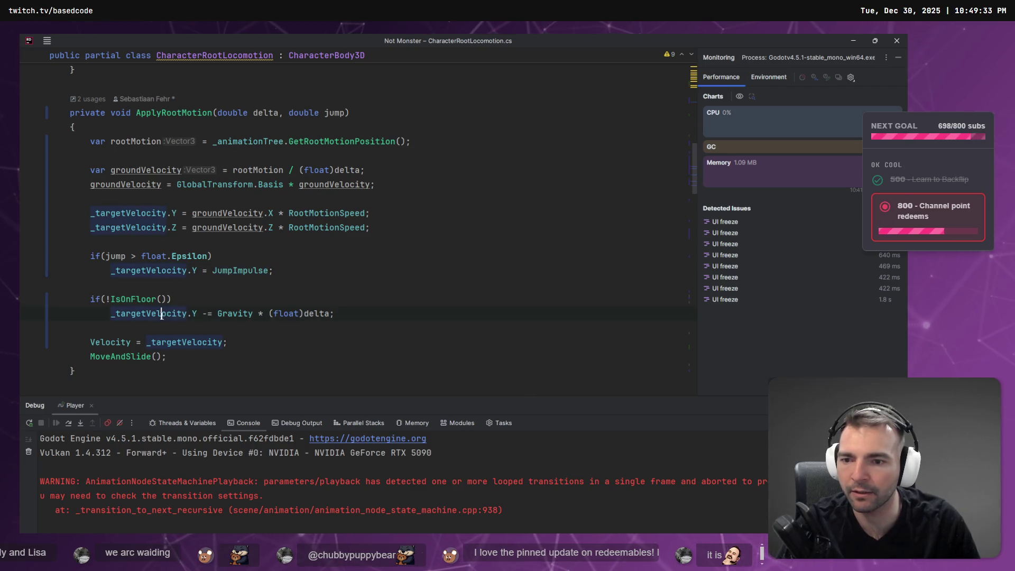
pyautogui.click(203, 315)
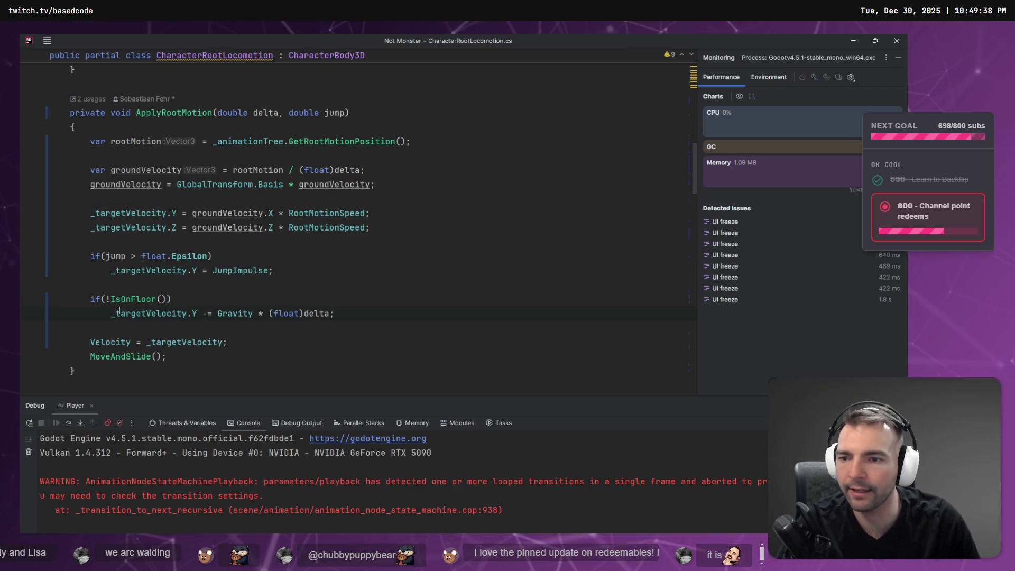
pyautogui.click(354, 323)
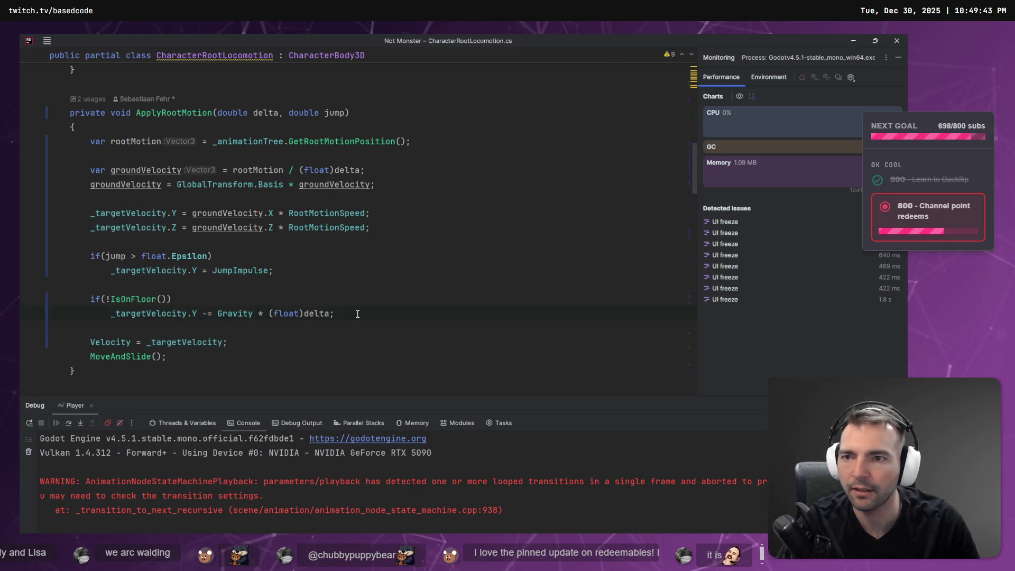
pyautogui.hotkey('alt', 'Tab')
pyautogui.hotkey('alt', 'Tab')
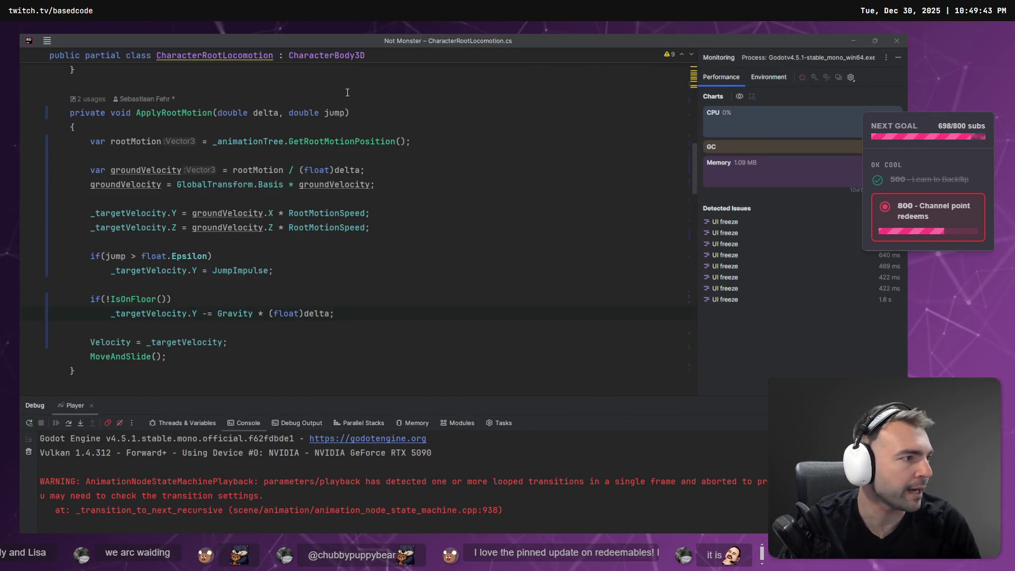
pyautogui.hotkey('alt', 'Tab')
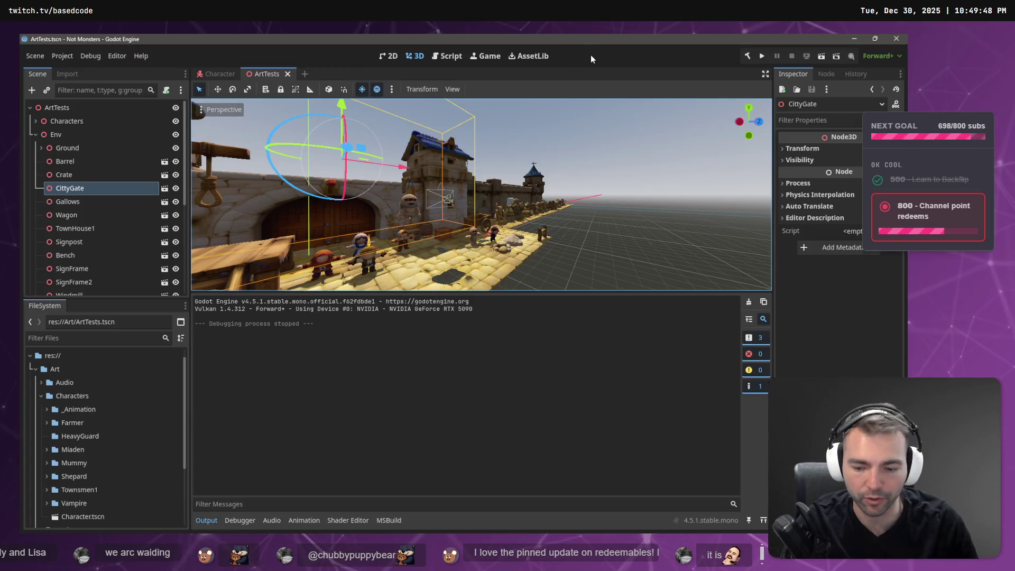
# Run the game to test jumping, stop it, and collapse the Env node
pyautogui.press('F5')
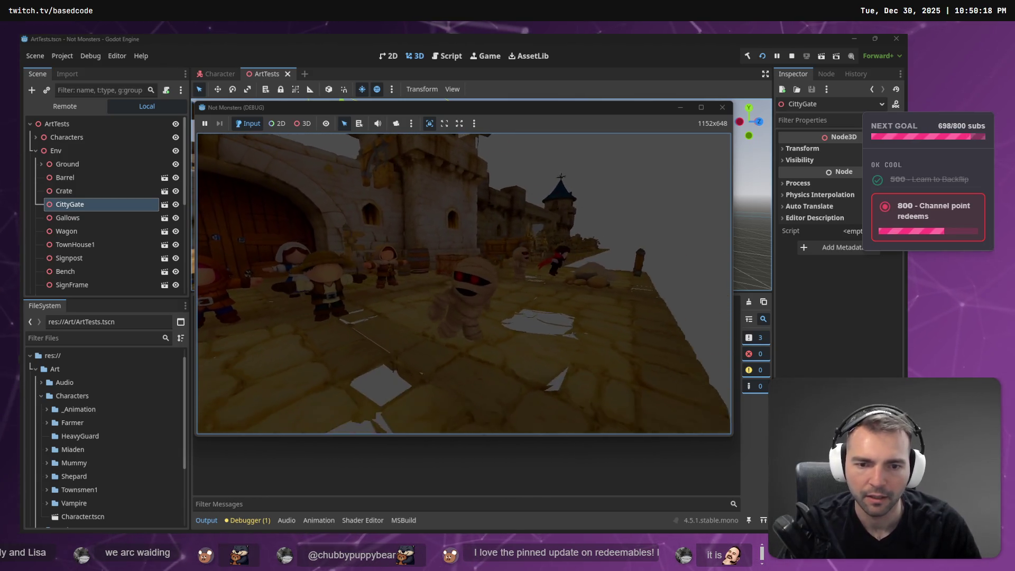
pyautogui.press('F8')
pyautogui.moveTo(481, 195); pyautogui.dragTo(422, 197)
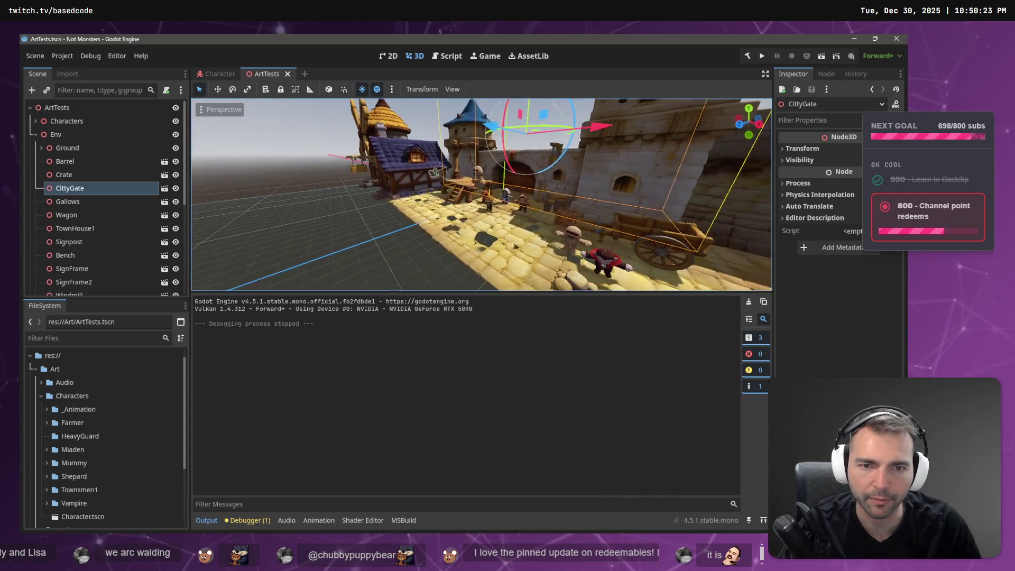
pyautogui.click(35, 134)
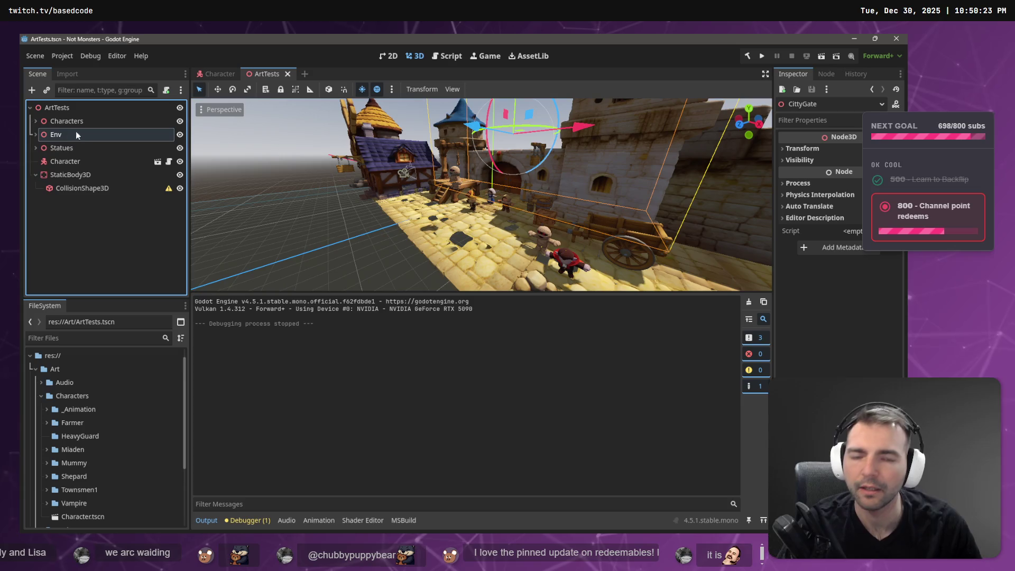
pyautogui.hotkey('alt', 'Tab')
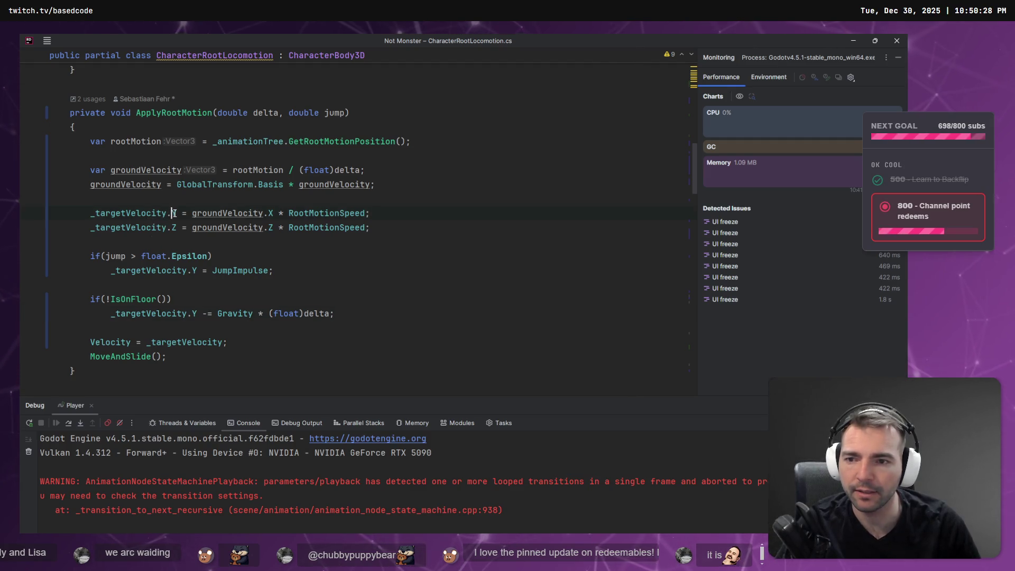
# Change the _targetVelocity.Y assignment to X, then rebuild and run the game
pyautogui.write('X')
pyautogui.press('Escape')
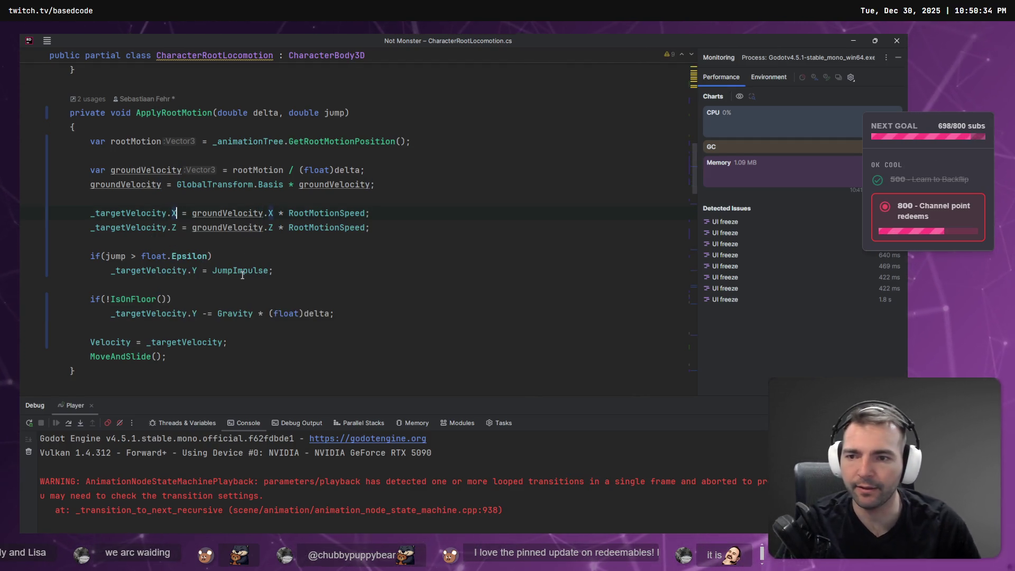
pyautogui.hotkey('alt', 'Tab')
pyautogui.press('F5')
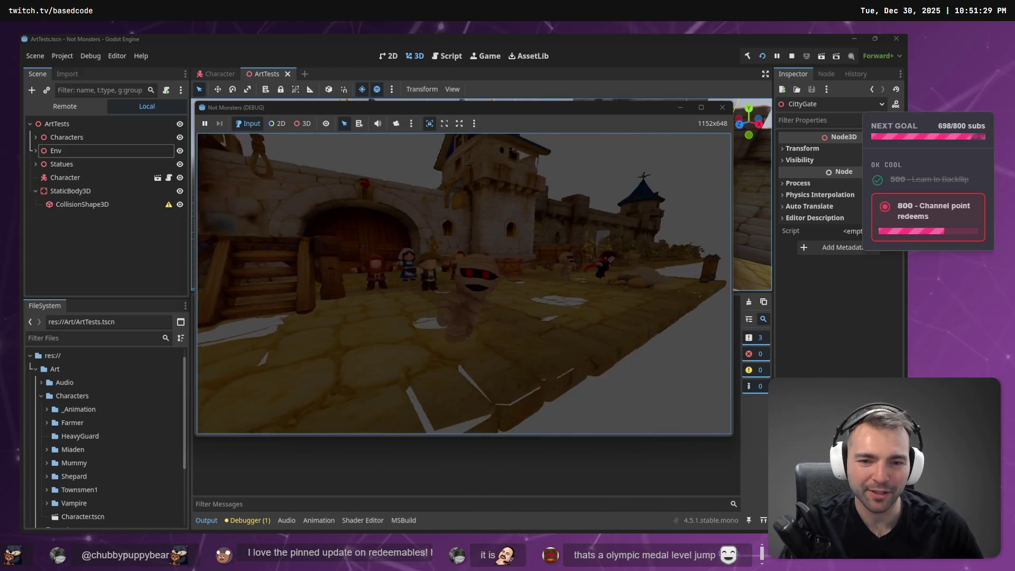
# End the jump play-test and bring CharacterRootLocomotion.cs back in Rider
pyautogui.press('Escape')
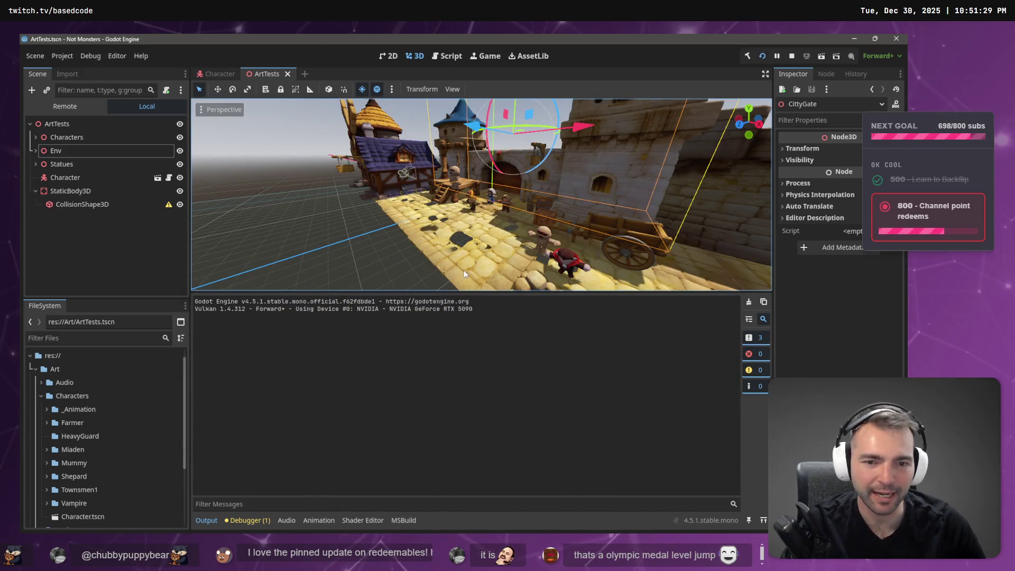
pyautogui.hotkey('alt', 'Tab')
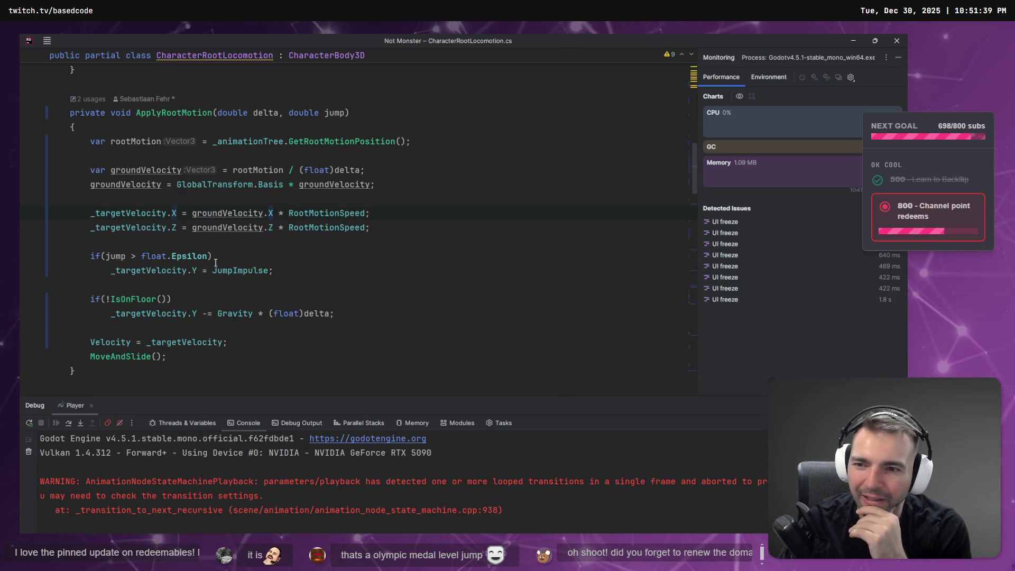
# Select and review ApplyRootMotion's jump and gravity body, then clear the selection
pyautogui.scroll(-10, 227, 264)
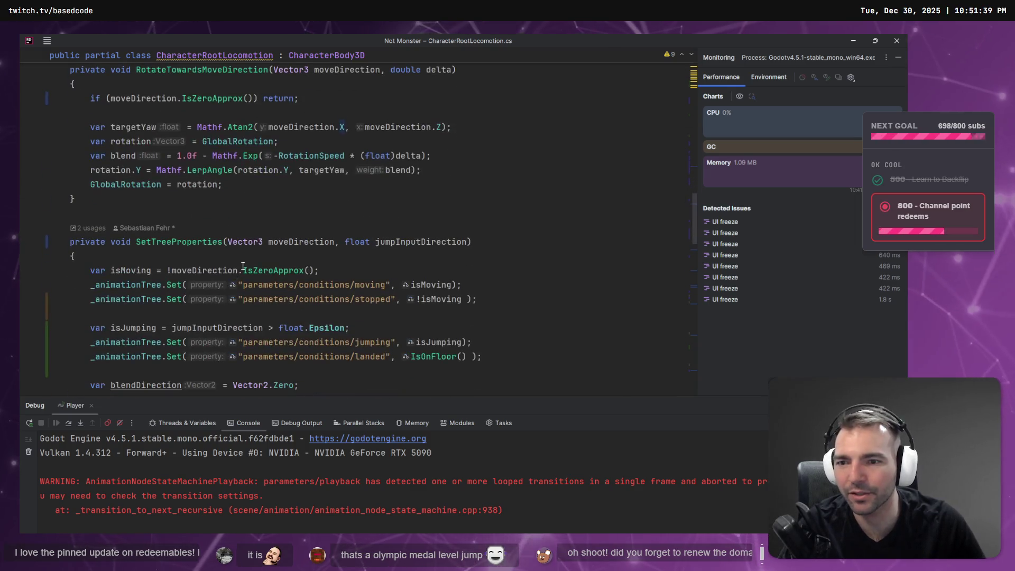
pyautogui.scroll(8, 245, 269)
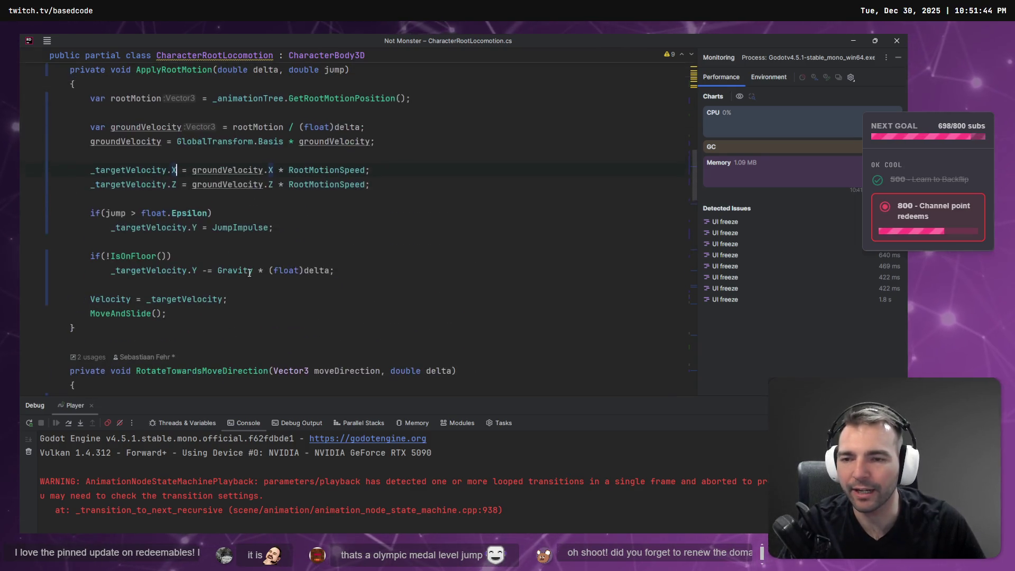
pyautogui.scroll(4, 249, 273)
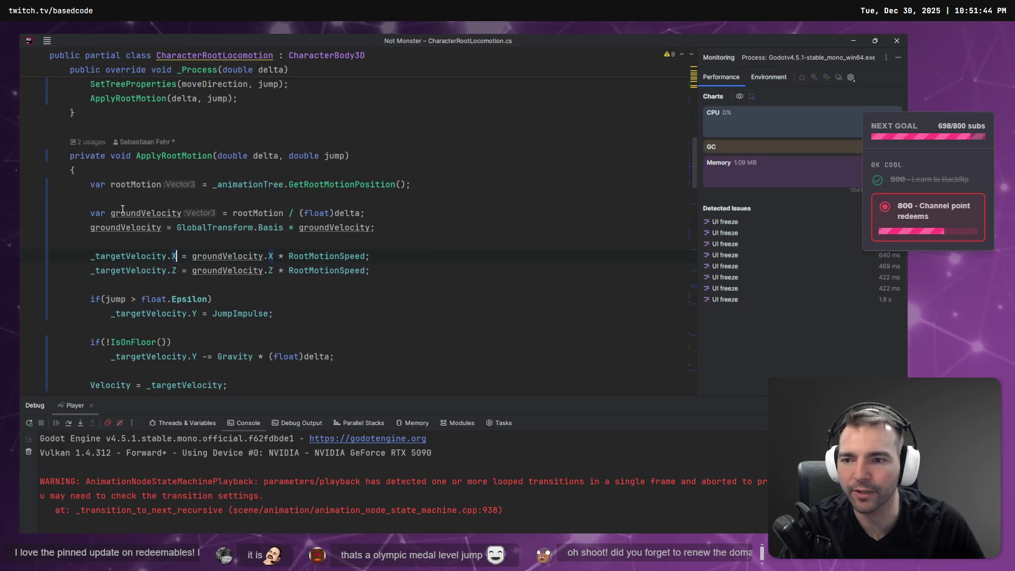
pyautogui.scroll(-2, 265, 336)
pyautogui.hotkey('ctrl', 'w')
pyautogui.hotkey('ctrl', 'w')
pyautogui.hotkey('ctrl', 'w')
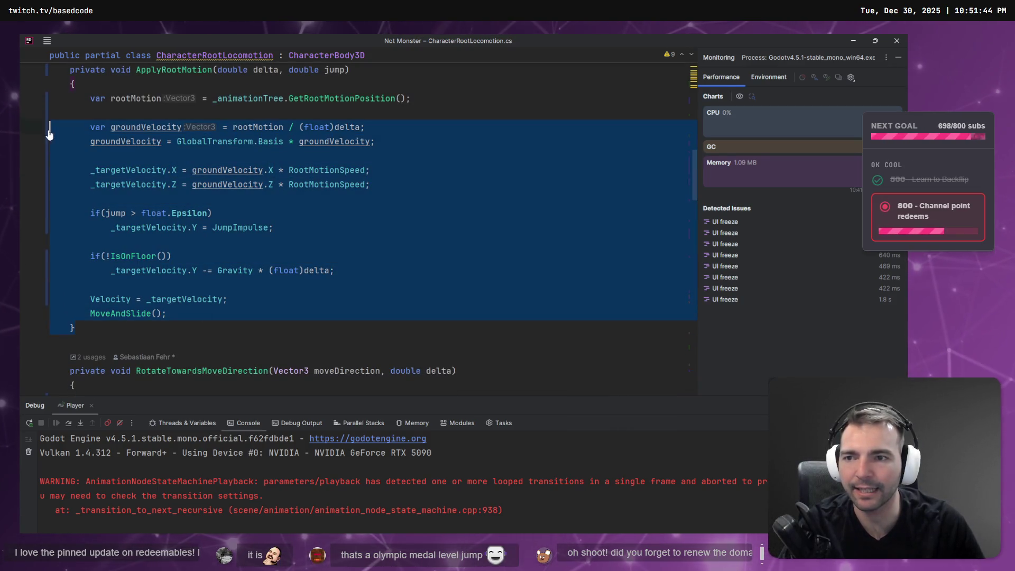
pyautogui.click(443, 215)
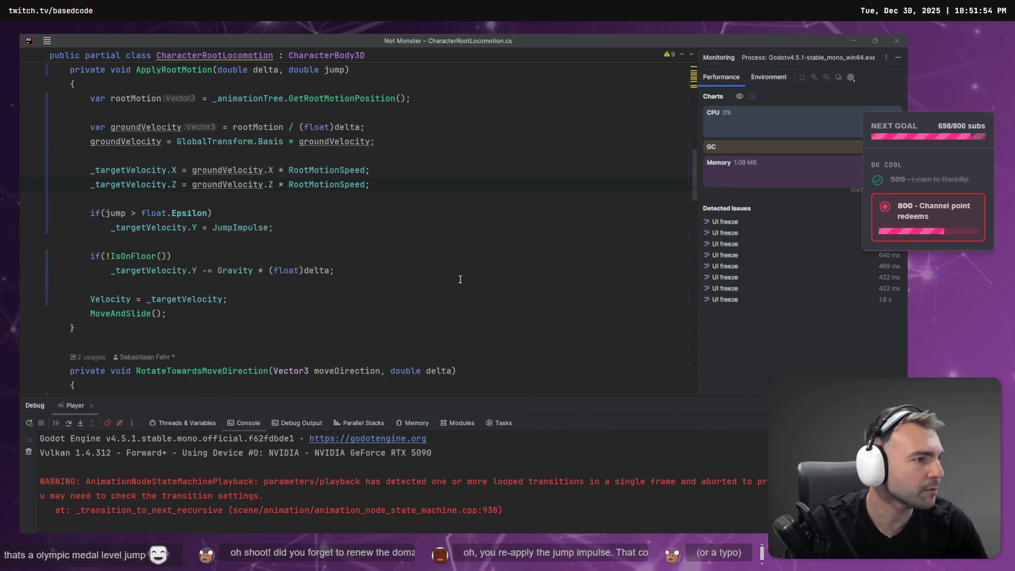
pyautogui.hotkey('alt', 'Tab')
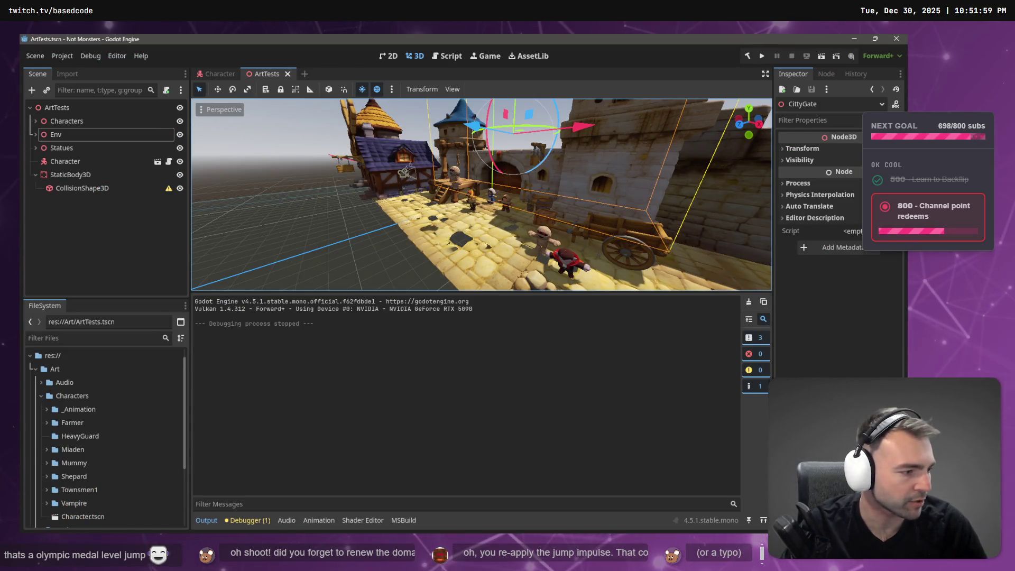
# In Fork, stage ArtTests.tscn, CharacterRootLocomotion.cs and Character.tscn
pyautogui.hotkey('alt', 'Tab')
pyautogui.click(210, 143)
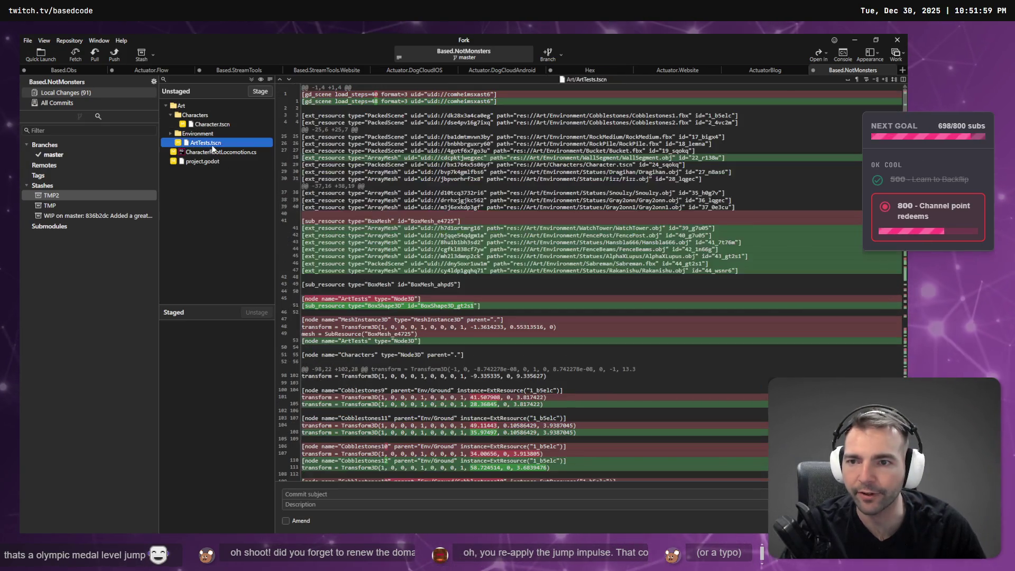
pyautogui.keyDown('ctrl'); pyautogui.click(217, 152); pyautogui.keyUp('ctrl')
pyautogui.click(257, 91)
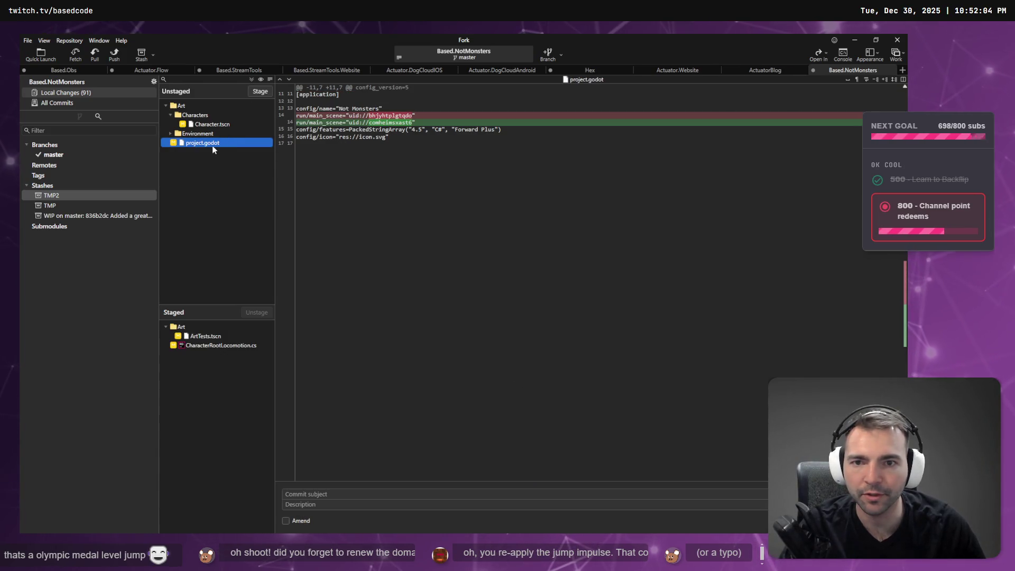
pyautogui.click(212, 124)
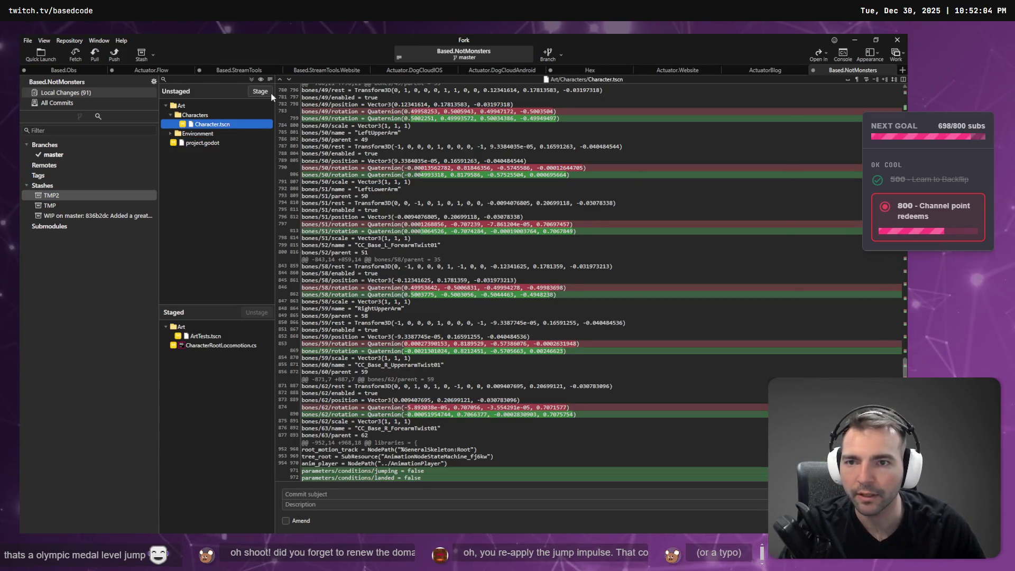
pyautogui.click(267, 92)
# Review the unstaged Environment folder, leave project.godot unstaged, and return to Godot
pyautogui.click(169, 114)
pyautogui.scroll(-5, 206, 190)
pyautogui.scroll(6, 207, 190)
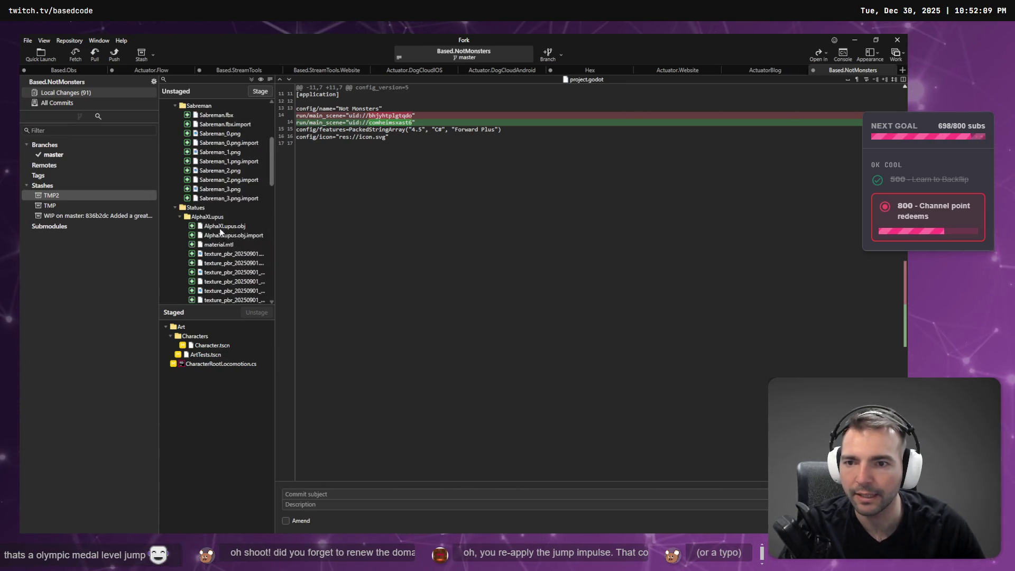
pyautogui.click(169, 115)
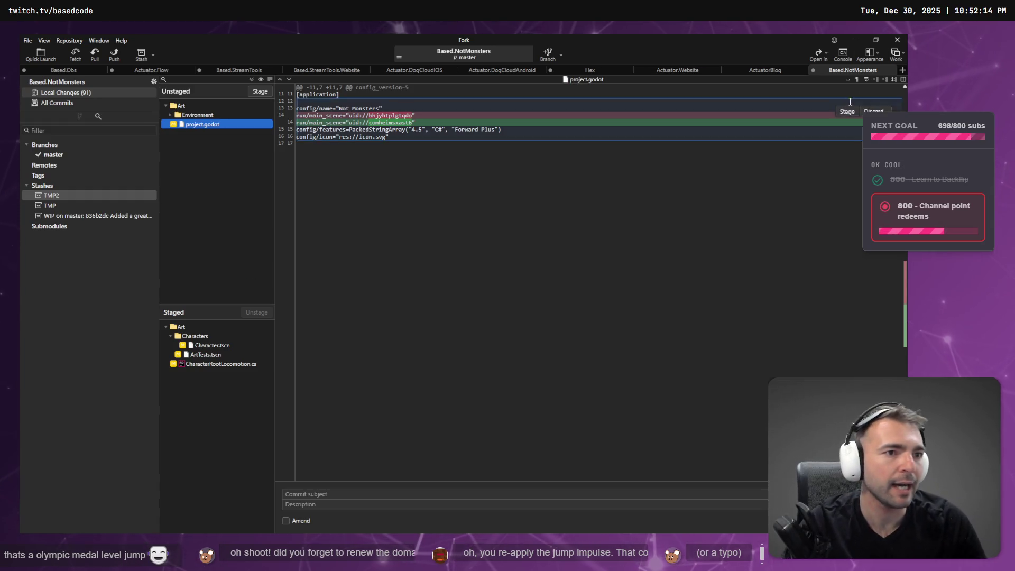
pyautogui.click(850, 40)
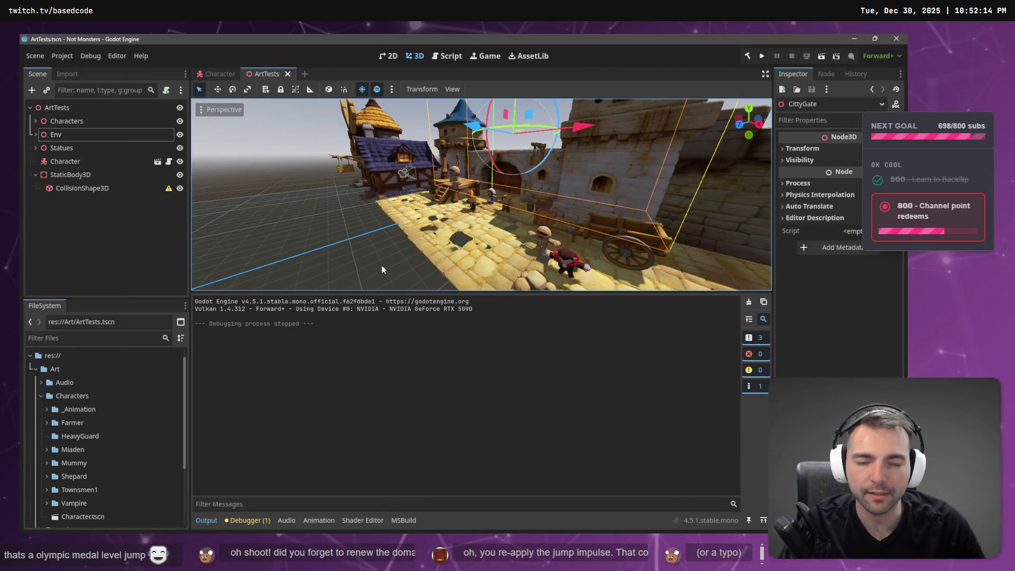
# Select the Character node in the town scene and open the Character scene for editing
pyautogui.click(57, 136)
pyautogui.click(65, 121)
pyautogui.click(64, 161)
pyautogui.click(169, 160)
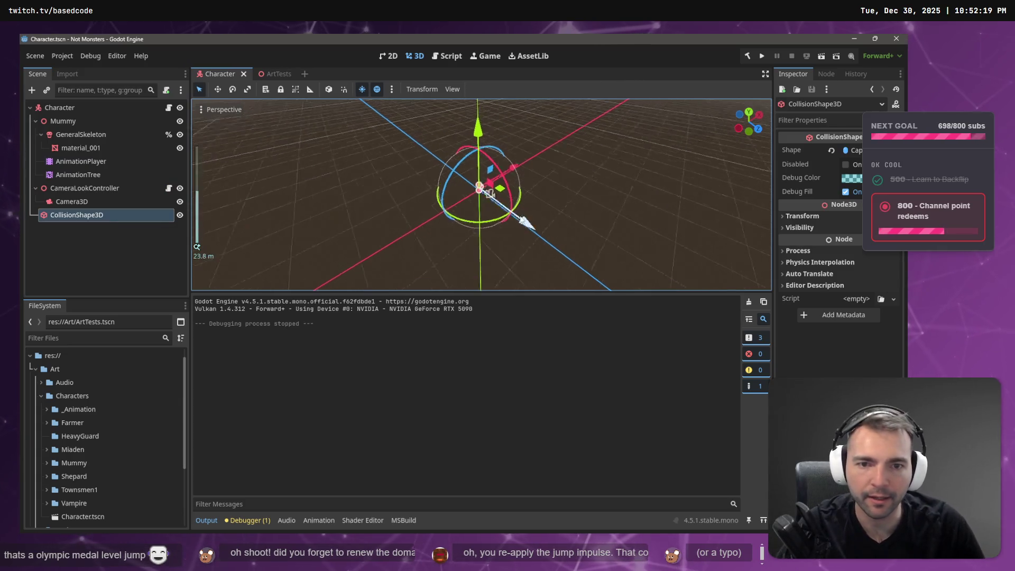
# Inspect the Character's AnimationTree, then the jump branch's airMotion from GetInputDirectionInput() steering X and Z
pyautogui.scroll(-3, 517, 191)
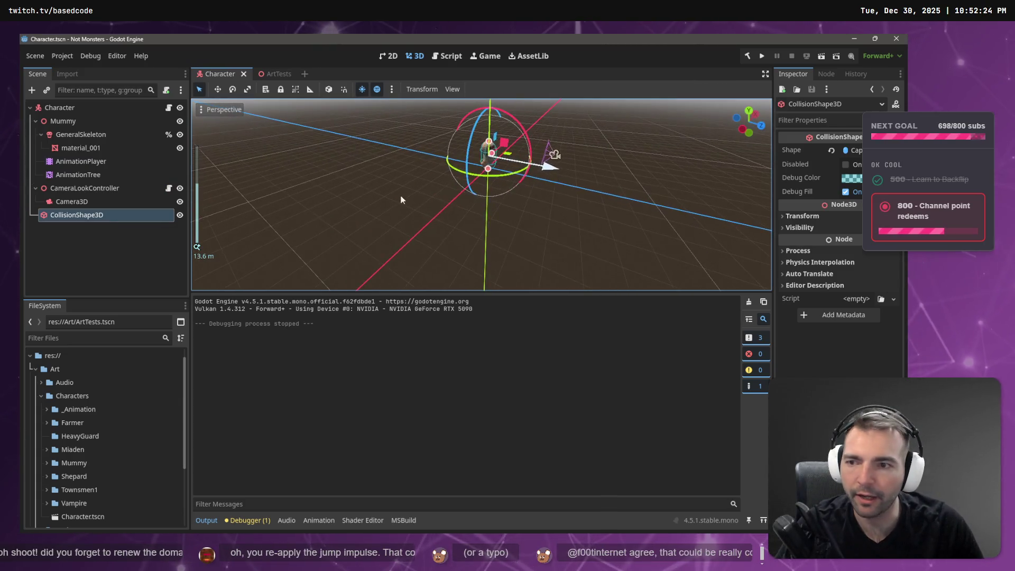
pyautogui.click(85, 174)
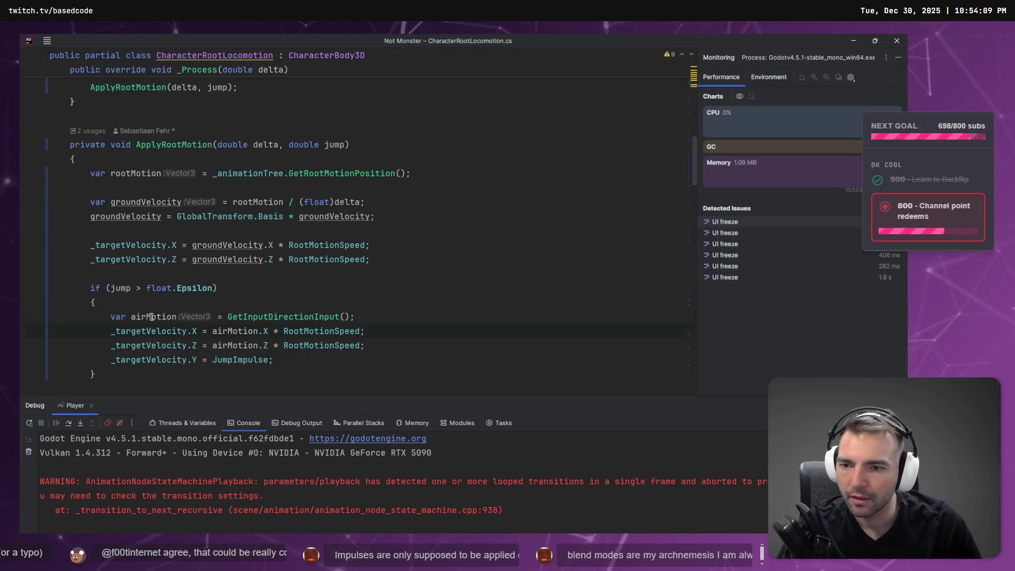
pyautogui.click(151, 316)
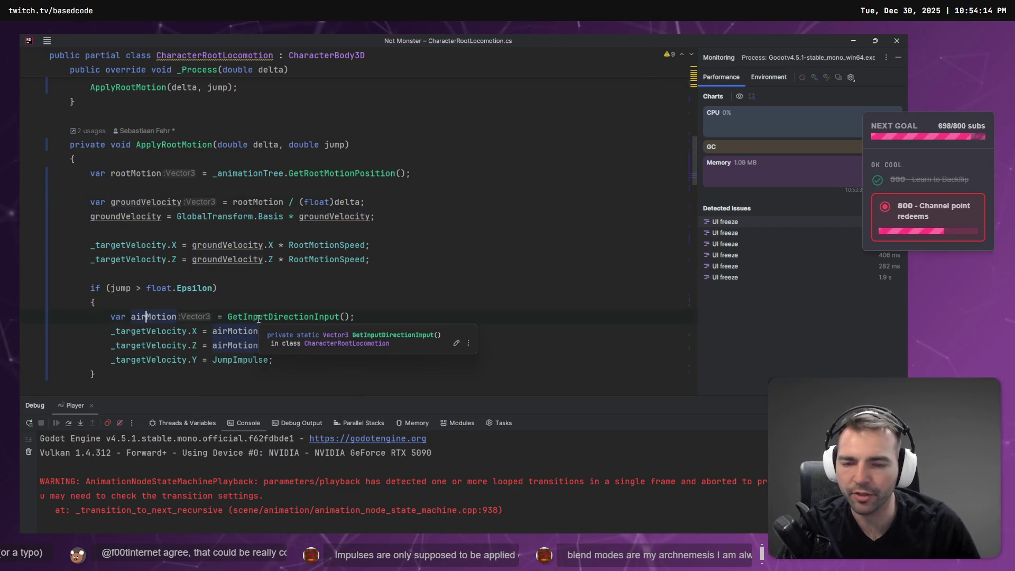
pyautogui.scroll(-1, 132, 316)
pyautogui.scroll(-1, 238, 335)
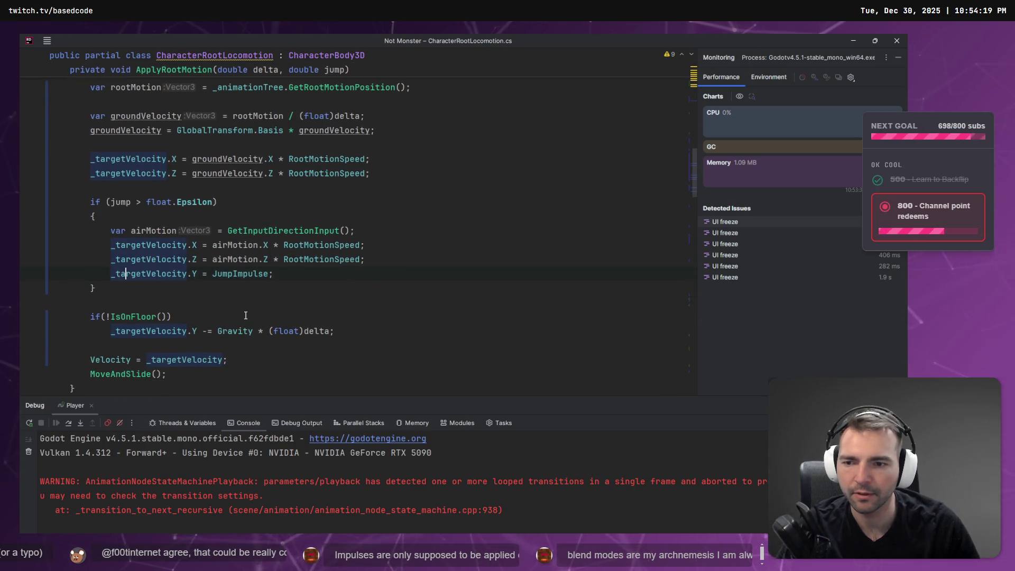
pyautogui.click(246, 273)
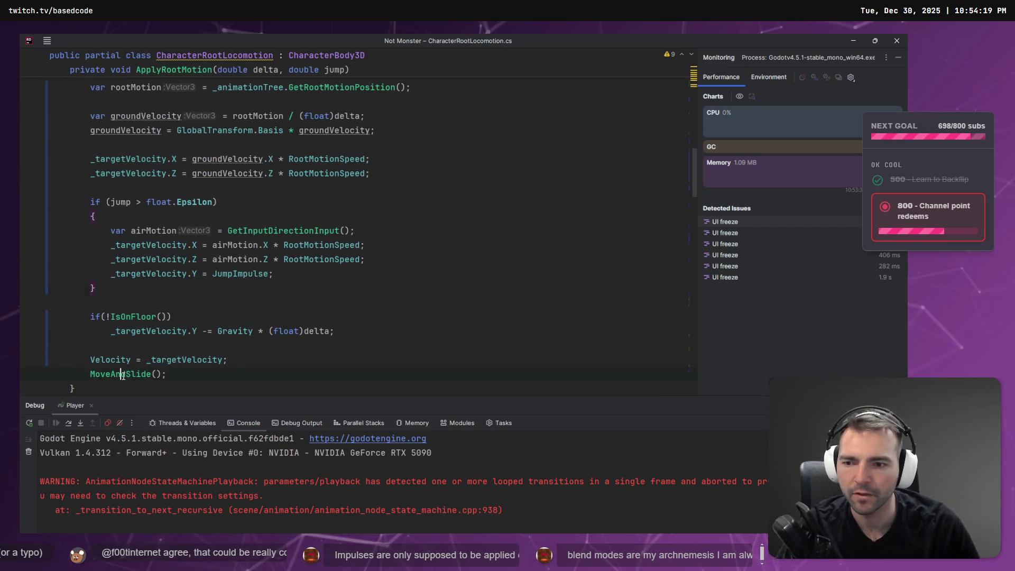
pyautogui.click(152, 359)
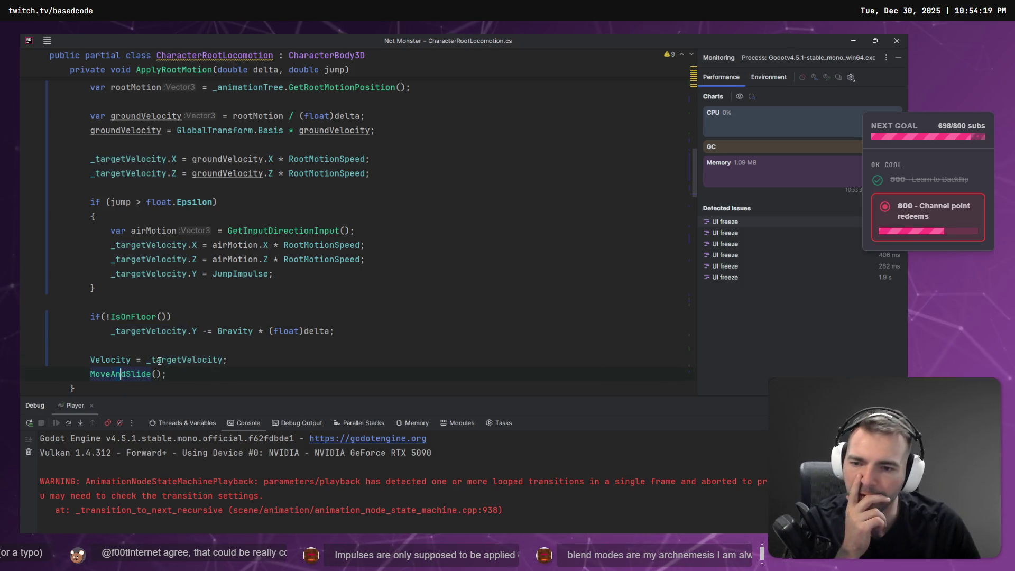
pyautogui.click(120, 202)
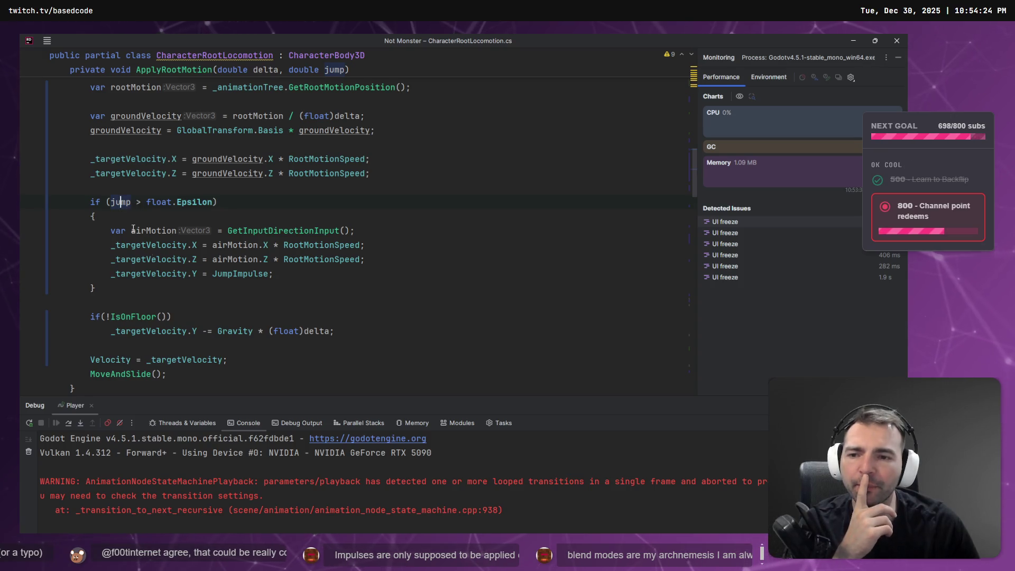
pyautogui.click(247, 273)
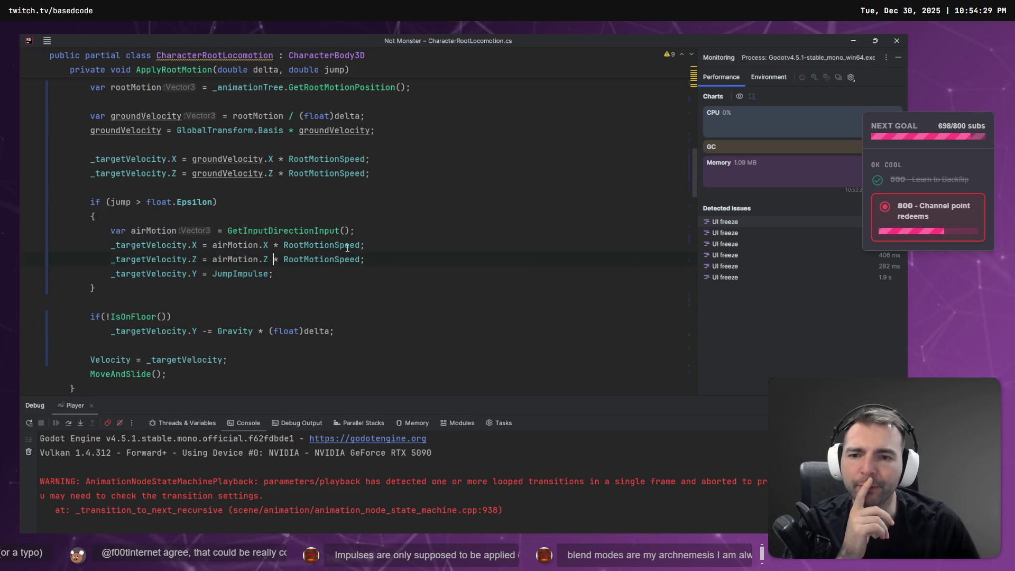
pyautogui.moveTo(365, 259); pyautogui.dragTo(110, 232)
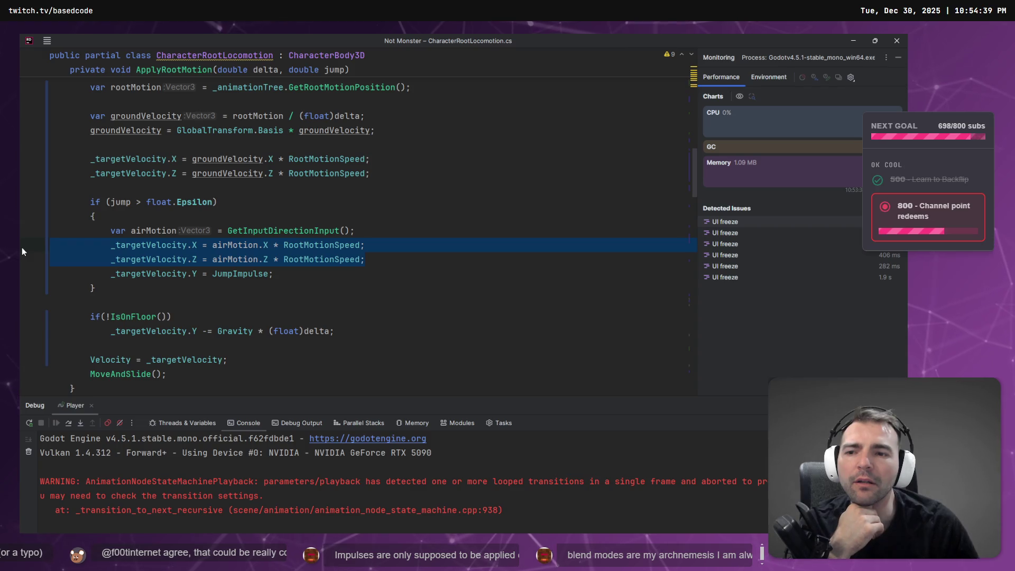
pyautogui.click(127, 266)
pyautogui.click(116, 360)
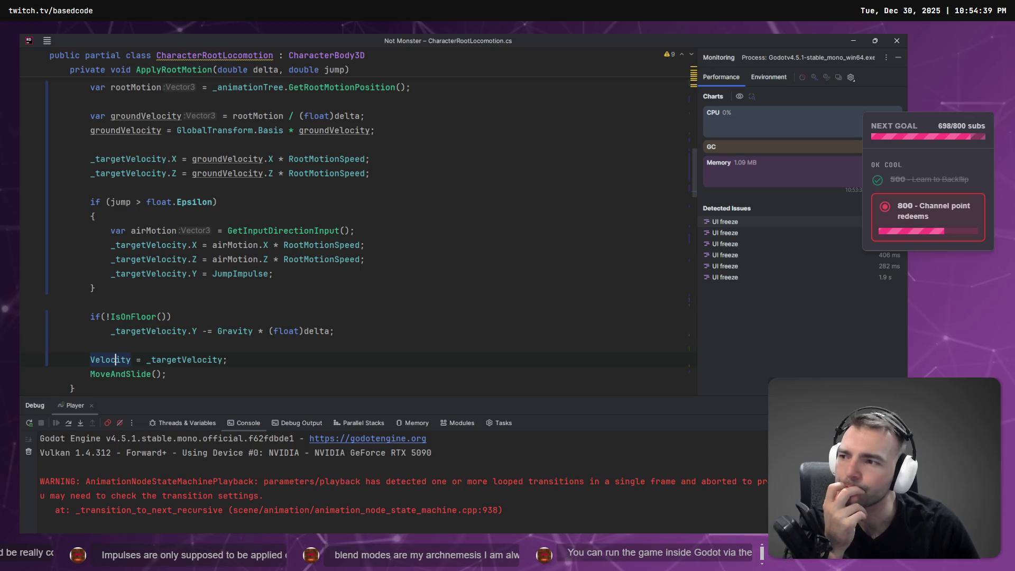
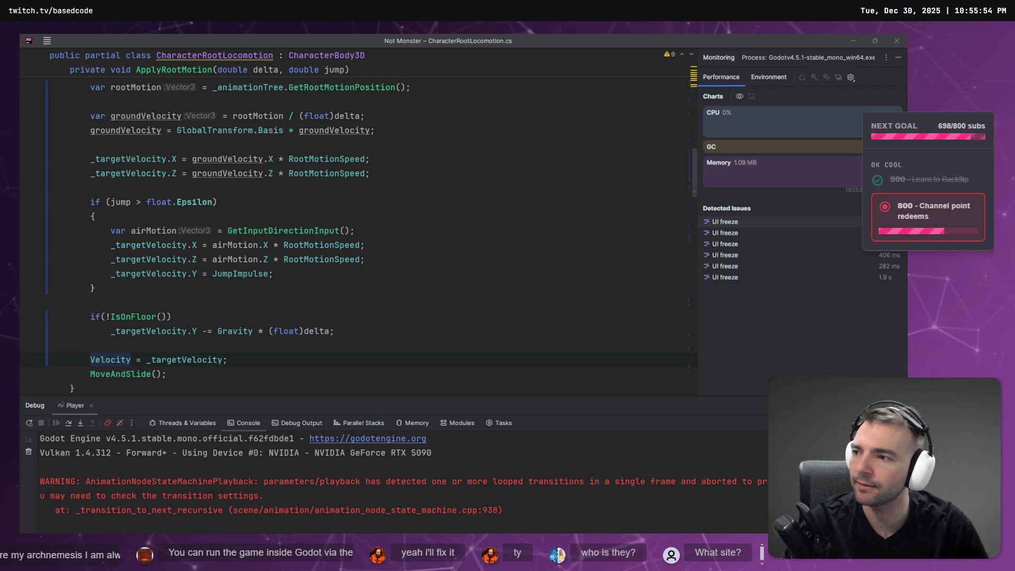
# Review how RootMotionSpeed and the airMotion X/Z components are used in ApplyRootMotion
pyautogui.click(464, 193)
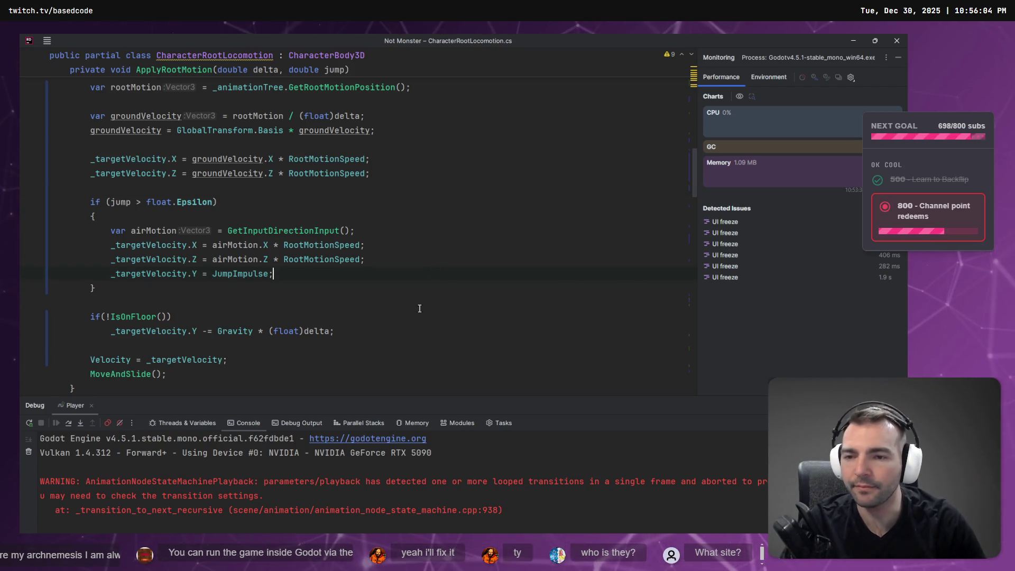
pyautogui.click(335, 244)
pyautogui.click(227, 259)
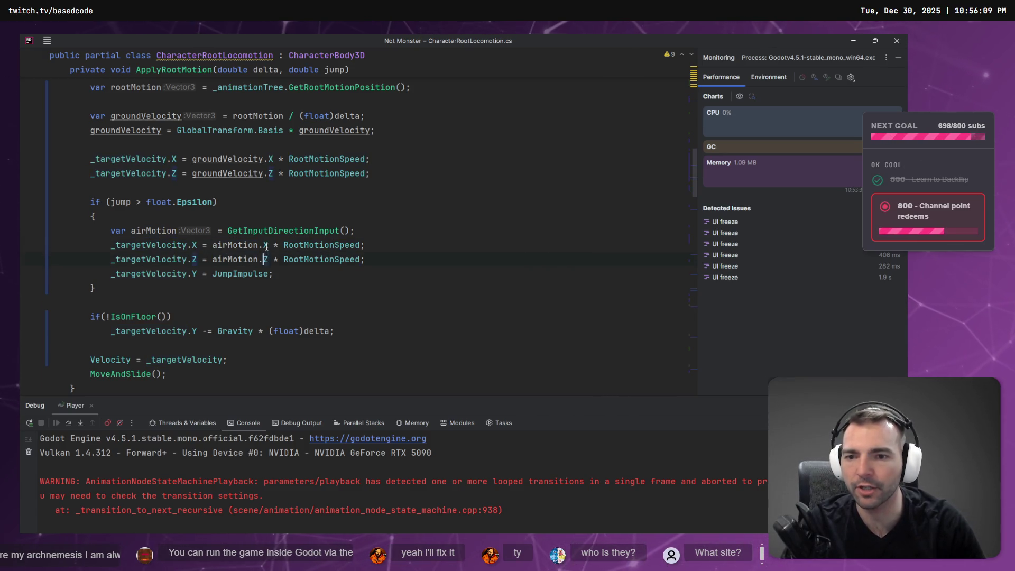
pyautogui.click(193, 258)
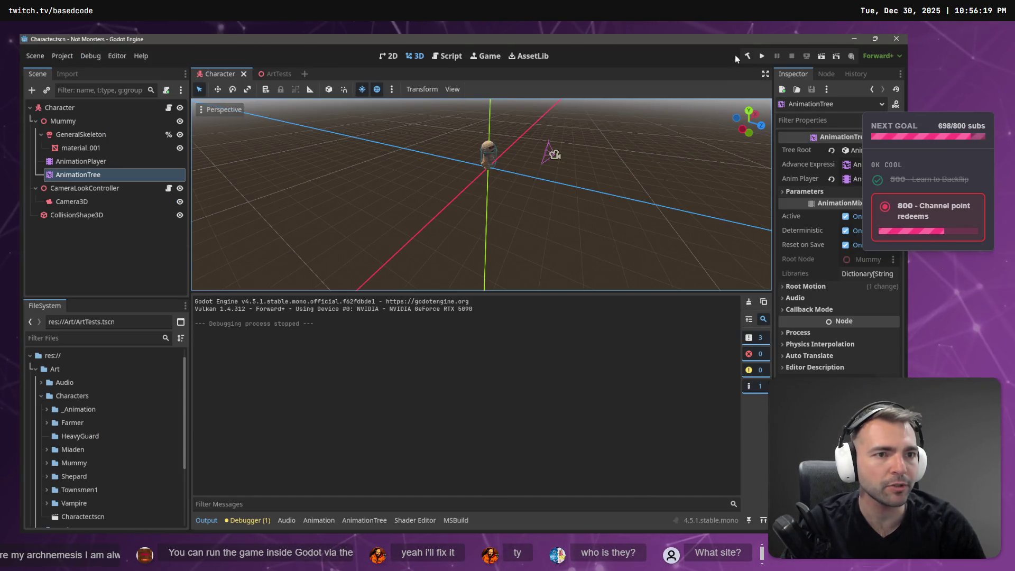
# Build the .NET project, run the game to test the jump, stop it and return to Rider
pyautogui.click(747, 56)
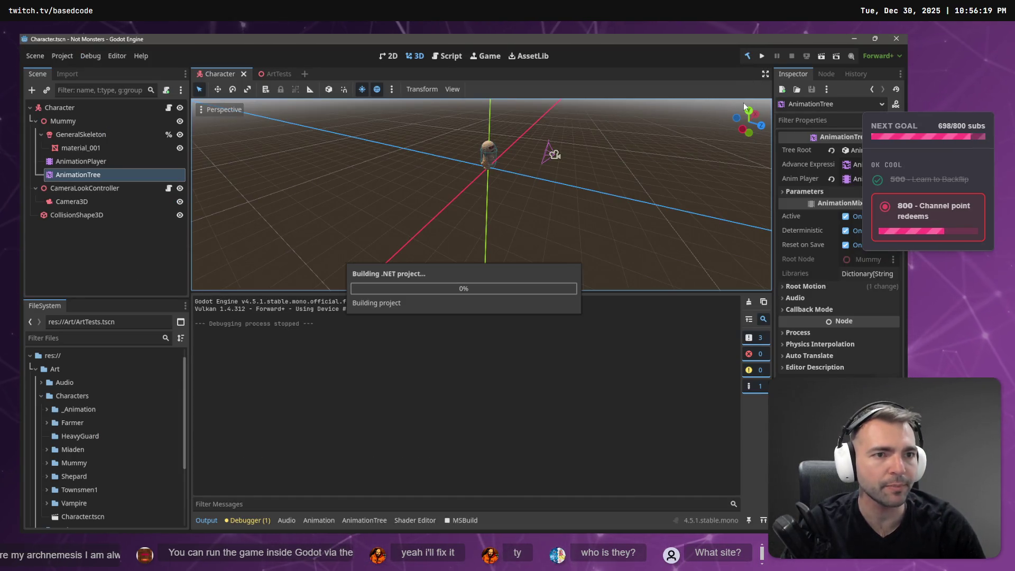
pyautogui.click(763, 55)
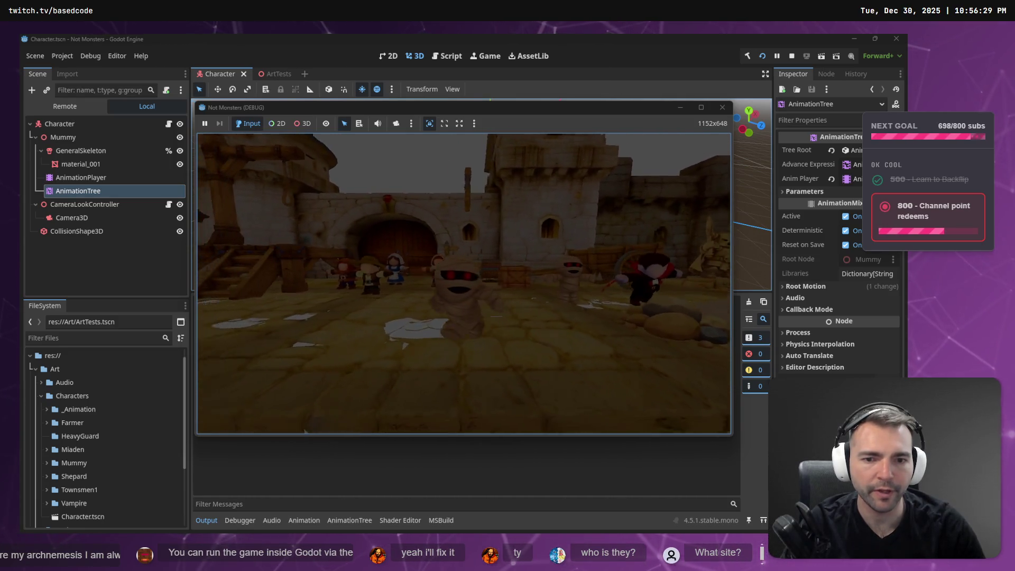
pyautogui.press('F8')
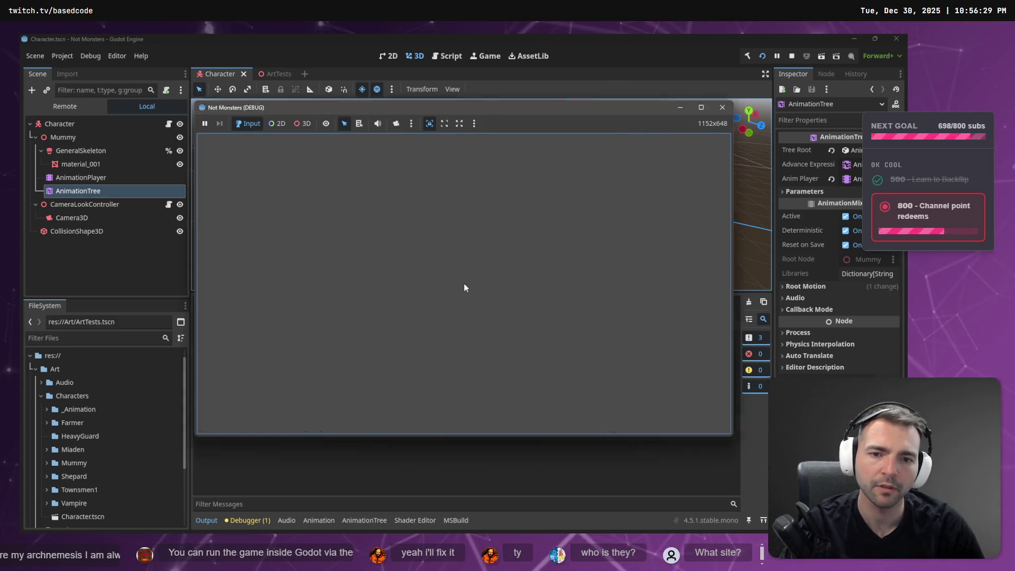
pyautogui.hotkey('alt', 'Tab')
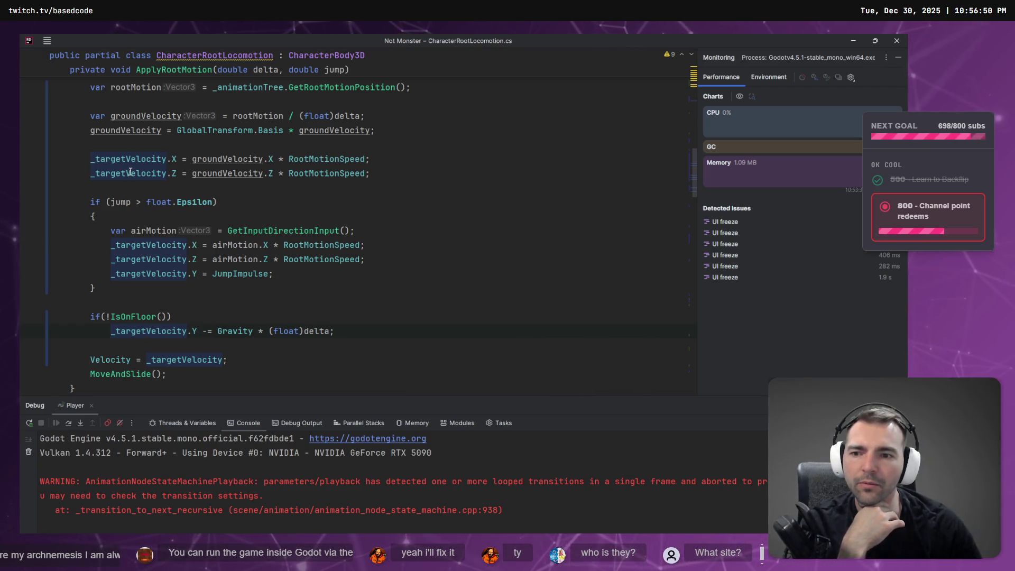
# Delete the airMotion X/Z velocity lines and the unused airMotion variable
pyautogui.moveTo(364, 259)
pyautogui.mouseDown()
pyautogui.moveTo(127, 259)
pyautogui.moveTo(50, 245)
pyautogui.mouseUp()
pyautogui.press('BackSpace')
pyautogui.press('BackSpace')
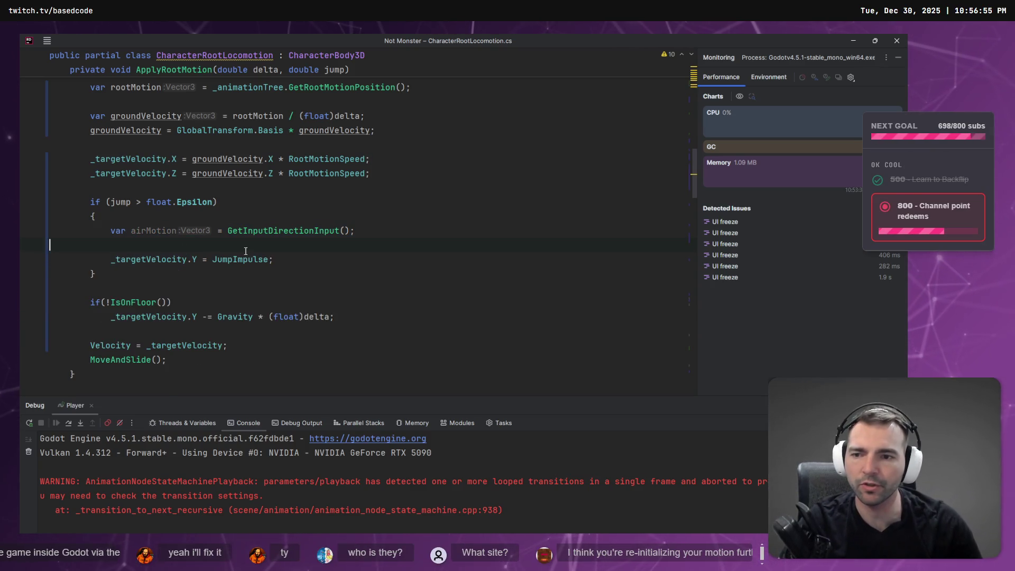
pyautogui.hotkey('shift', 'Home')
pyautogui.hotkey('shift', 'Home')
pyautogui.press('BackSpace')
pyautogui.press('BackSpace')
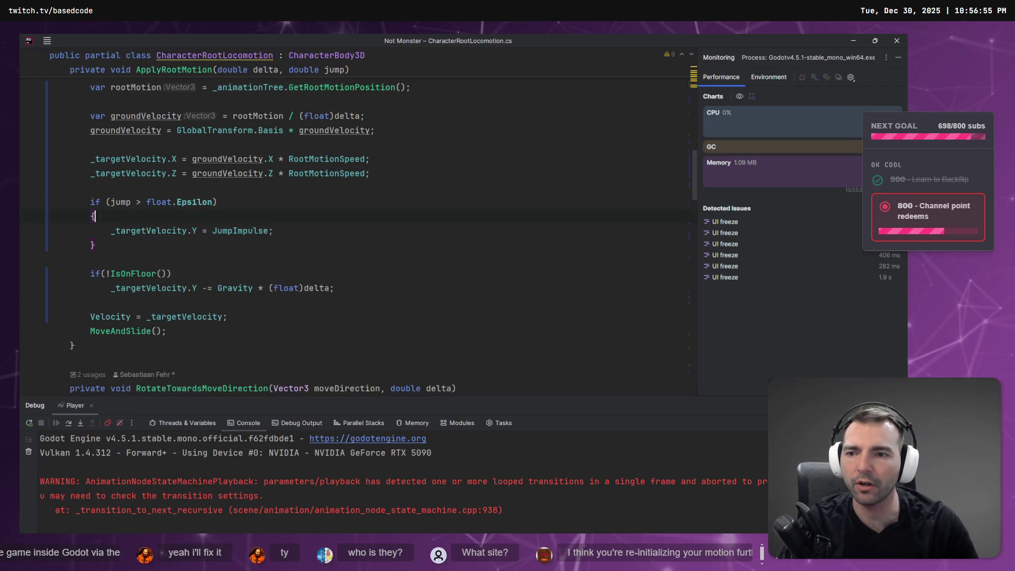
# Experiment with wrapping the IsOnFloor gravity line in braces and adding a Z velocity line
pyautogui.click(354, 278)
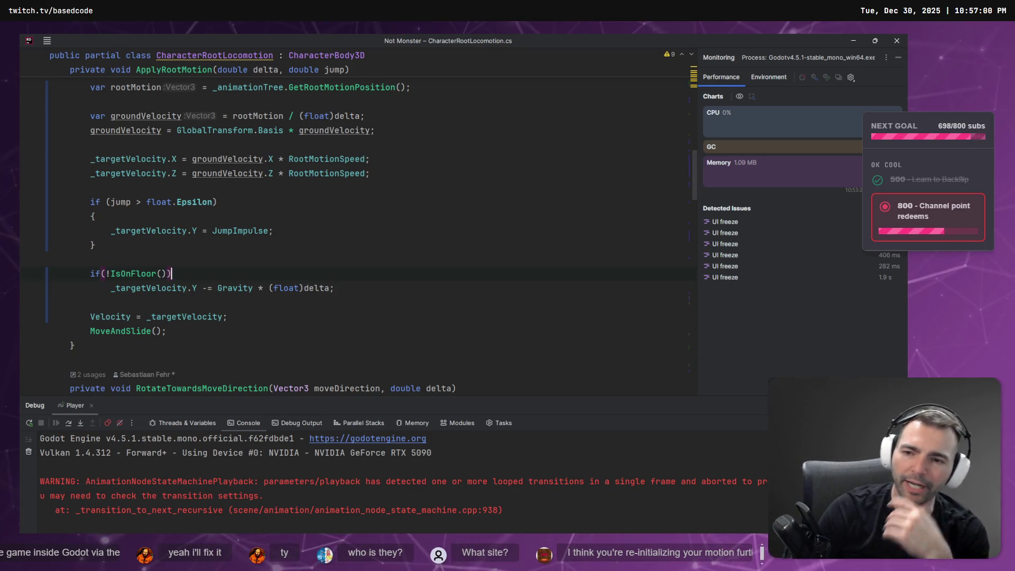
pyautogui.write('{')
pyautogui.press('Return')
pyautogui.press('Down')
pyautogui.press('Down')
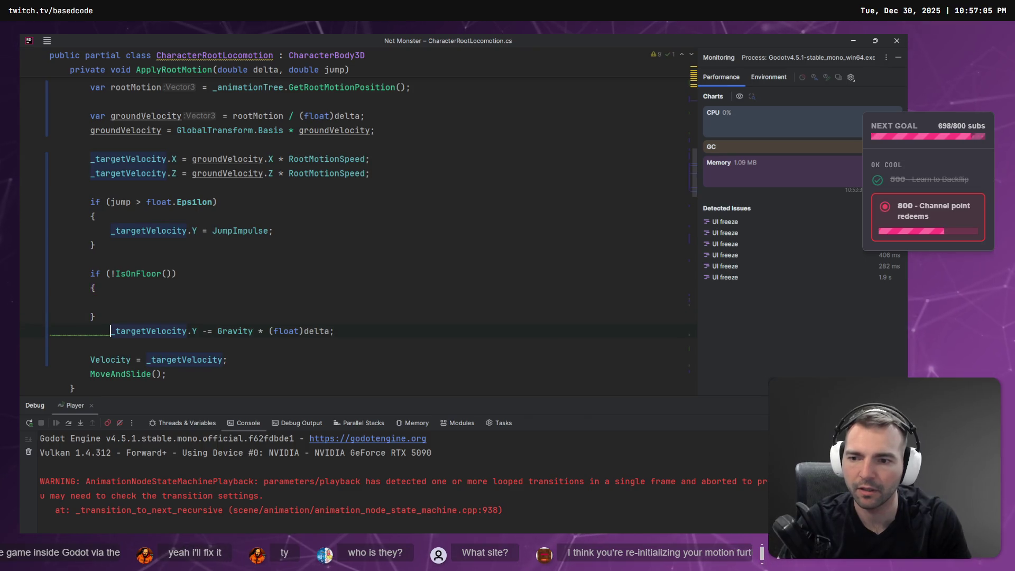
pyautogui.hotkey('ctrl', 'x')
pyautogui.press('Up')
pyautogui.press('Up')
pyautogui.hotkey('ctrl', 'v')
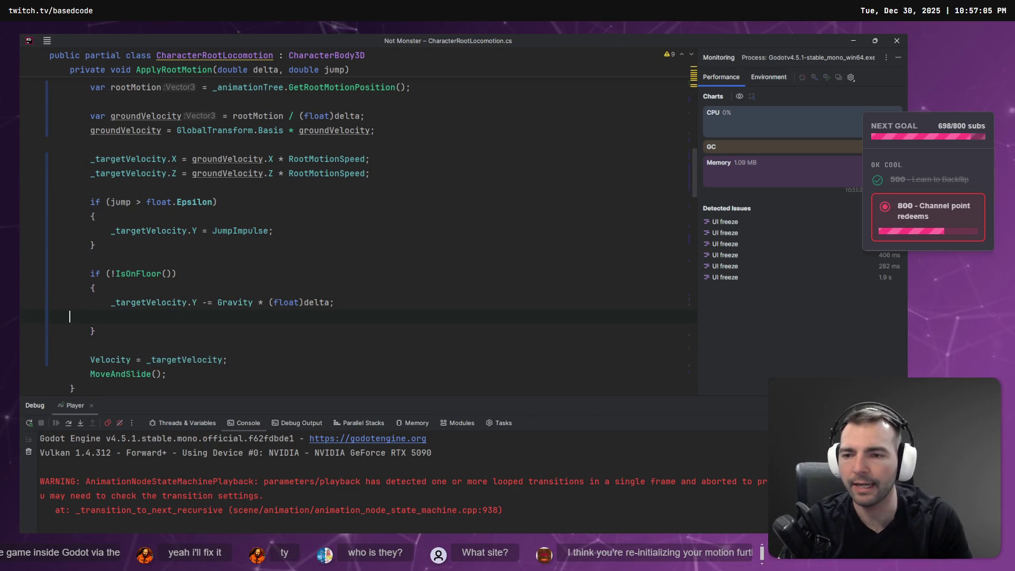
pyautogui.write('_t')
pyautogui.press('Tab')
pyautogui.hotkey('ctrl', 'shift', 'Left')
pyautogui.hotkey('ctrl', 'shift', 'Left')
pyautogui.hotkey('ctrl', 'shift', 'Left')
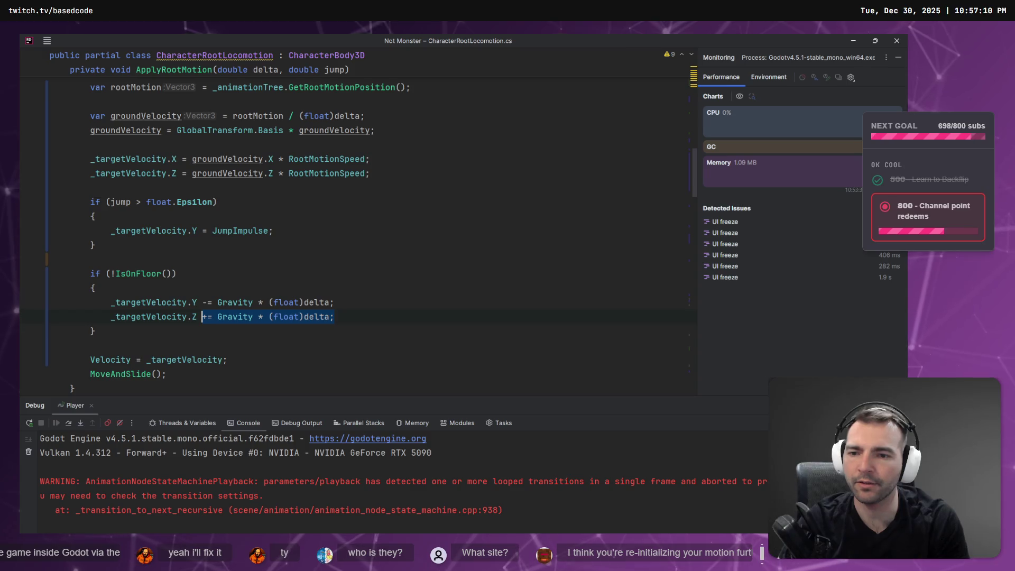
pyautogui.write('= _')
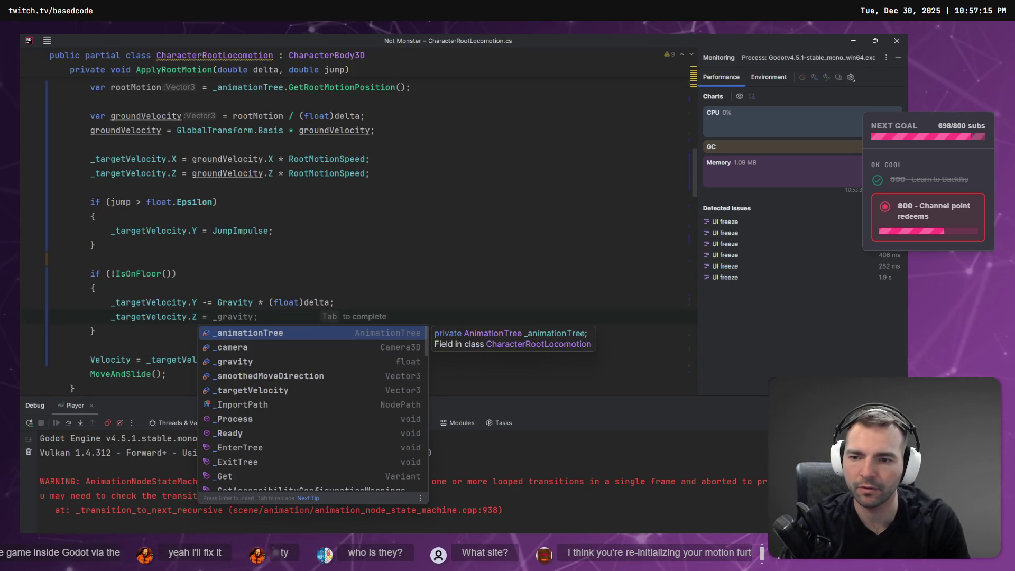
pyautogui.press('Escape')
pyautogui.hotkey('ctrl', 'BackSpace')
pyautogui.hotkey('ctrl', 'BackSpace')
pyautogui.hotkey('ctrl', 'BackSpace')
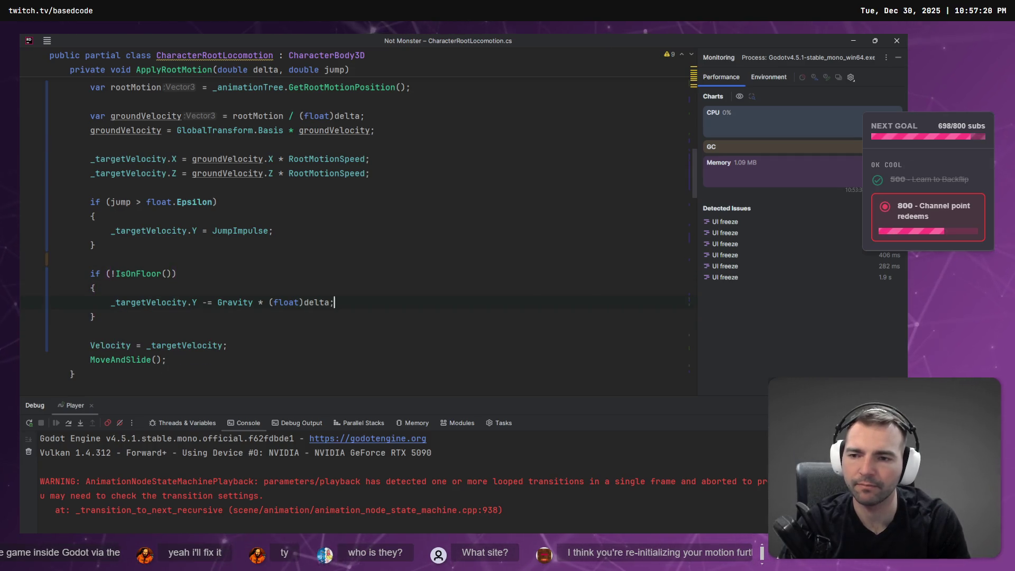
# Undo the IsOnFloor edits and collapse the jump if to a single JumpImpulse assignment
pyautogui.hotkey('ctrl', 'z')
pyautogui.hotkey('ctrl', 'z')
pyautogui.hotkey('ctrl', 'z')
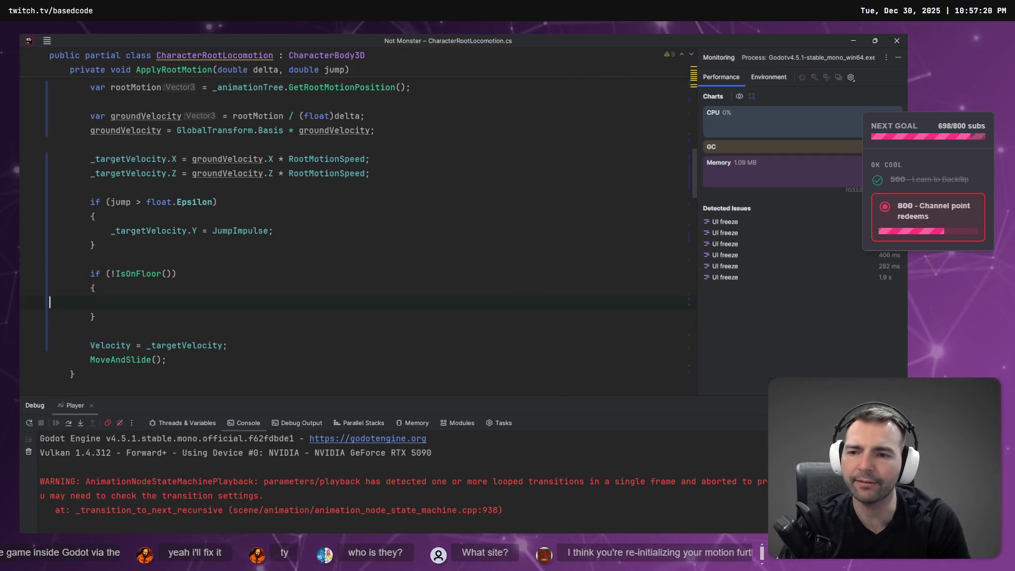
pyautogui.hotkey('ctrl', 'z')
pyautogui.hotkey('ctrl', 'z')
pyautogui.hotkey('ctrl', 'z')
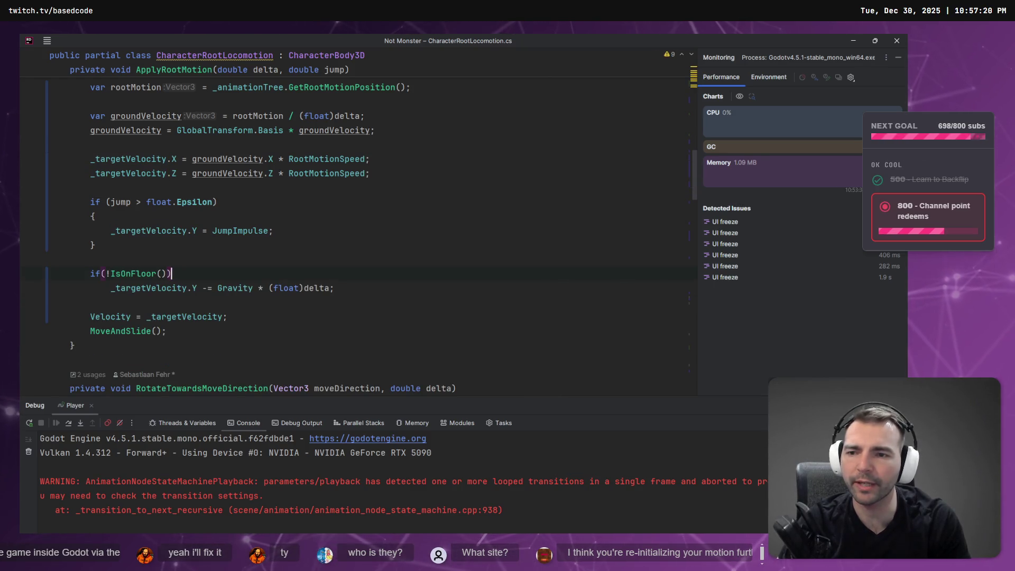
pyautogui.hotkey('ctrl', 'z')
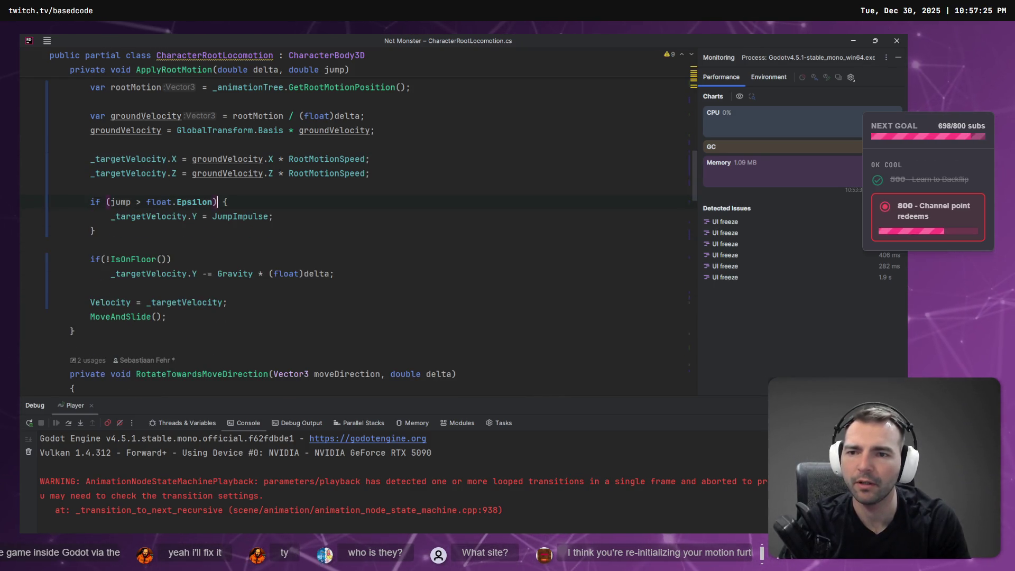
pyautogui.hotkey('ctrl', 'shift', 'z')
pyautogui.hotkey('ctrl', 'shift', 'z')
pyautogui.hotkey('ctrl', 'shift', 'z')
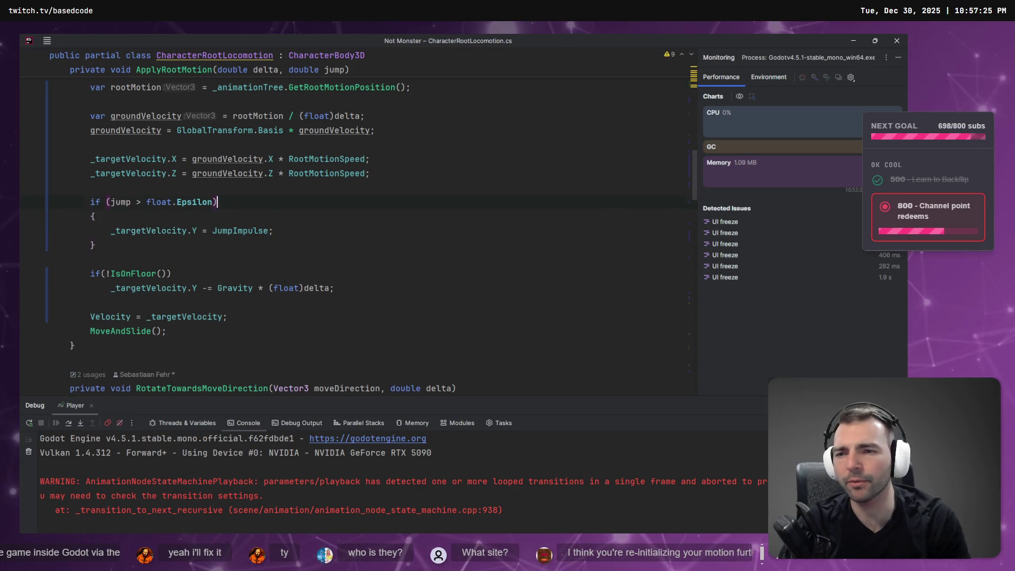
pyautogui.hotkey('ctrl', 'z')
pyautogui.hotkey('ctrl', 'z')
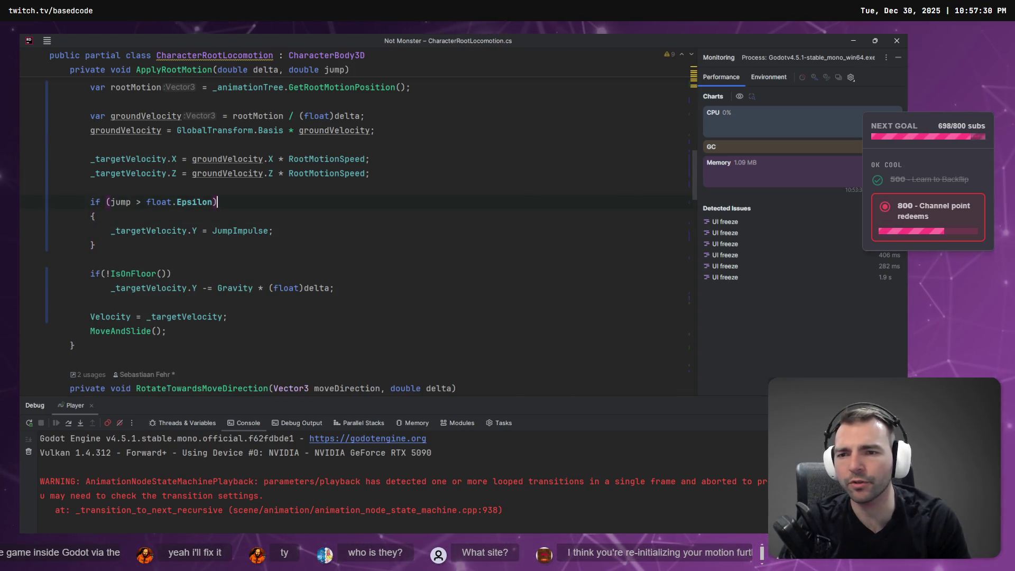
pyautogui.hotkey('ctrl', 'z')
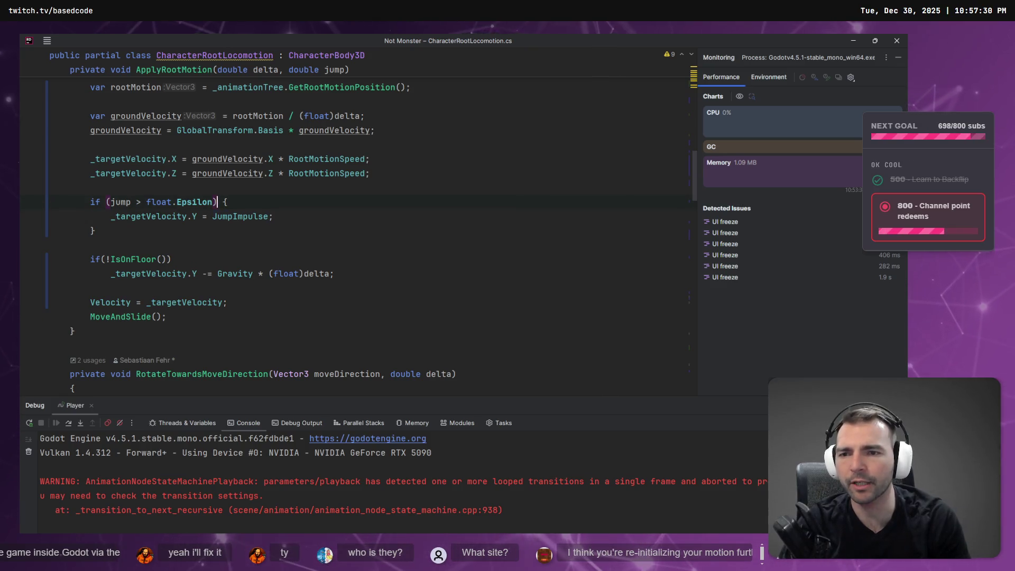
pyautogui.hotkey('ctrl', 'z')
pyautogui.press('Return')
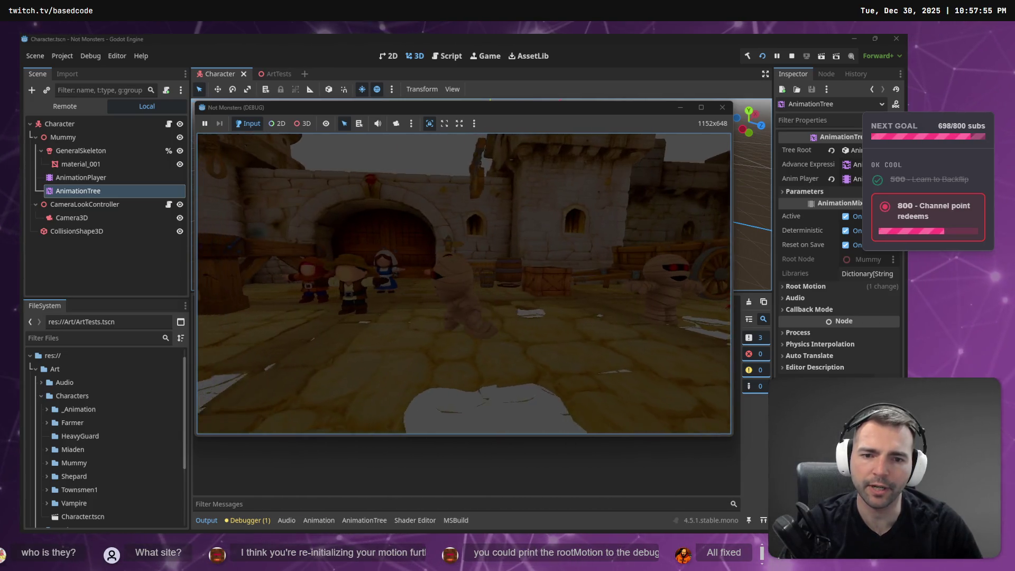
# Stop the running game with F8 after trying the simplified jump
pyautogui.press('F8')
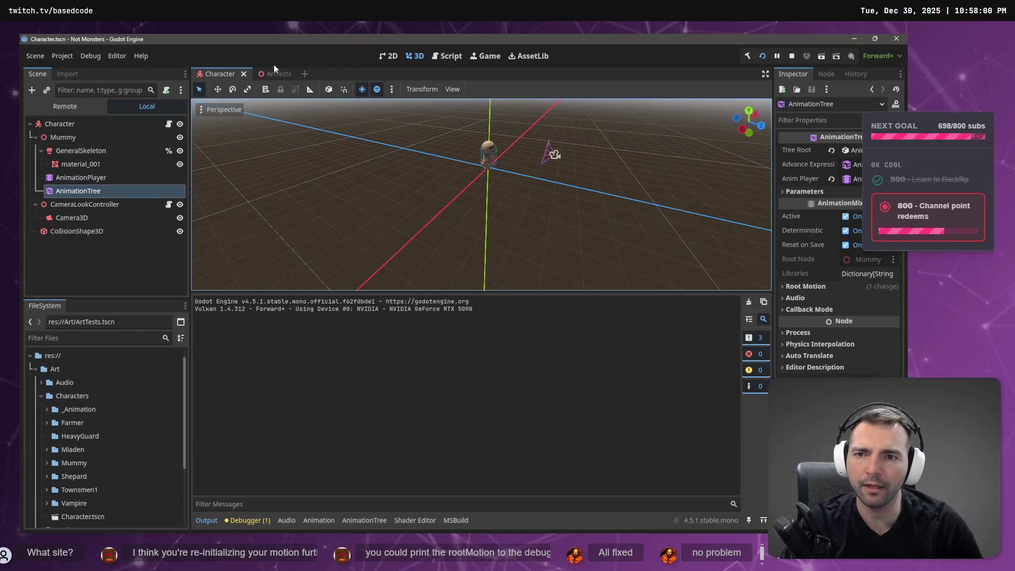
# Inspect the Moving-to-Jump transition and Jump state in the AnimationTree graph, then switch to Rider
pyautogui.click(91, 179)
pyautogui.click(95, 191)
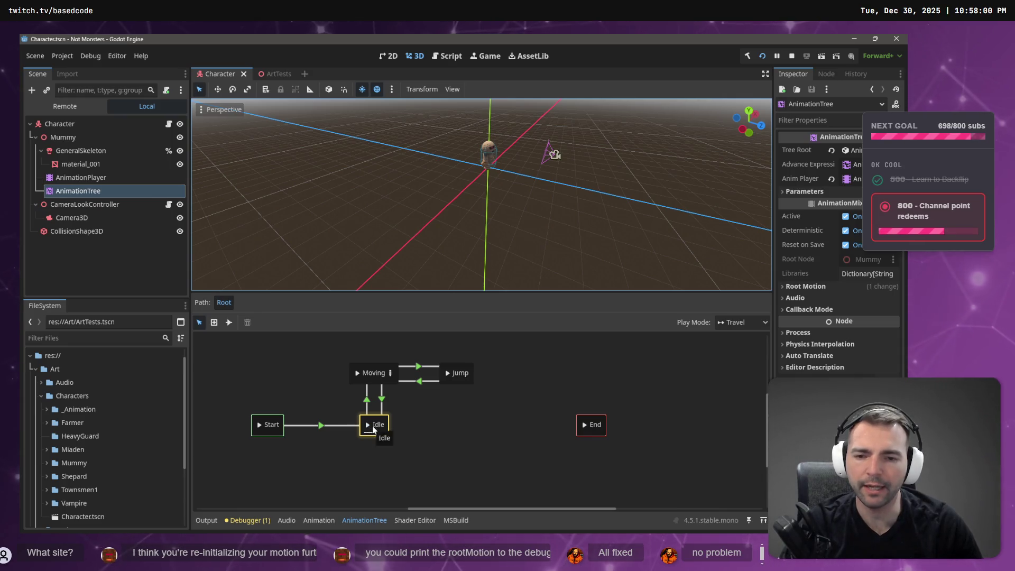
pyautogui.click(408, 365)
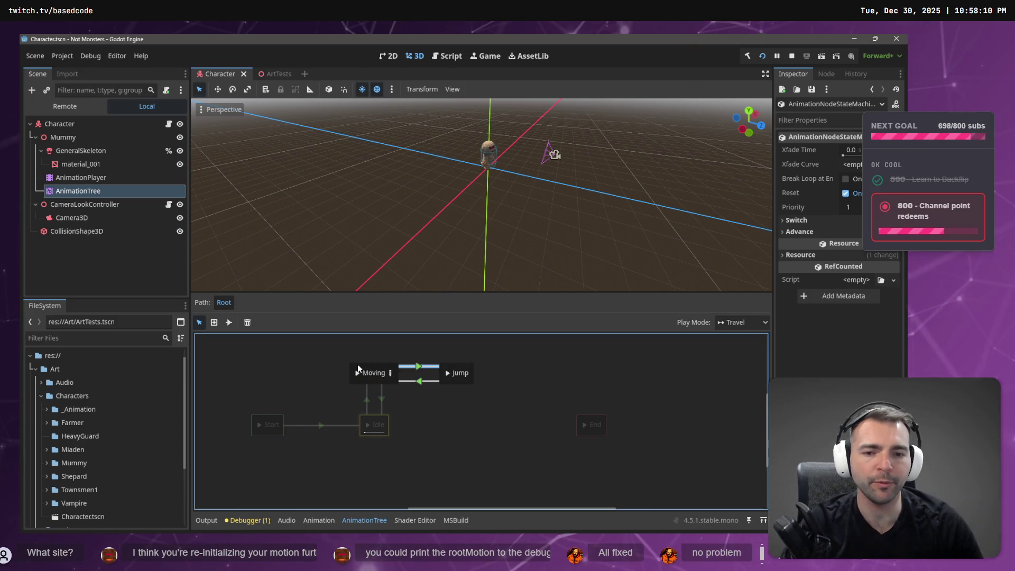
pyautogui.click(461, 374)
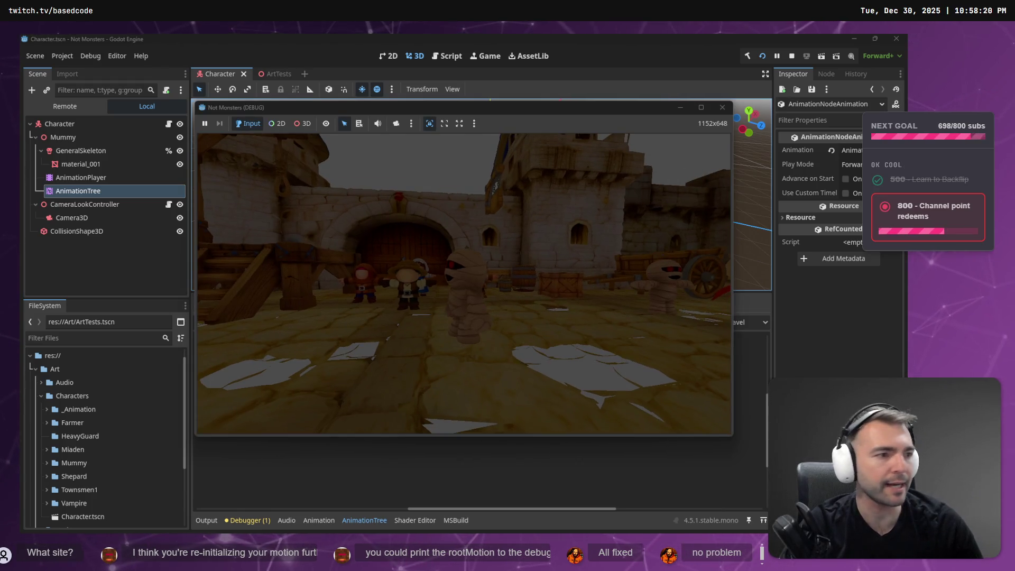
pyautogui.hotkey('alt', 'Tab')
# Add braces under the jump if and move the JumpImpulse line inside them
pyautogui.scroll(3, 419, 281)
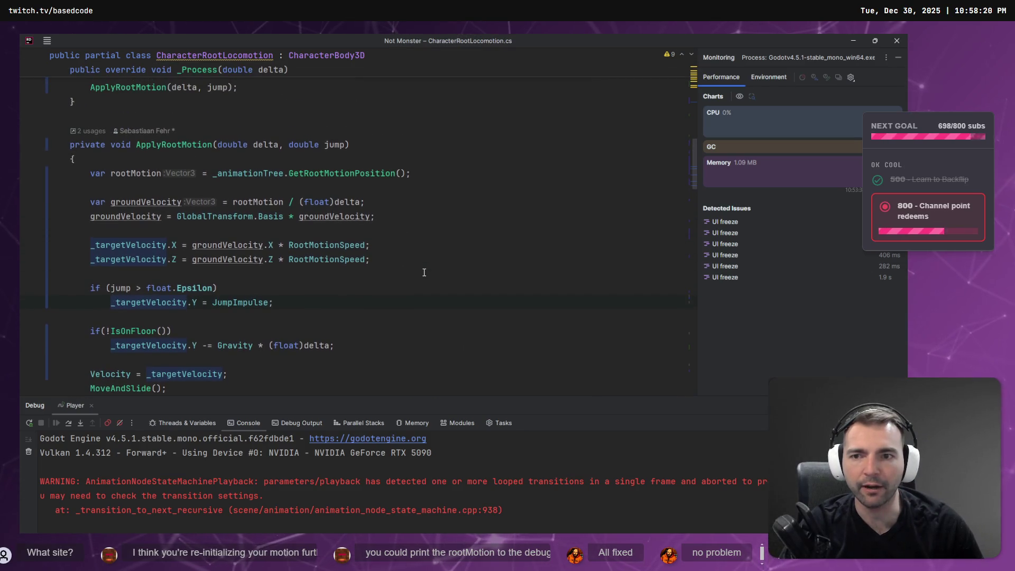
pyautogui.scroll(-1, 419, 282)
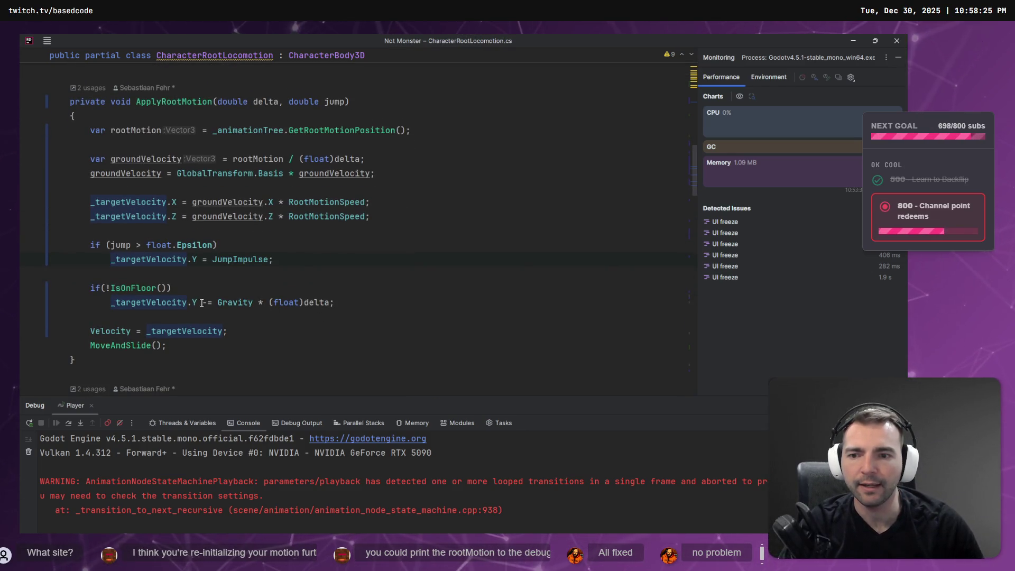
pyautogui.click(162, 303)
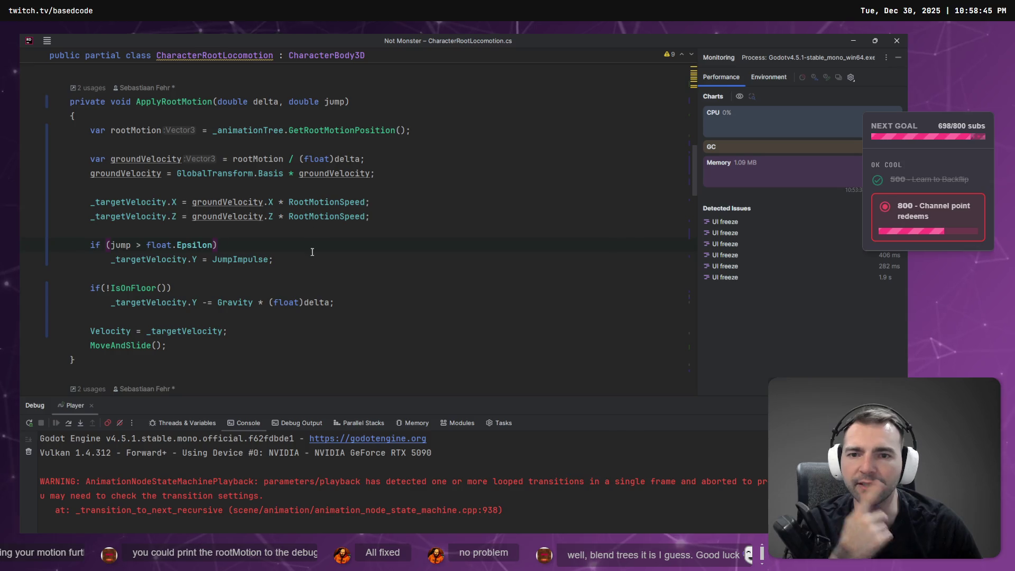
pyautogui.press('Return')
pyautogui.write('{')
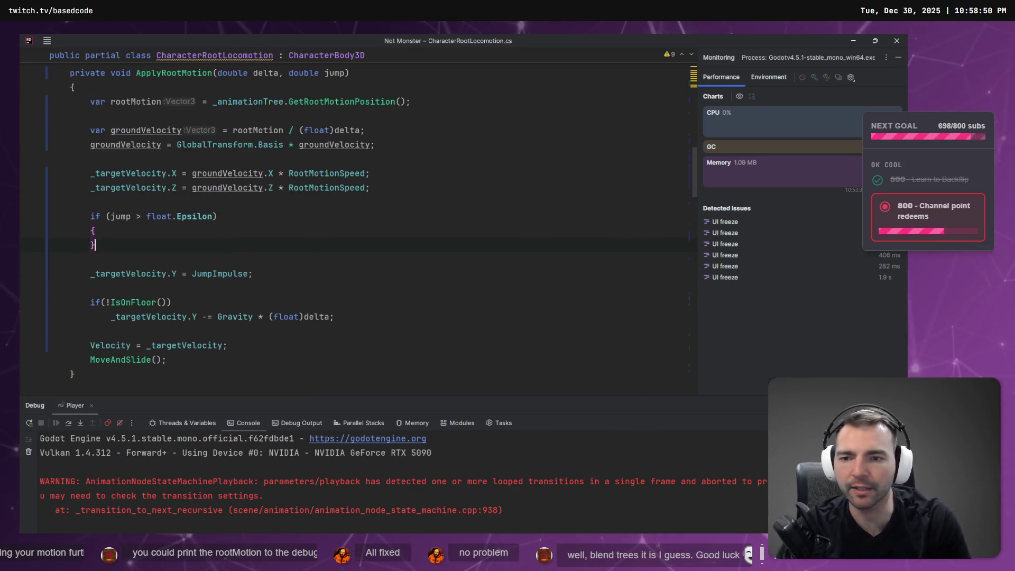
pyautogui.hotkey('ctrl', 'x')
pyautogui.press('Up')
pyautogui.press('Up')
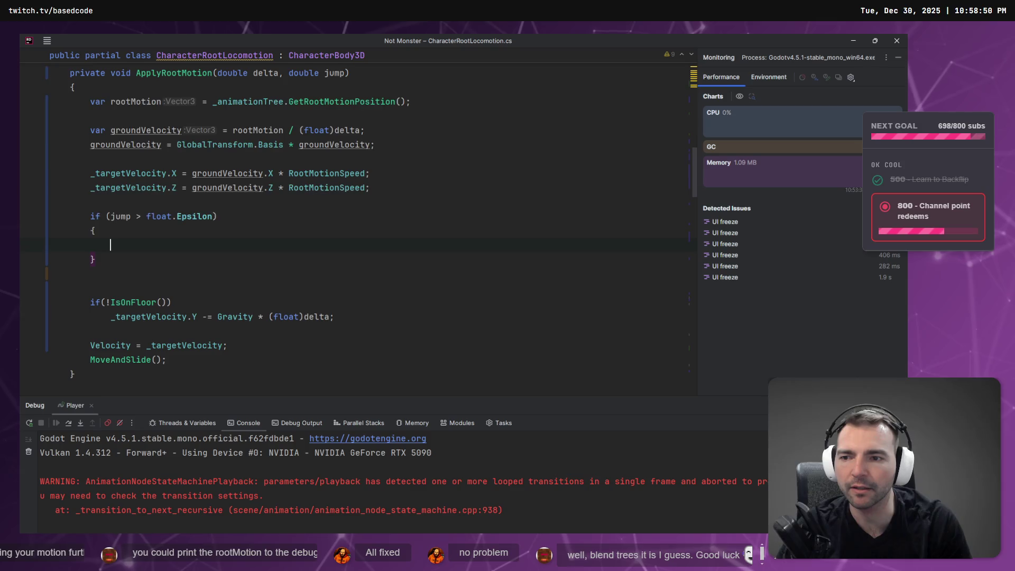
pyautogui.hotkey('ctrl', 'v')
pyautogui.press('Delete')
# Indent the JumpImpulse line, tidy surrounding blank lines, and close the game window
pyautogui.click(94, 231)
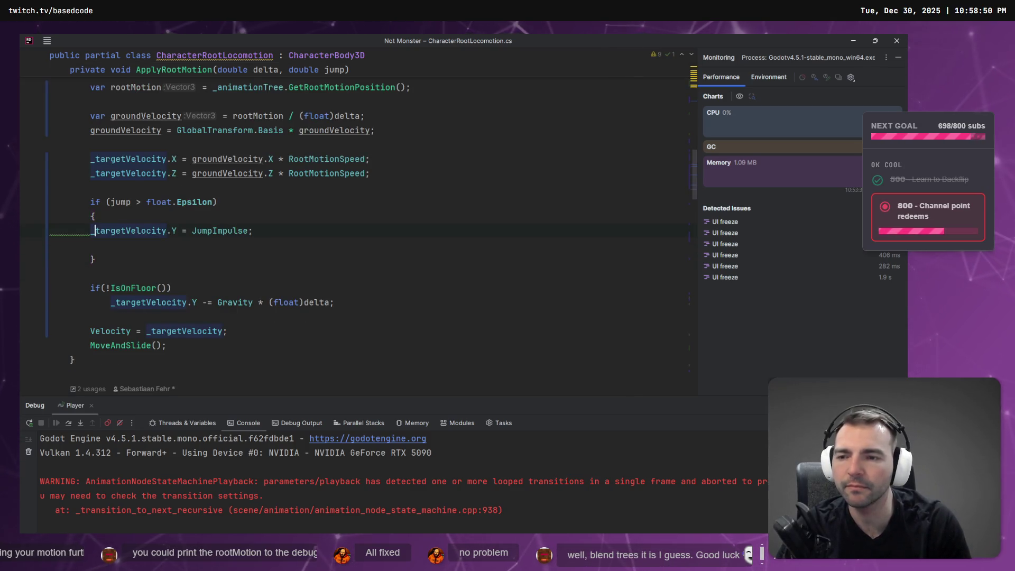
pyautogui.press('Tab')
pyautogui.press('Up')
pyautogui.press('BackSpace')
pyautogui.press('Up')
pyautogui.press('Return')
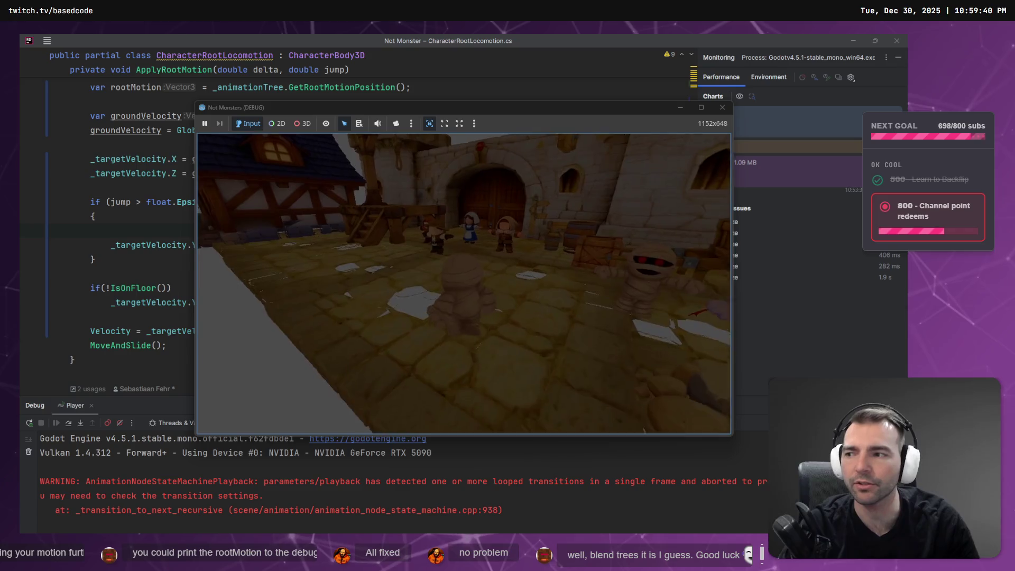
pyautogui.press('Escape')
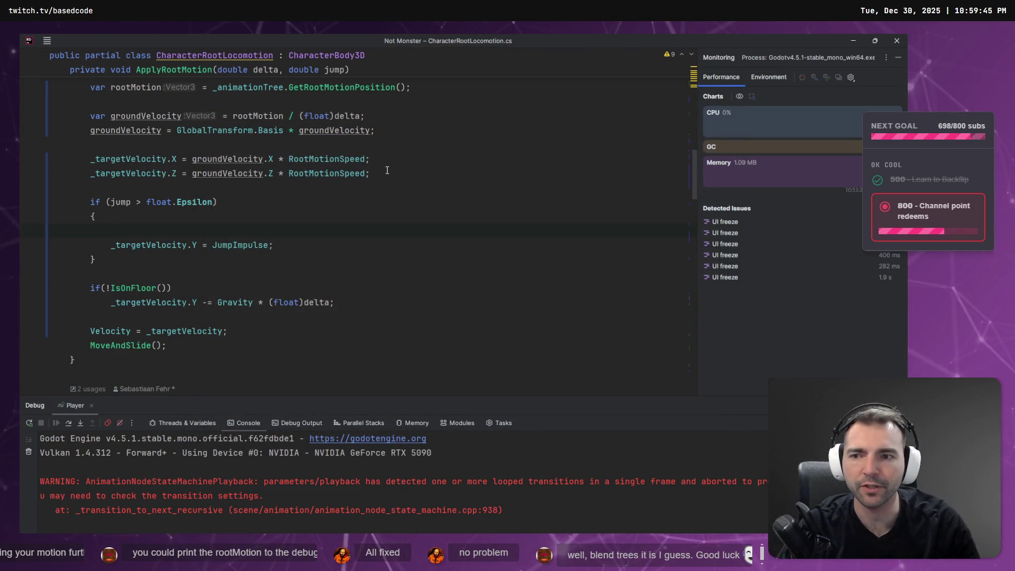
# Paste the X and Z velocity lines into the jump block and review the result
pyautogui.hotkey('shift', 'Home')
pyautogui.hotkey('shift', 'Home')
pyautogui.hotkey('shift', 'Up')
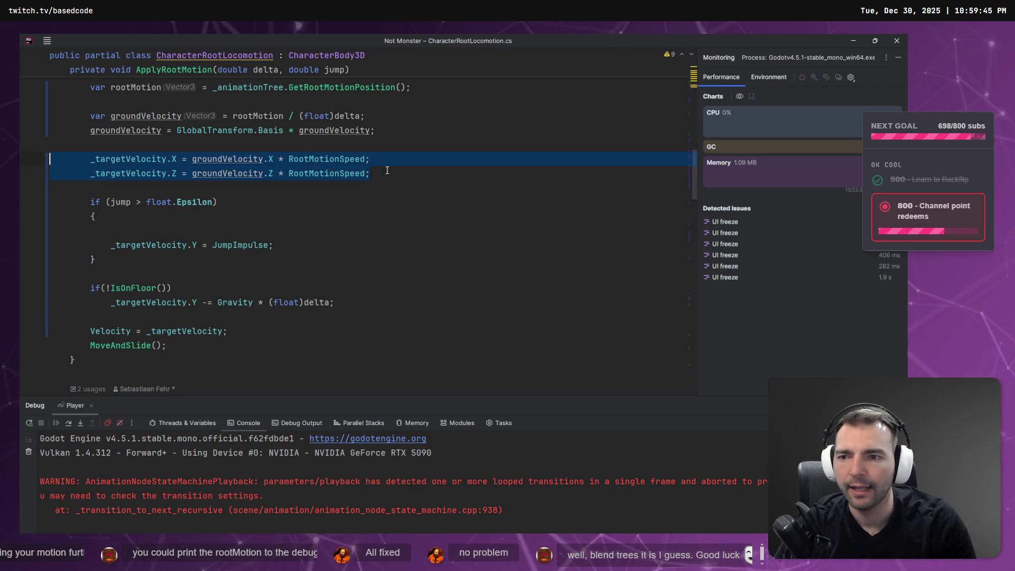
pyautogui.hotkey('ctrl', 'v')
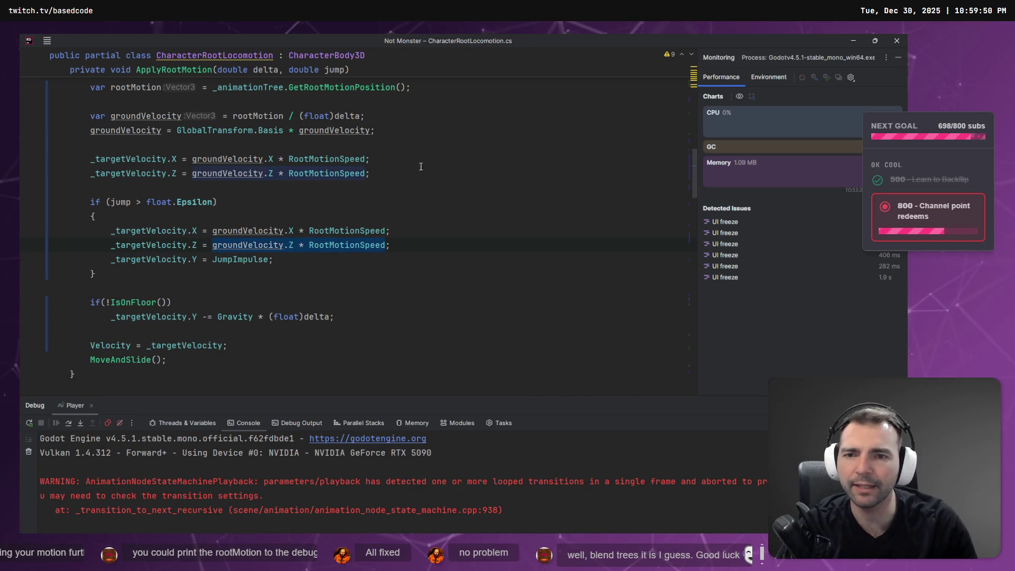
pyautogui.scroll(3, 419, 167)
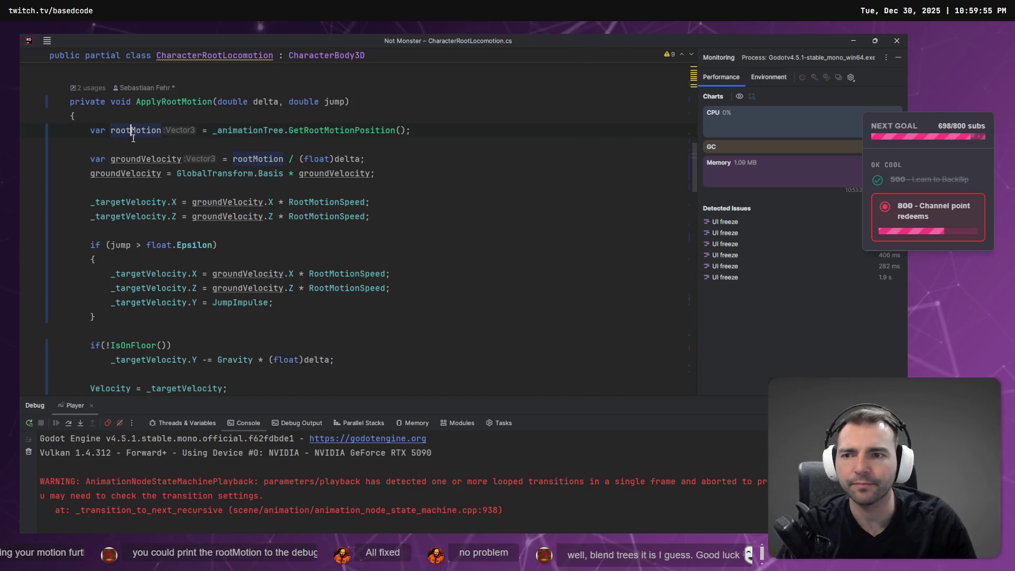
pyautogui.scroll(-6, 158, 154)
pyautogui.scroll(-13, 228, 203)
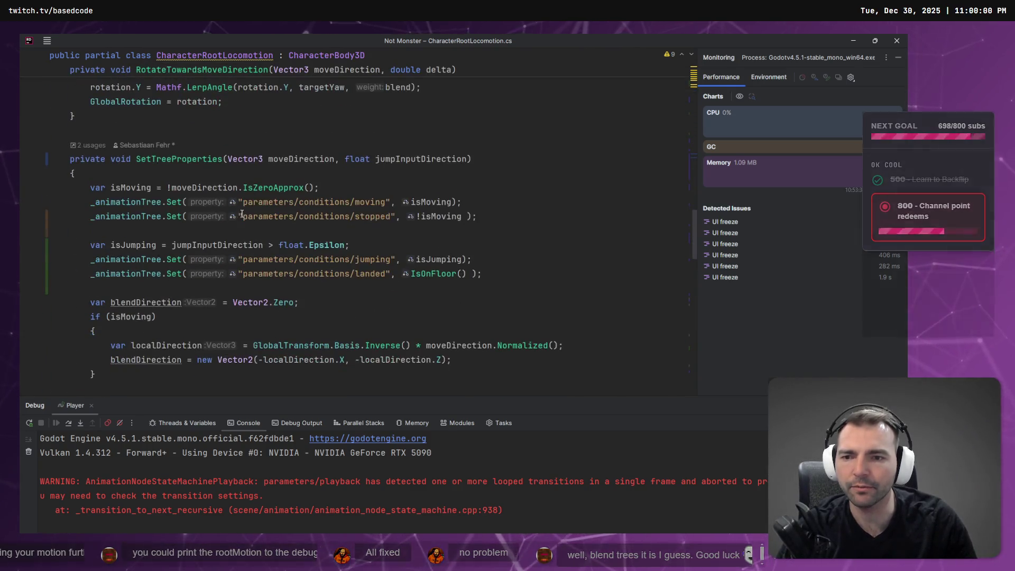
pyautogui.scroll(8, 247, 230)
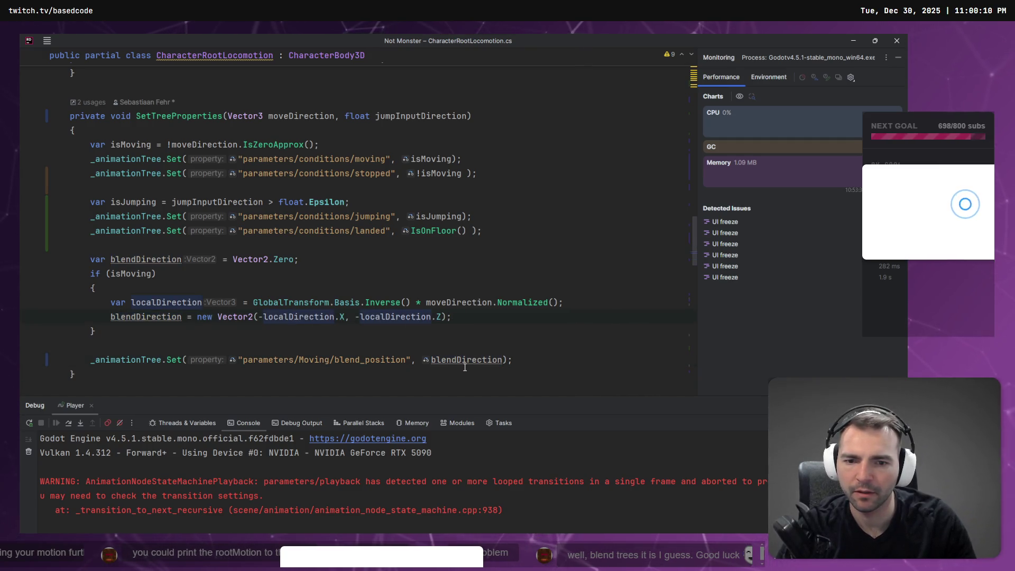
pyautogui.scroll(-5, 448, 352)
pyautogui.scroll(15, 432, 313)
pyautogui.scroll(4, 433, 313)
pyautogui.scroll(-12, 432, 314)
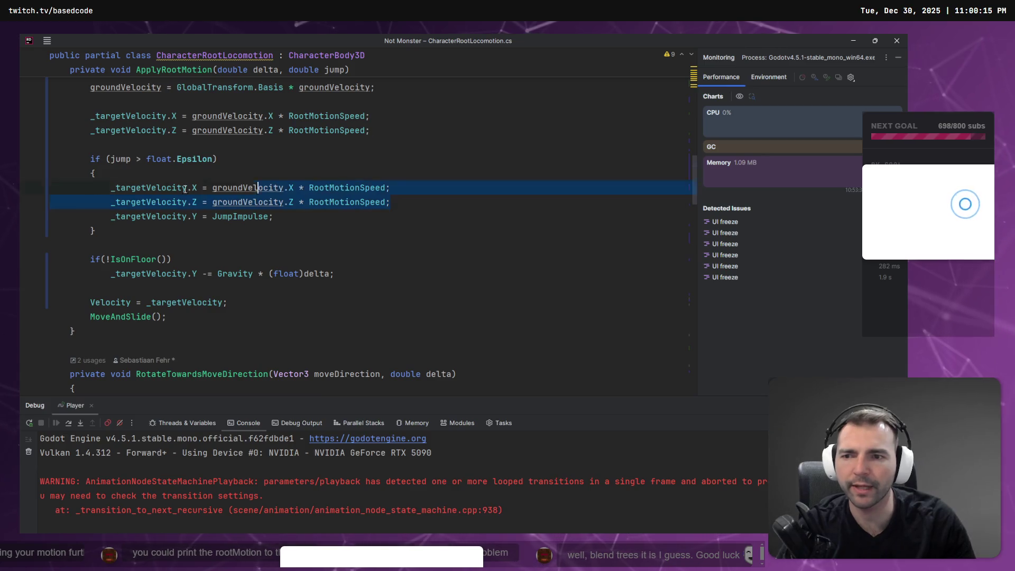
# Delete the copied X/Z lines again and switch to the Godot editor
pyautogui.moveTo(391, 203); pyautogui.dragTo(50, 173)
pyautogui.press('BackSpace')
pyautogui.press('BackSpace')
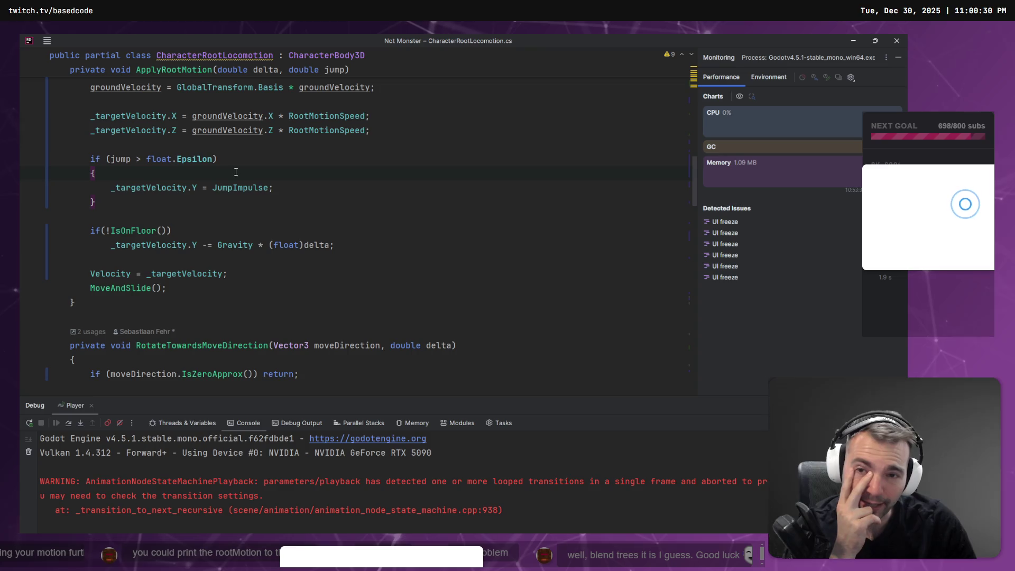
pyautogui.hotkey('alt', 'Tab')
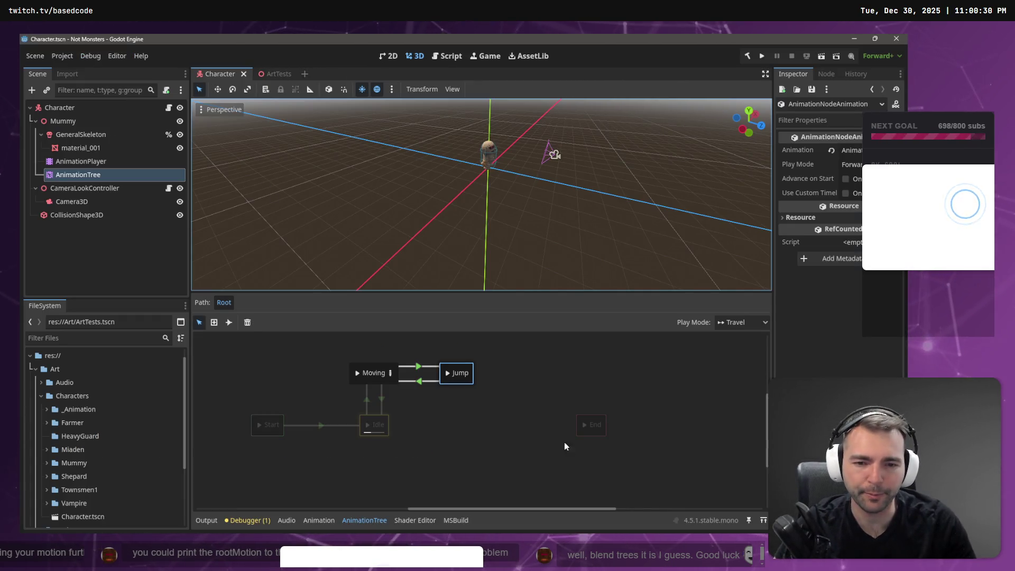
# Set the Moving-to-Jump transition's Xfade Time to 0.5
pyautogui.click(458, 373)
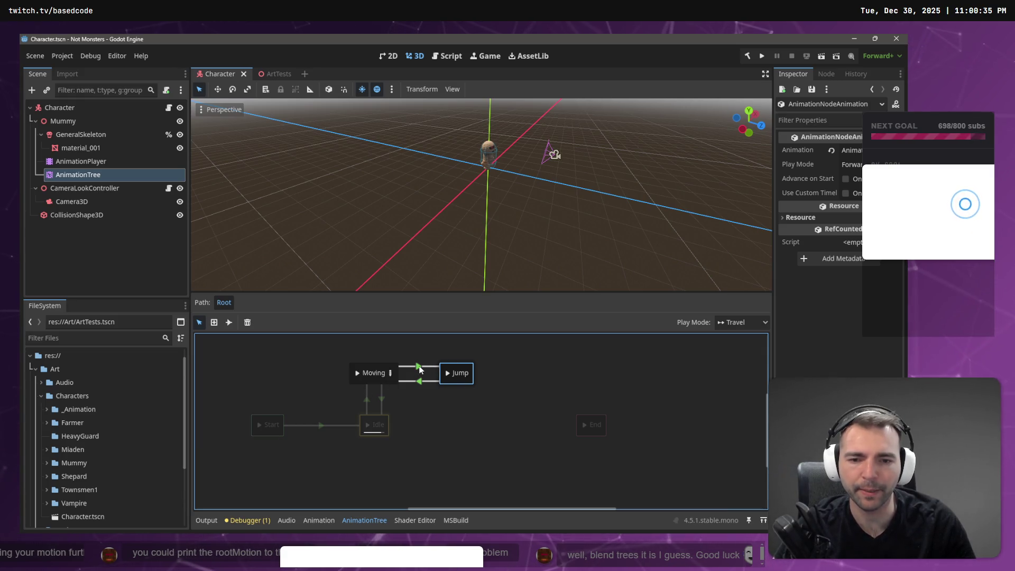
pyautogui.click(419, 368)
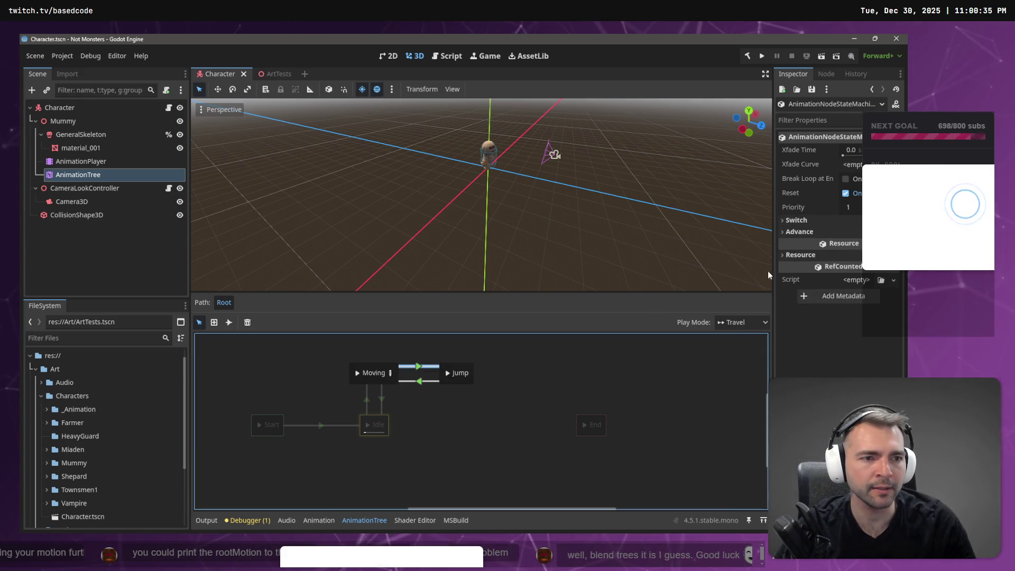
pyautogui.moveTo(792, 151)
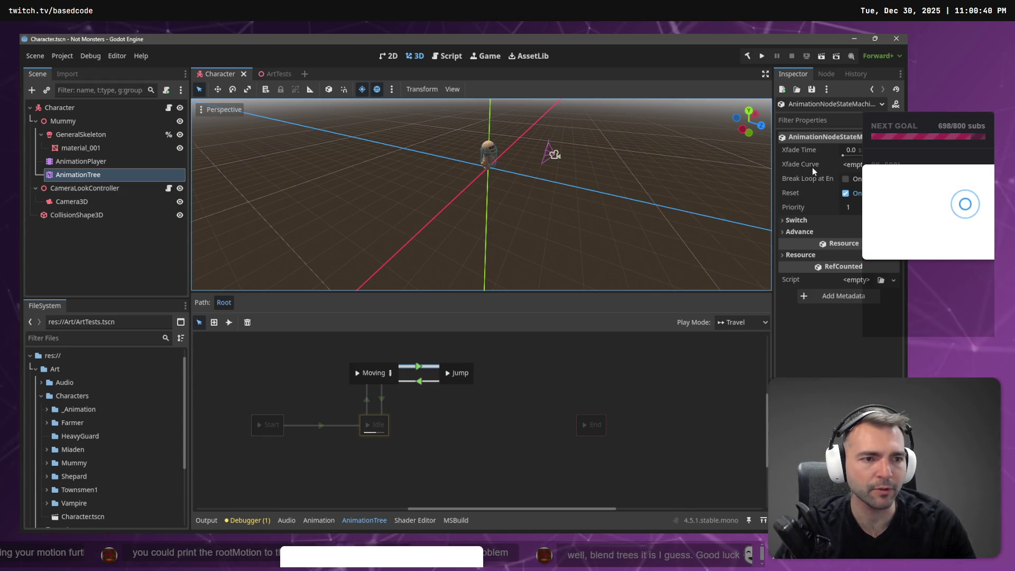
pyautogui.click(851, 151)
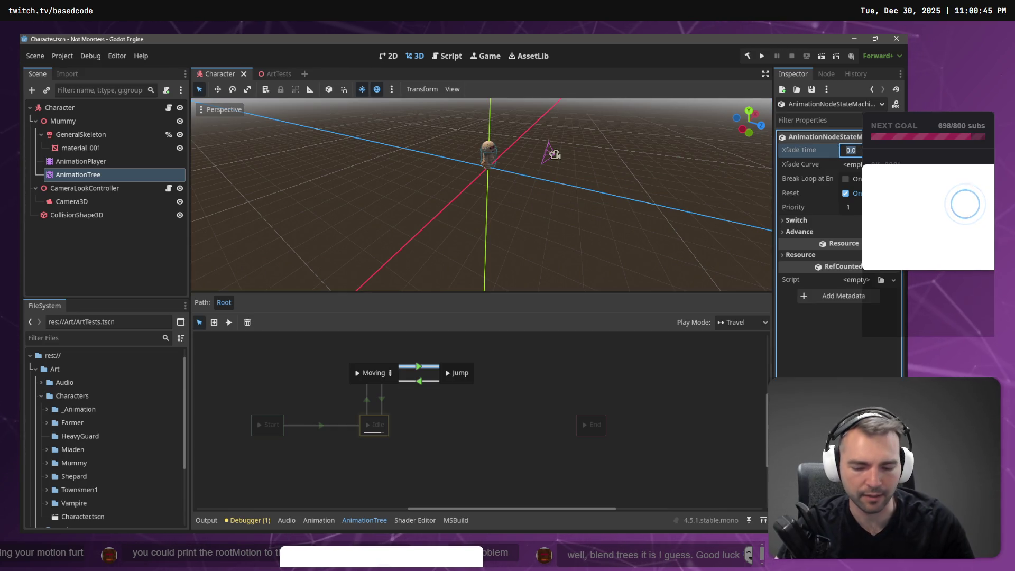
pyautogui.write('0.5')
pyautogui.press('Return')
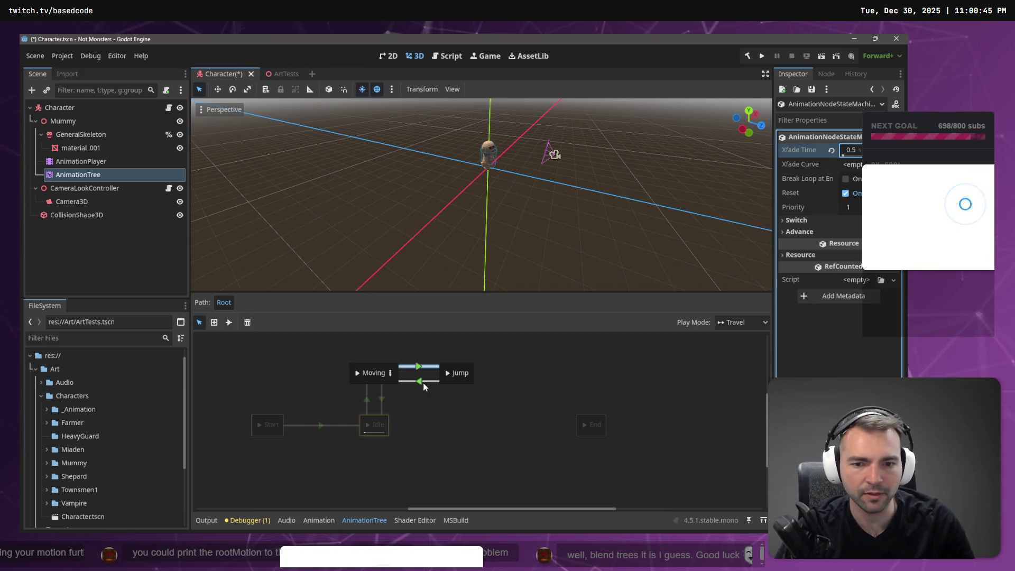
# Set the Jump-to-Moving transition's Xfade Time to 0.5 and save the Character scene
pyautogui.click(420, 381)
pyautogui.click(851, 151)
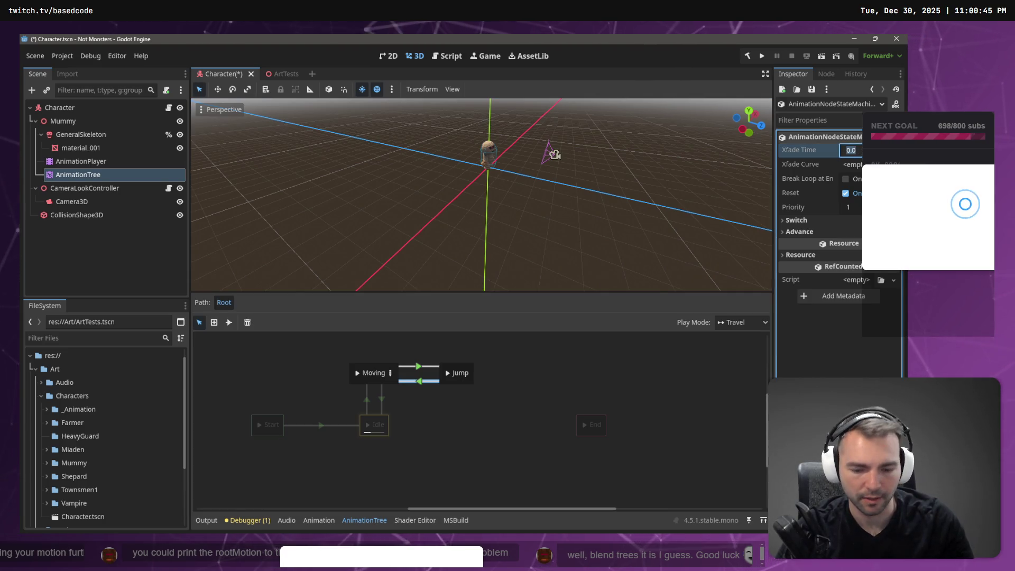
pyautogui.write('0.5')
pyautogui.press('Return')
pyautogui.hotkey('ctrl', 's')
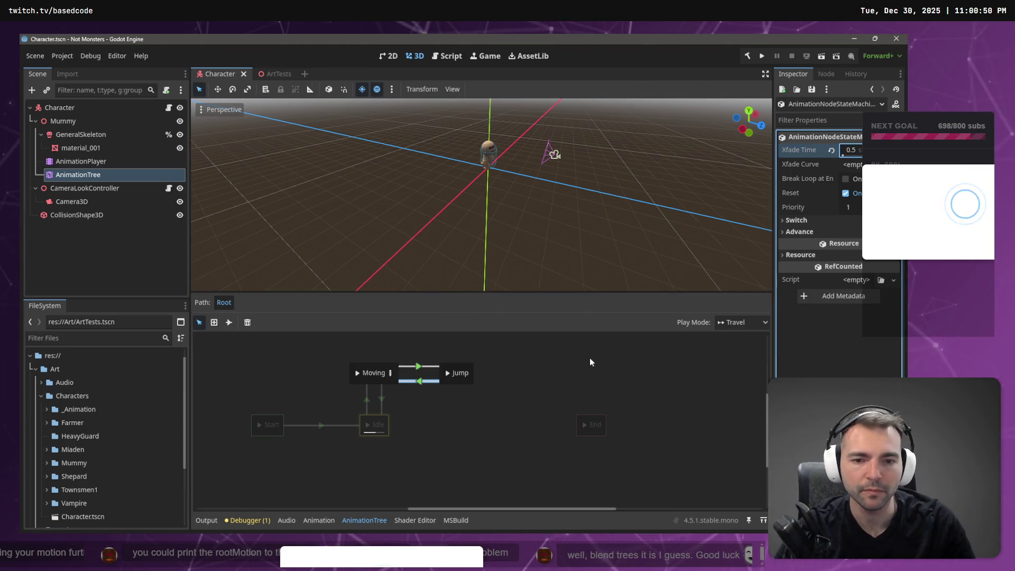
# Run the game to test jump blending with 0.5 crossfades, then stop it with F8
pyautogui.click(762, 57)
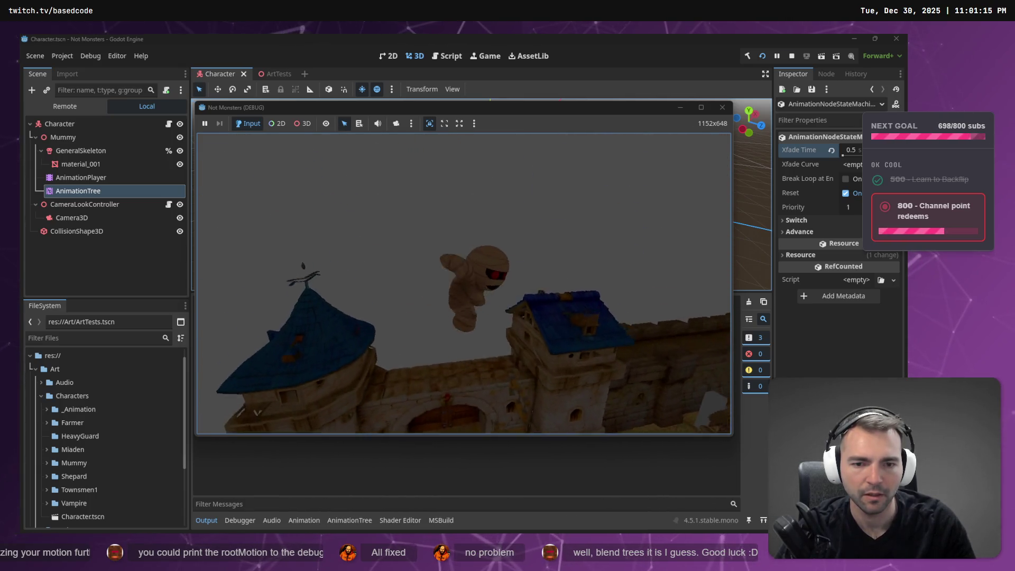
pyautogui.press('F8')
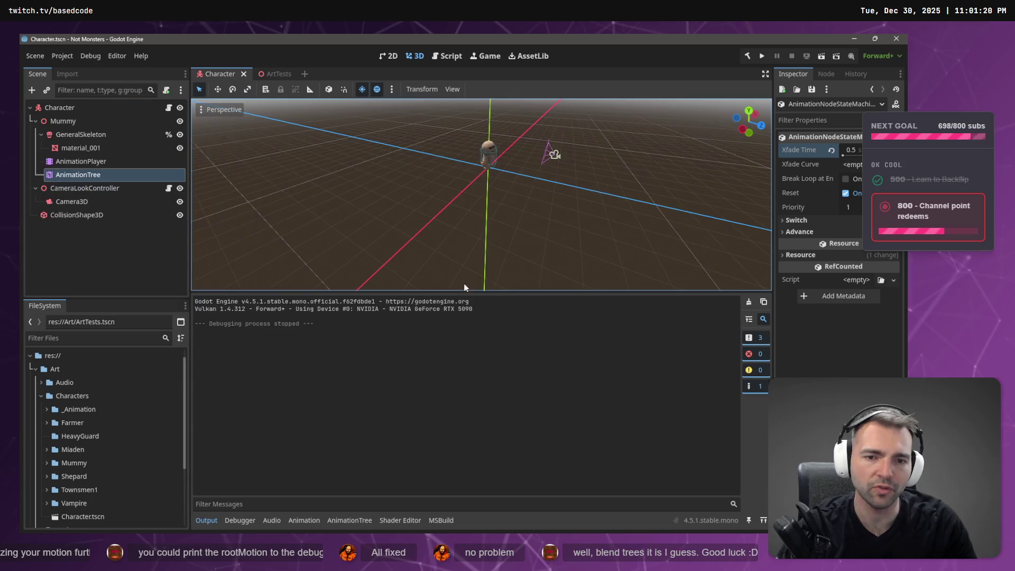
# Change the Jump-to-Moving Xfade Time to 2, run the game with F5, then switch to Rider
pyautogui.click(852, 150)
pyautogui.write('2')
pyautogui.press('Return')
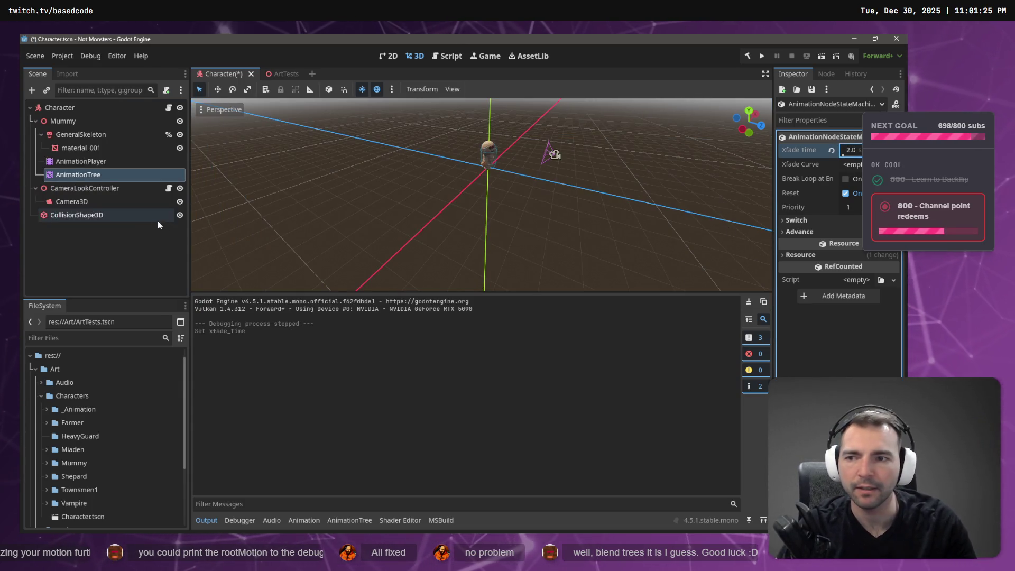
pyautogui.press('F5')
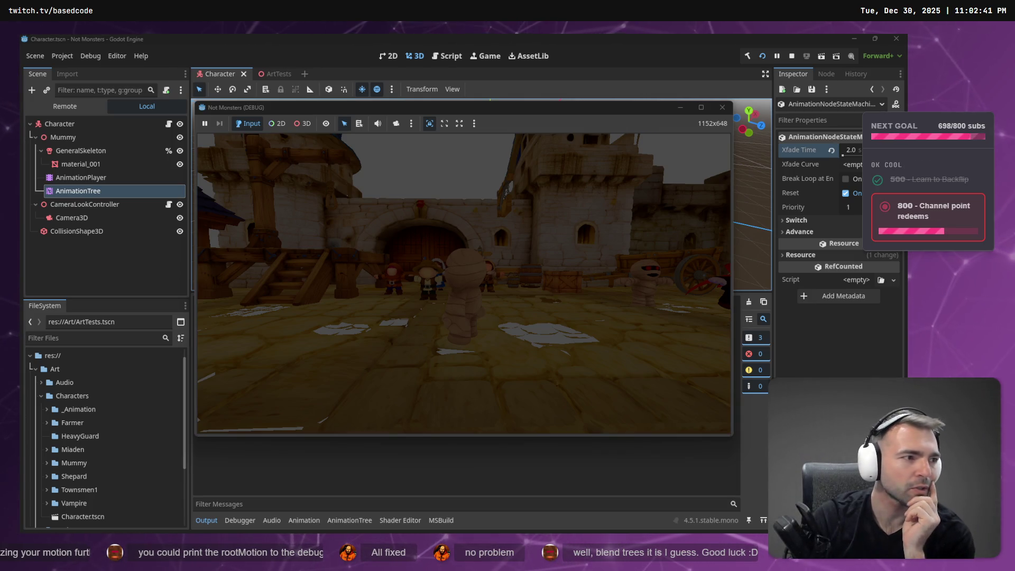
pyautogui.hotkey('alt', 'Tab')
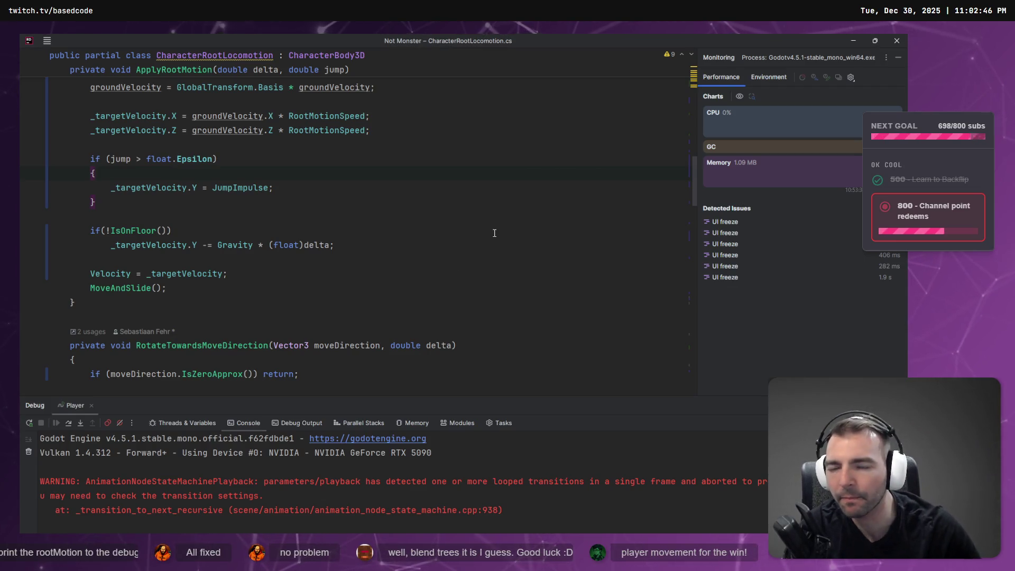
# Select JumpImpulse on the Y velocity line, test the game, then close it with F8
pyautogui.click(130, 188)
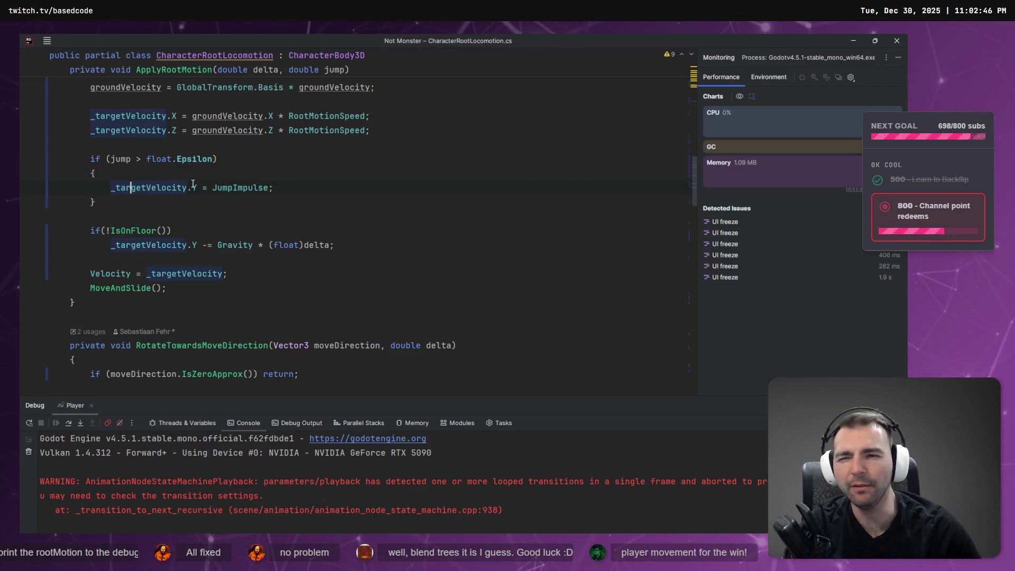
pyautogui.doubleClick(246, 188)
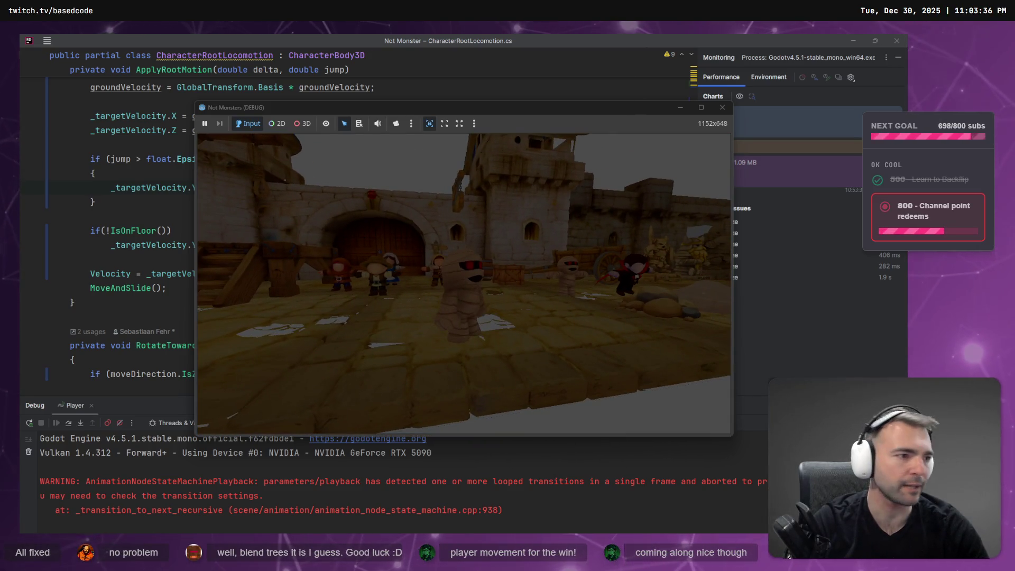
pyautogui.press('F8')
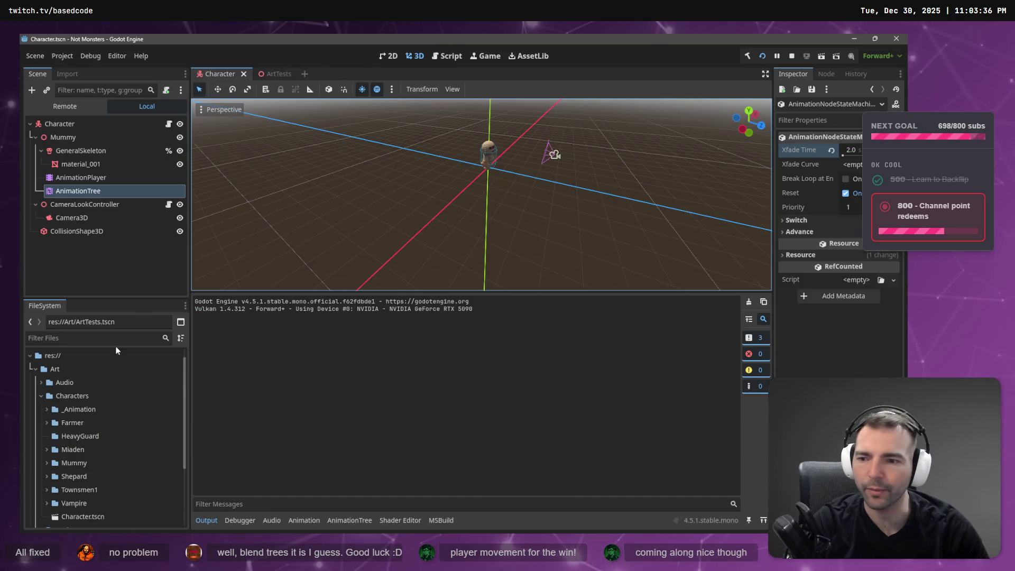
# Preview the Armature|jump animation in Animations.fbx's Advanced Import Settings, then close the dialog
pyautogui.click(46, 410)
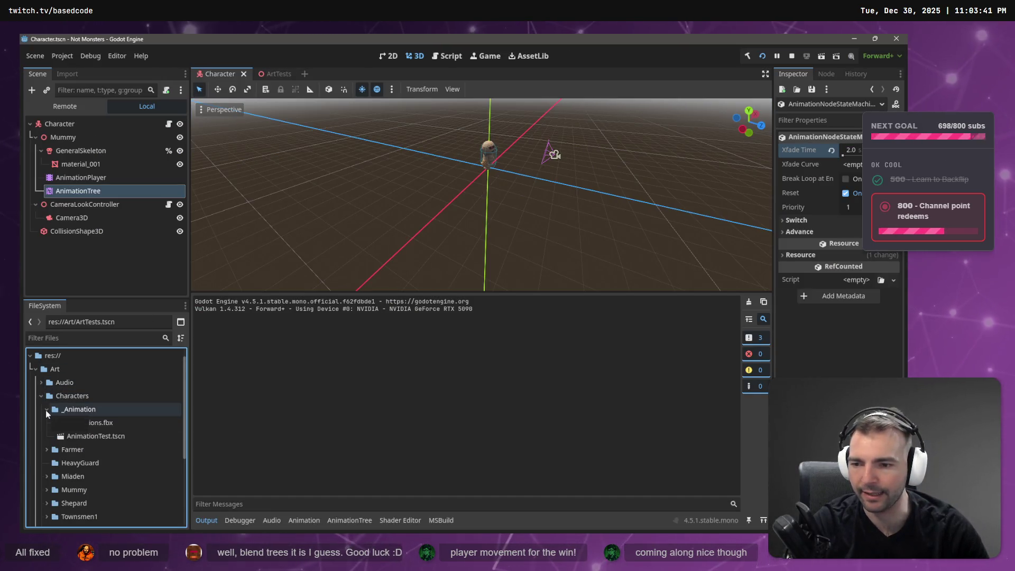
pyautogui.click(99, 422)
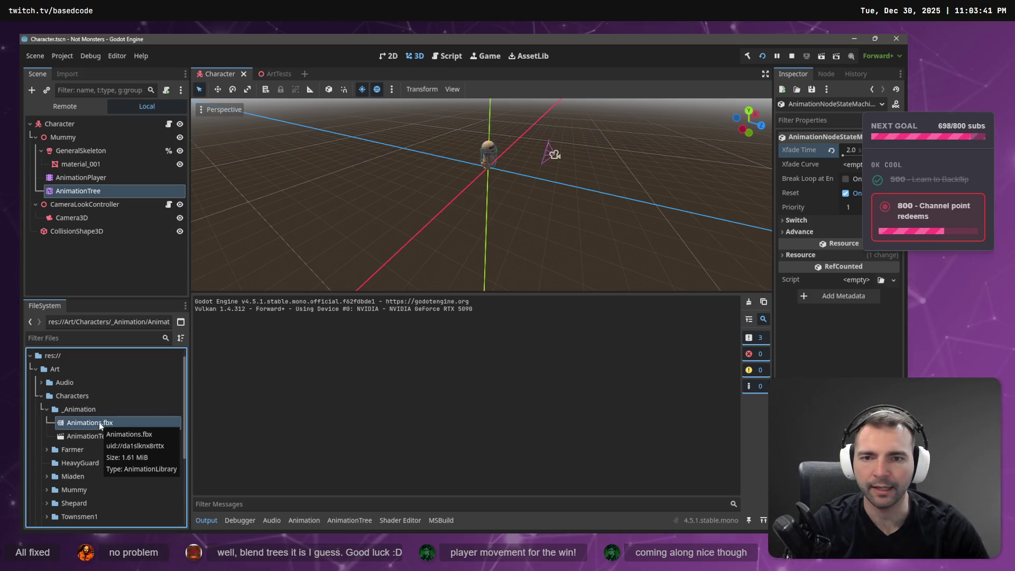
pyautogui.doubleClick(99, 422)
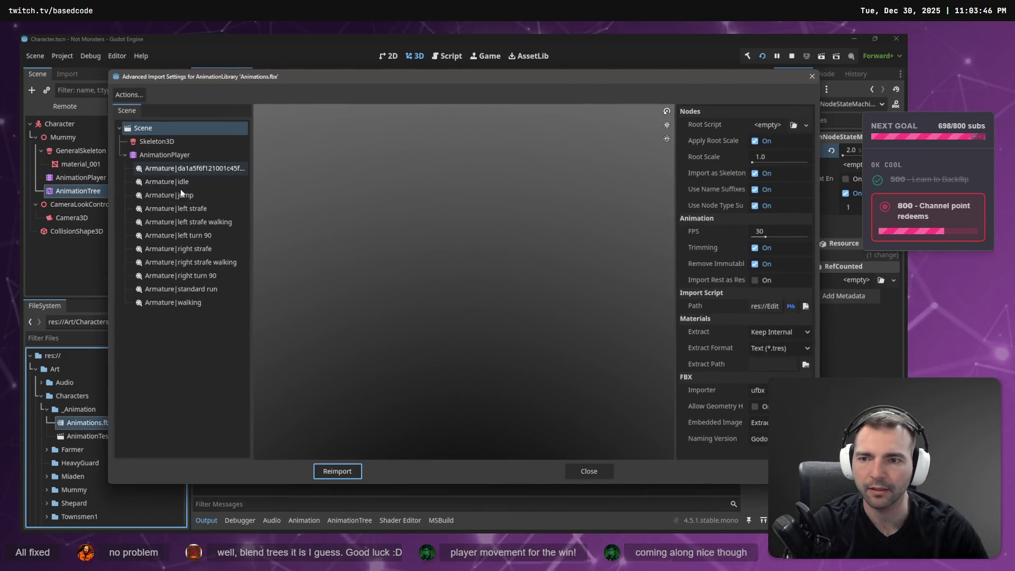
pyautogui.click(192, 196)
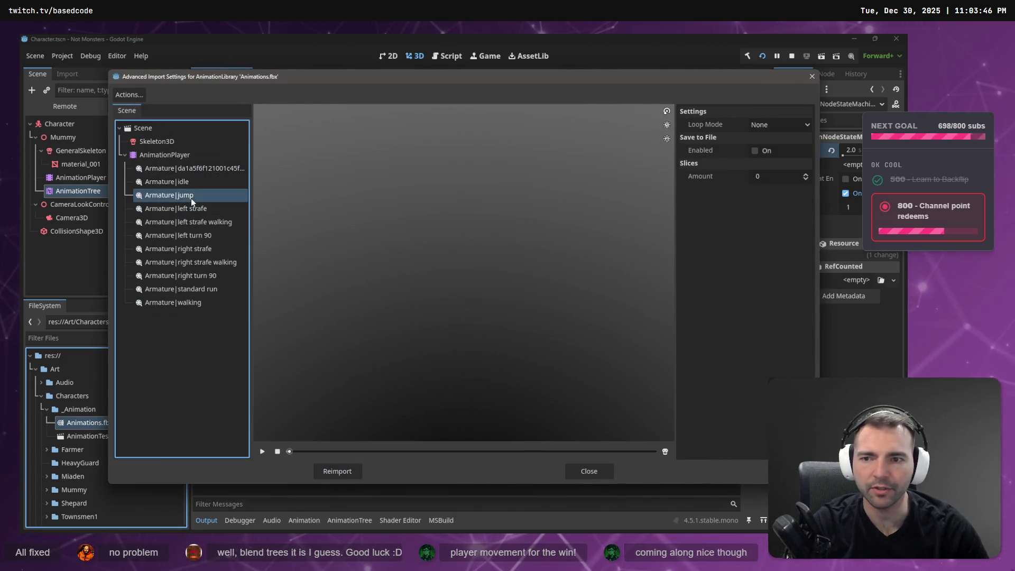
pyautogui.click(262, 452)
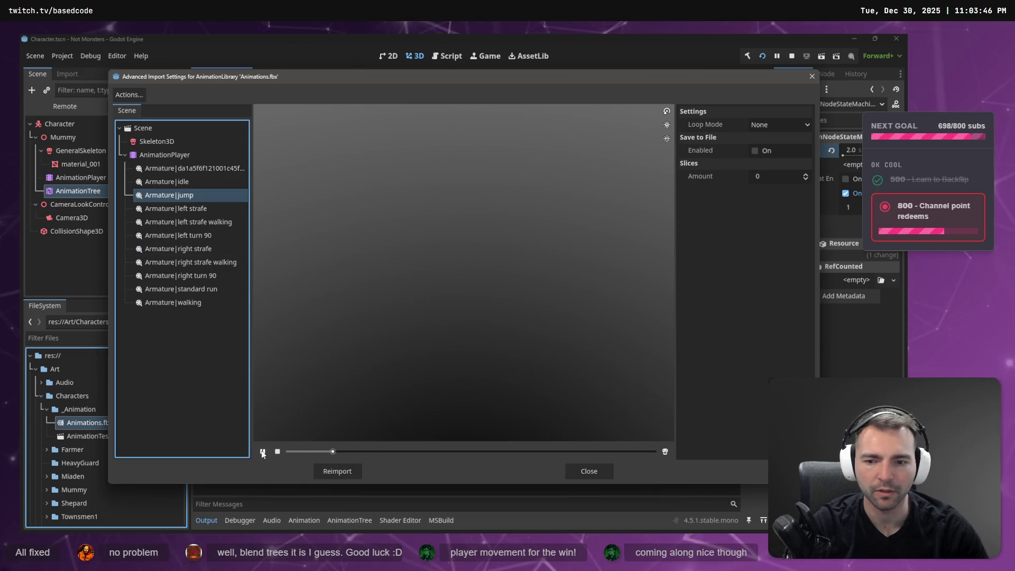
pyautogui.click(811, 77)
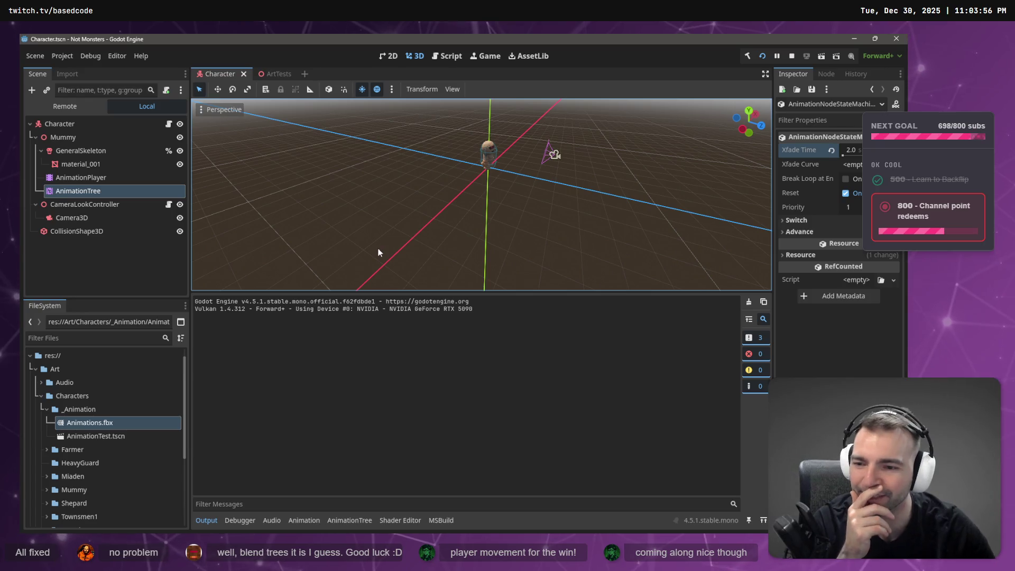
pyautogui.rightClick(102, 426)
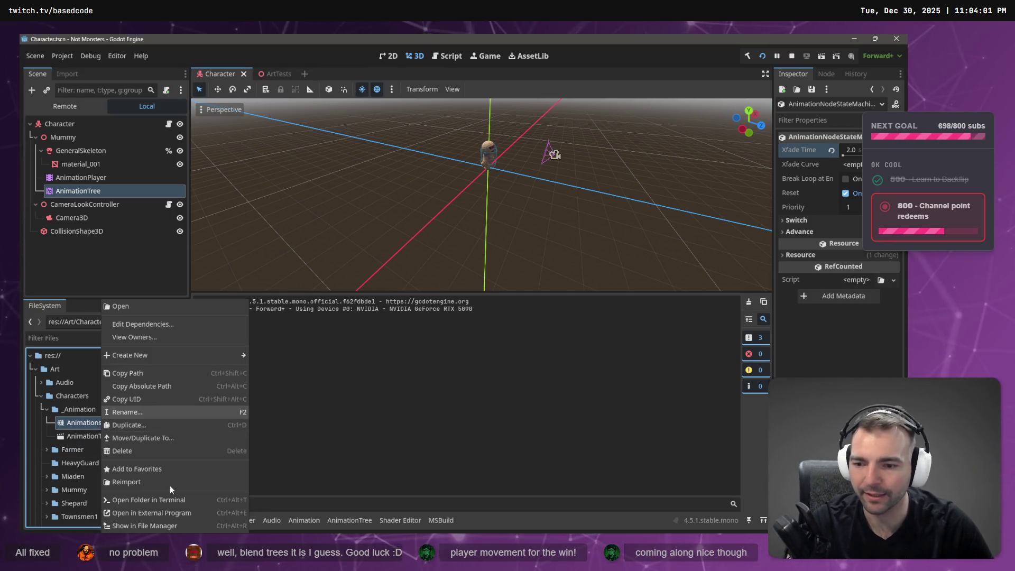
pyautogui.click(156, 259)
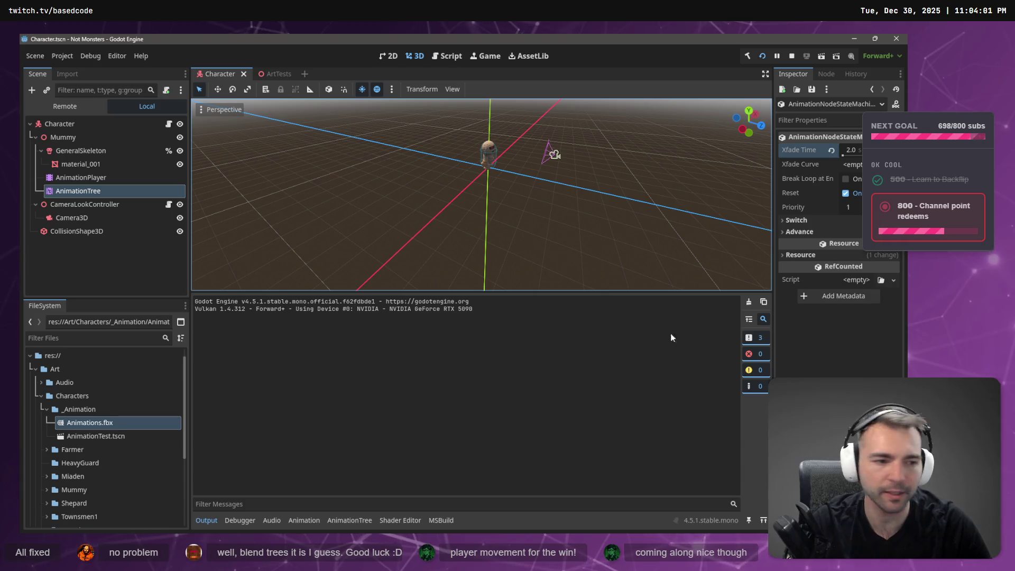
# In Fork, review the changes and stage CharacterRootLocomotion.cs and Character.tscn
pyautogui.hotkey('alt', 'Tab')
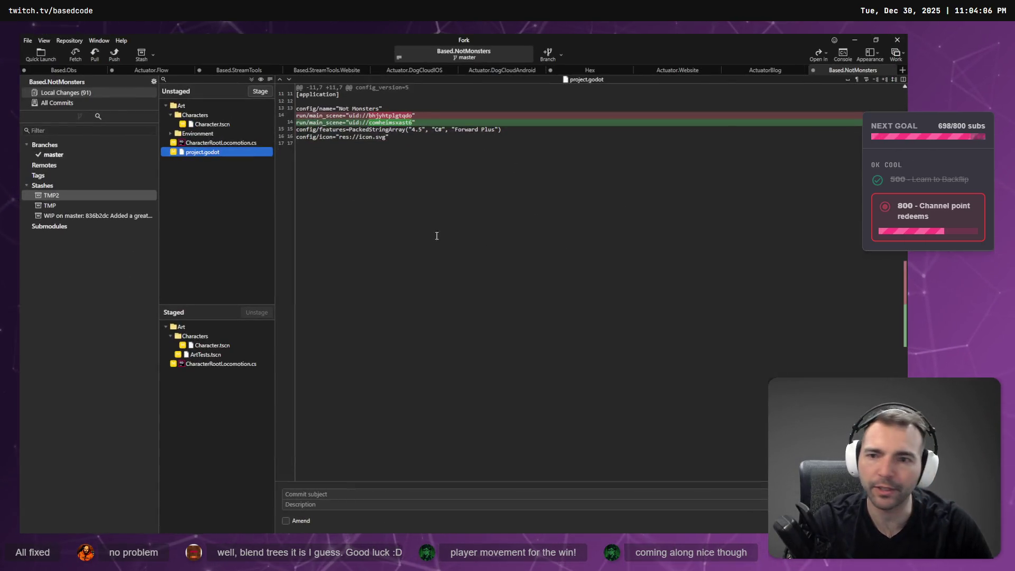
pyautogui.click(216, 126)
pyautogui.click(223, 151)
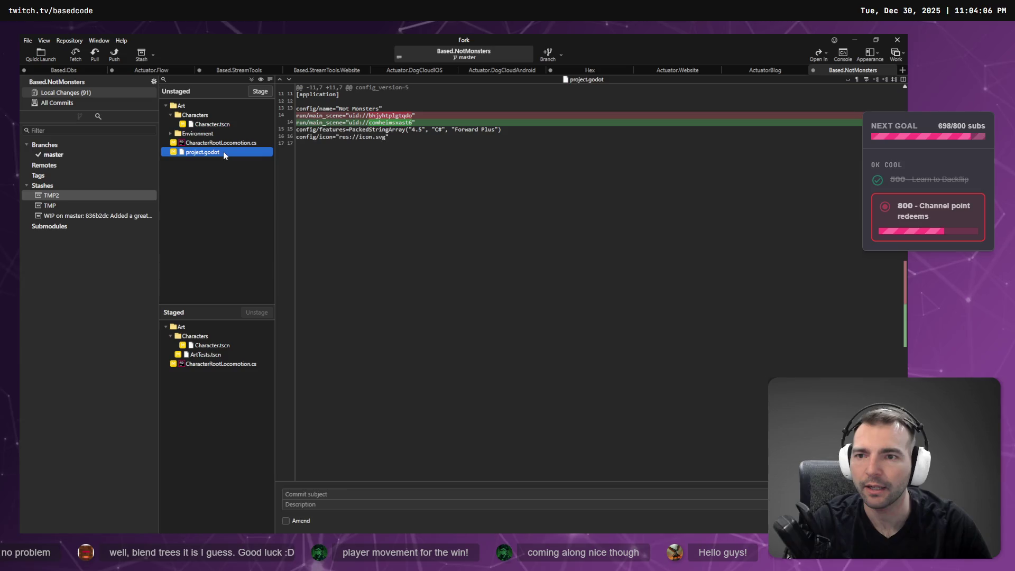
pyautogui.click(226, 143)
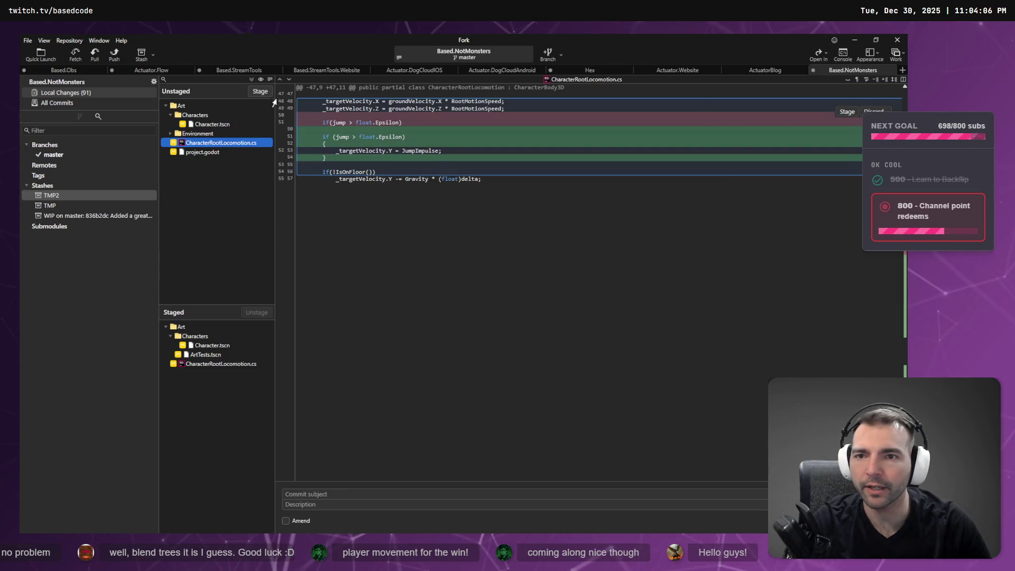
pyautogui.click(267, 91)
pyautogui.click(216, 125)
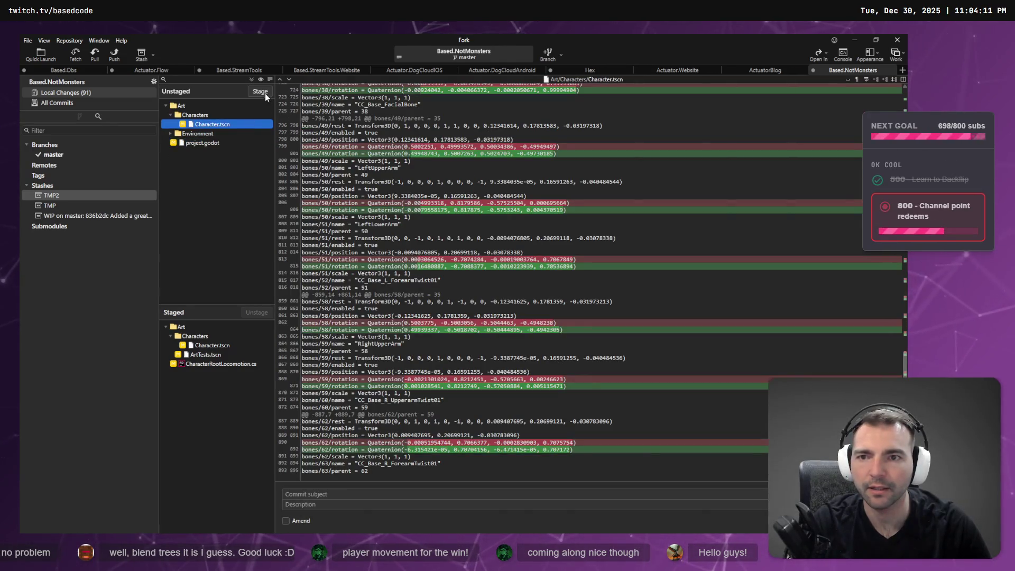
pyautogui.click(263, 92)
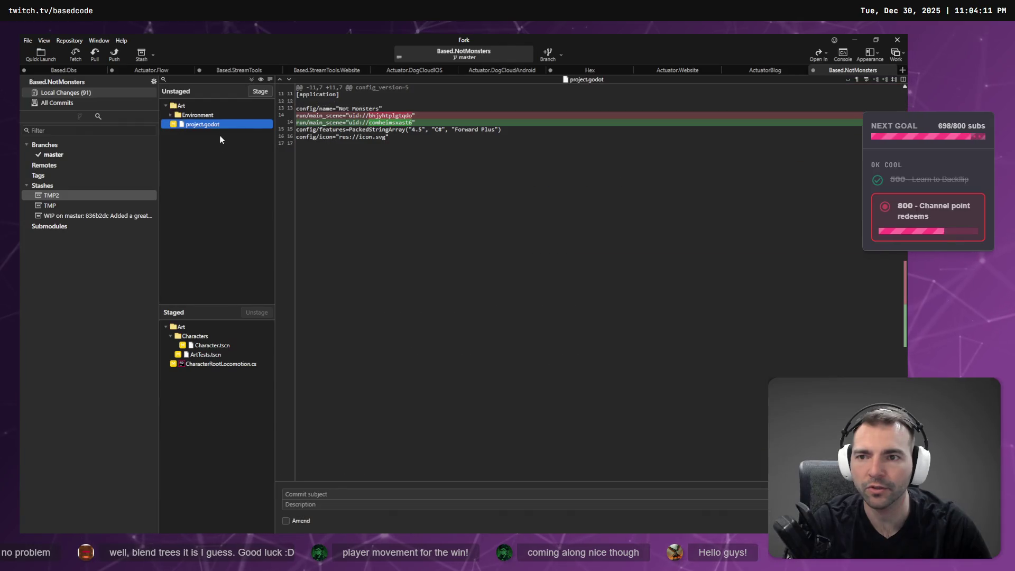
# Collapse the unstaged Environment subfolders, then return to the Godot editor
pyautogui.click(170, 115)
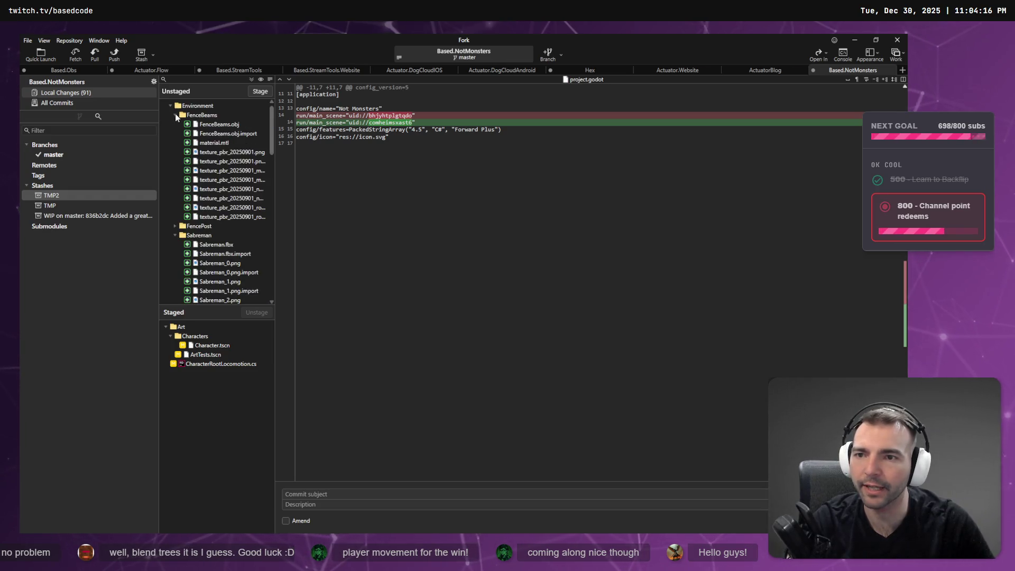
pyautogui.click(175, 133)
pyautogui.click(175, 136)
pyautogui.click(176, 143)
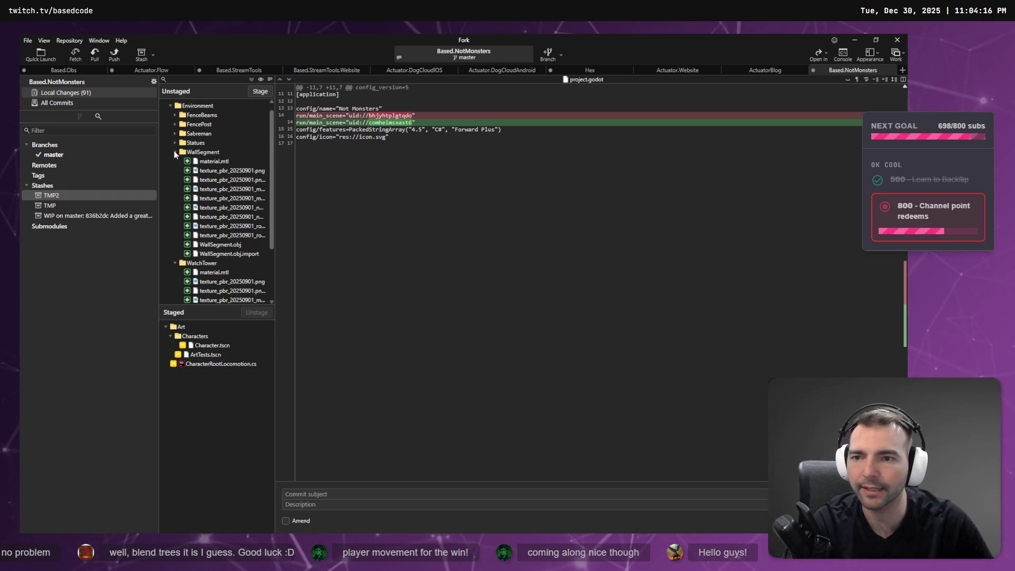
pyautogui.click(175, 151)
pyautogui.click(175, 170)
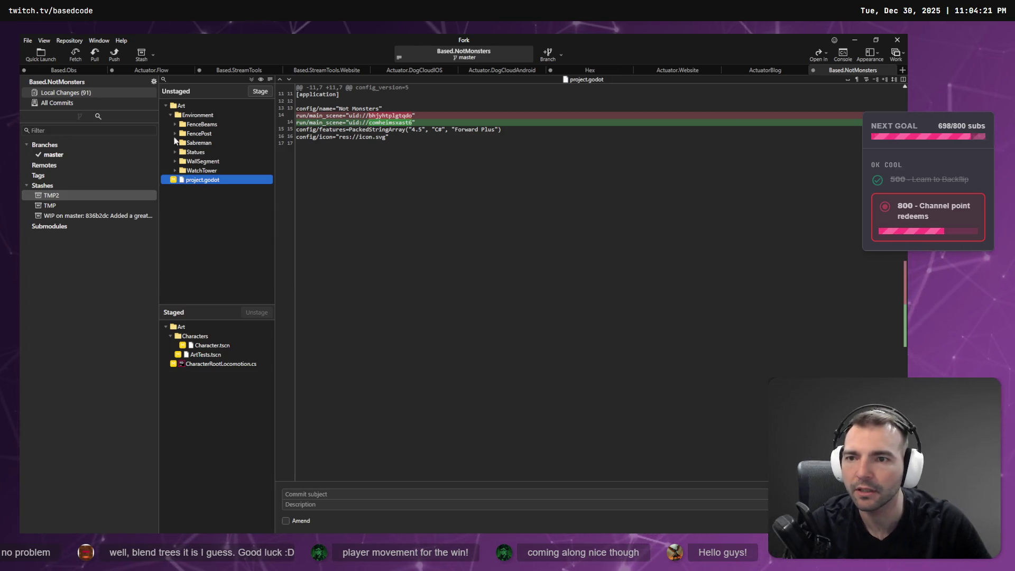
pyautogui.hotkey('alt', 'Tab')
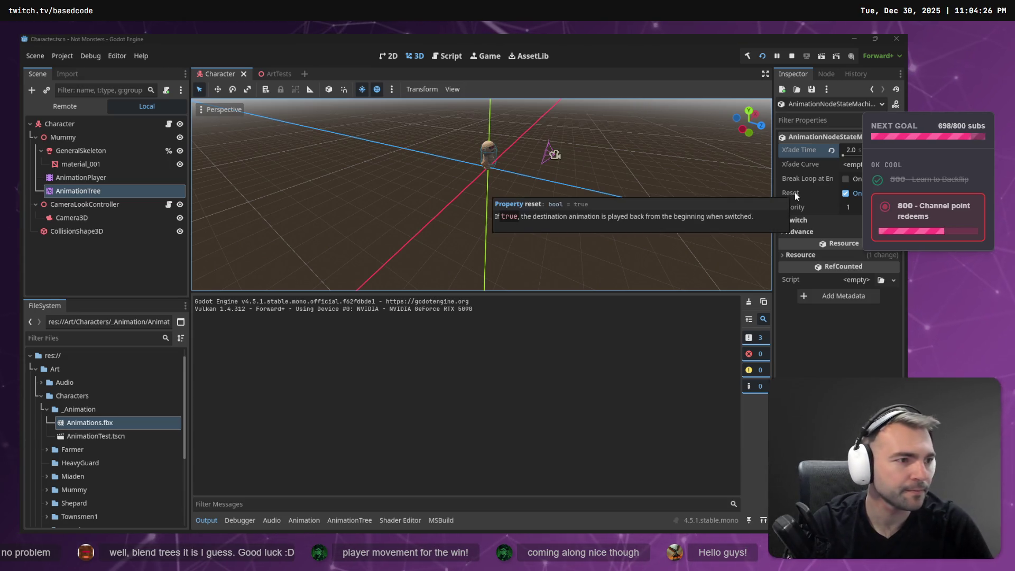
# Show Animations.fbx from the _Animation folder in File Manager and move the Explorer window aside
pyautogui.click(46, 410)
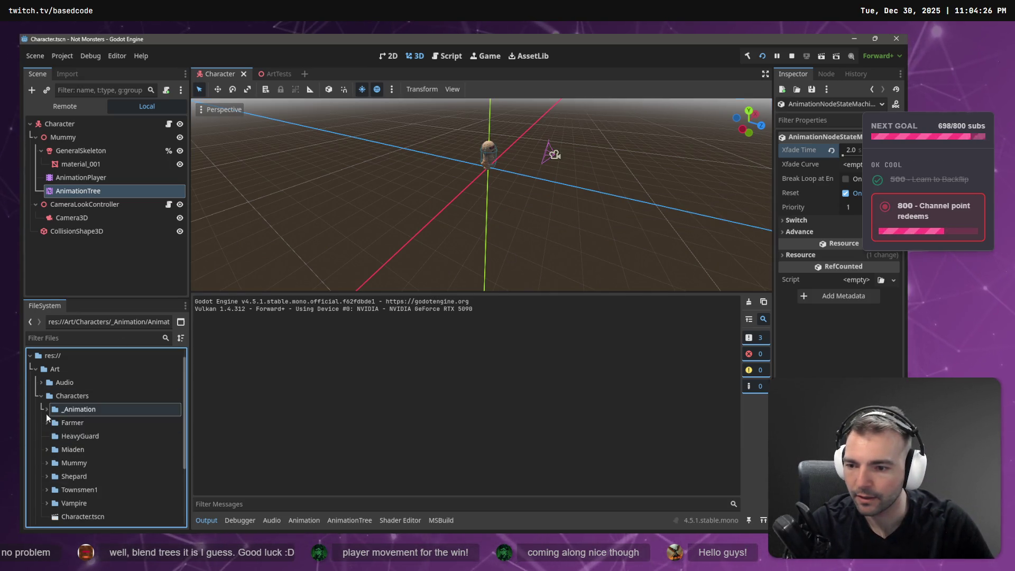
pyautogui.scroll(-3, 76, 475)
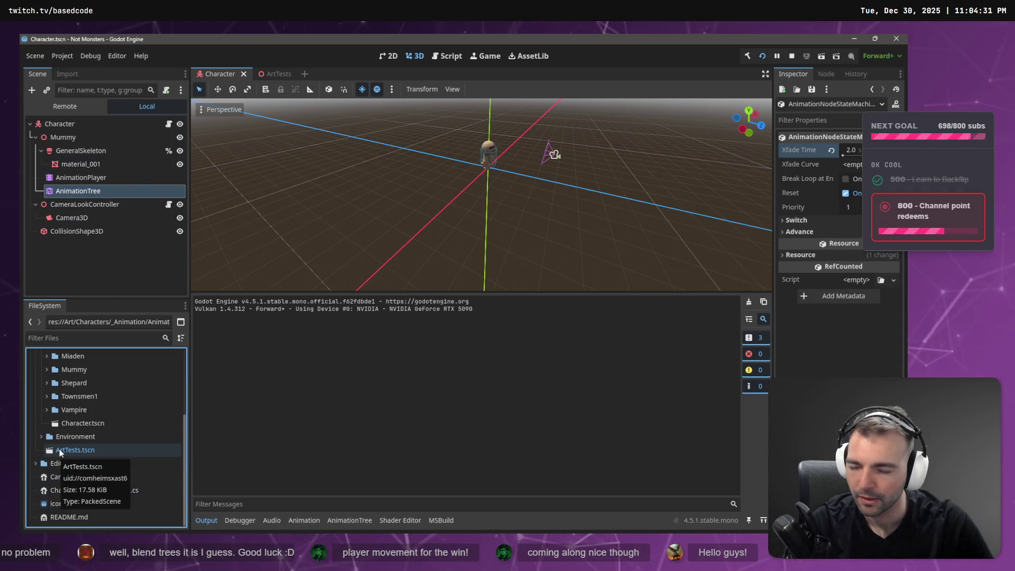
pyautogui.moveTo(99, 453)
pyautogui.mouseDown()
pyautogui.moveTo(94, 415)
pyautogui.moveTo(75, 421)
pyautogui.mouseUp()
pyautogui.scroll(3, 76, 421)
pyautogui.click(40, 409)
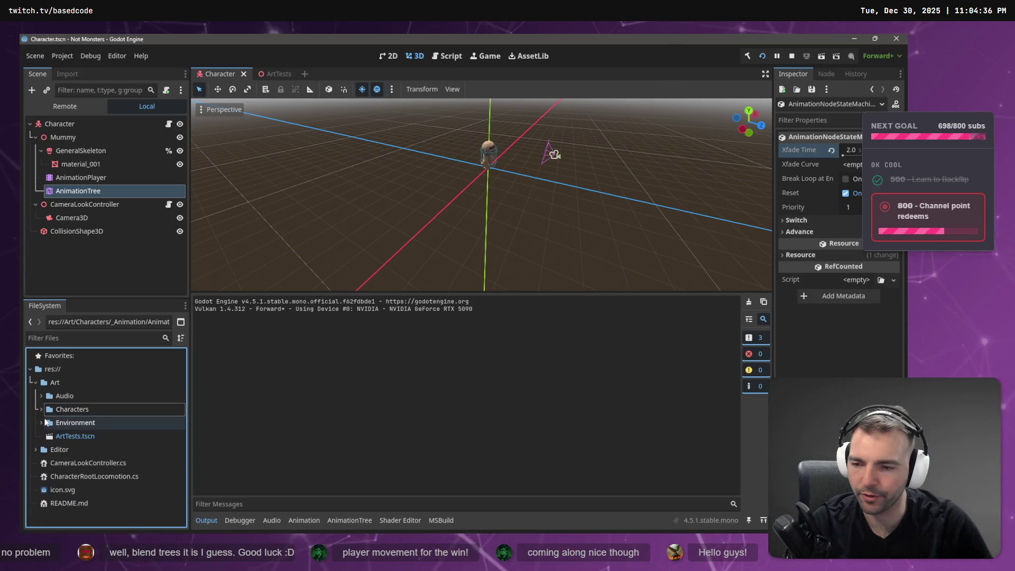
pyautogui.click(41, 409)
pyautogui.click(47, 422)
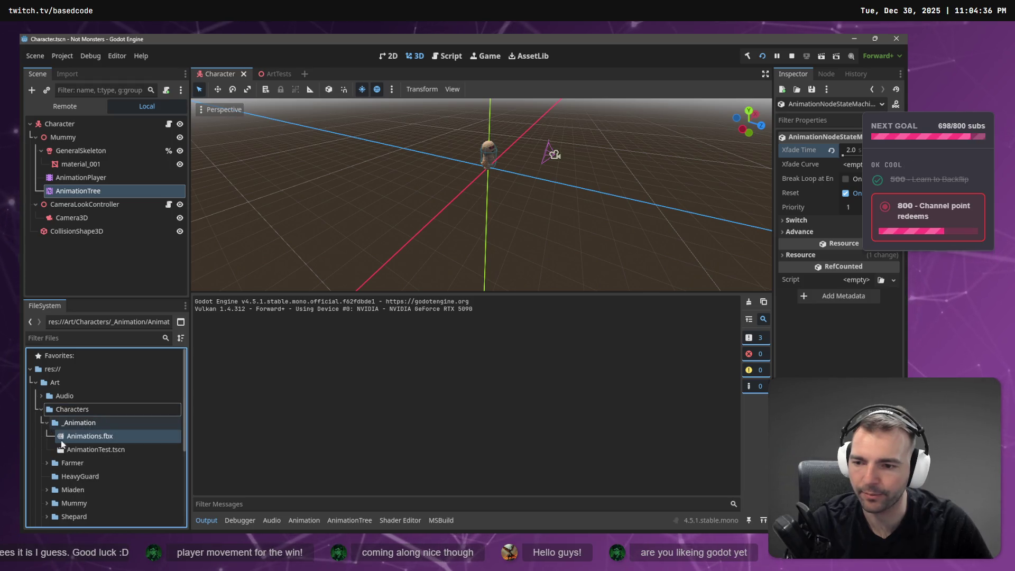
pyautogui.rightClick(106, 436)
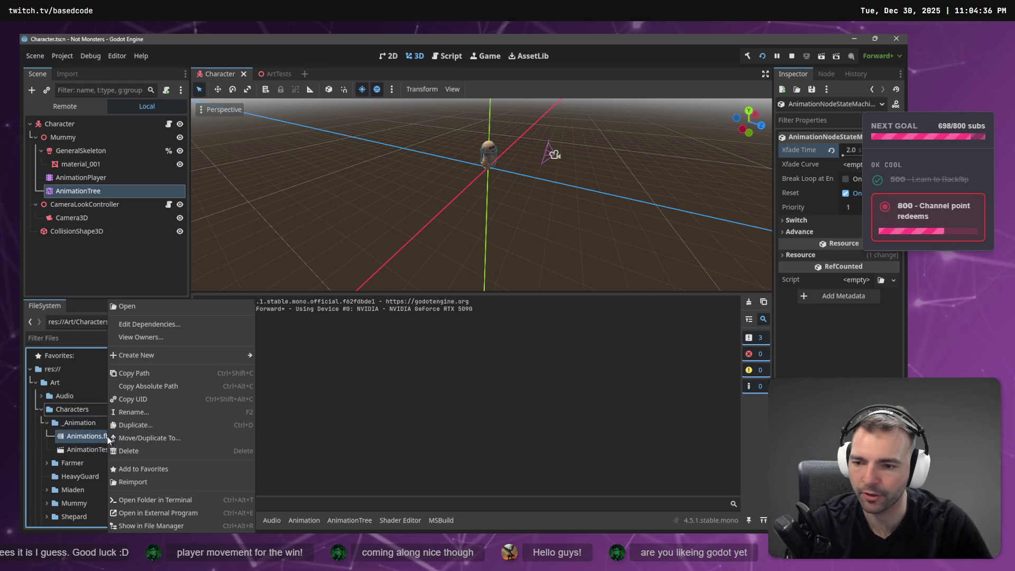
pyautogui.click(191, 522)
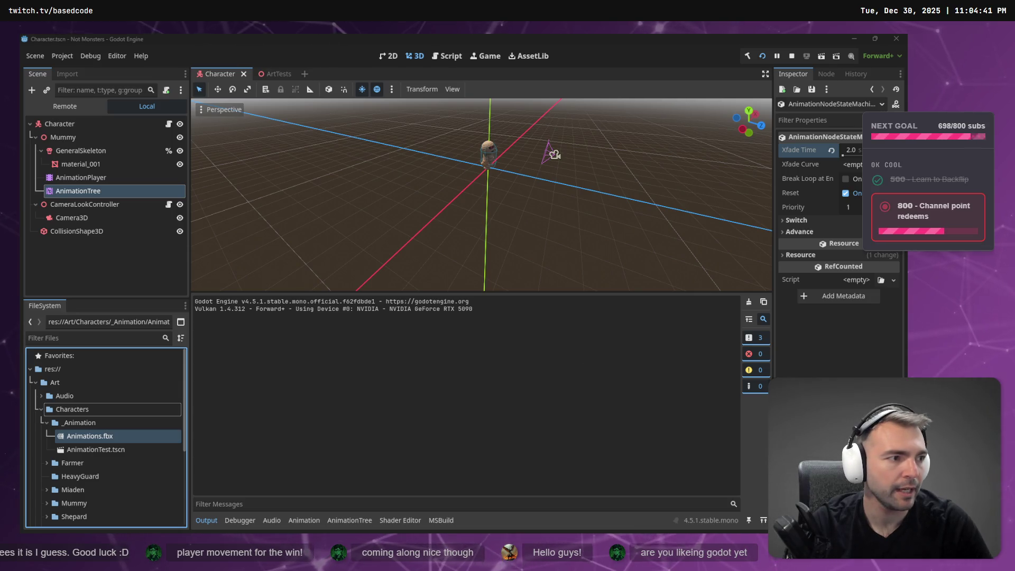
pyautogui.moveTo(327, 164); pyautogui.dragTo(196, 131)
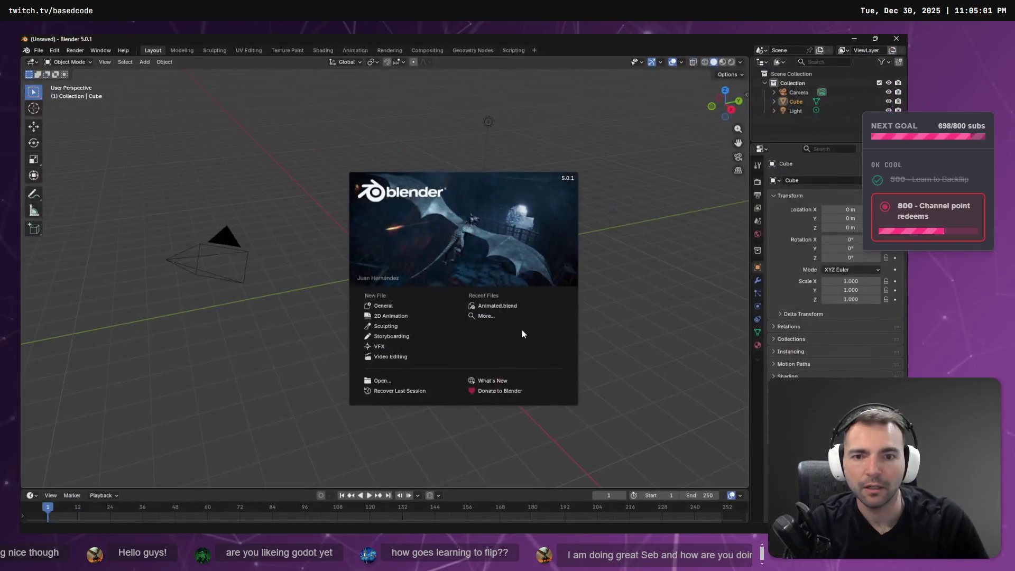
# Drag Animations.fbx into Blender to import it and close the splash screen
pyautogui.hotkey('alt', 'Tab')
pyautogui.moveTo(221, 202); pyautogui.dragTo(659, 118)
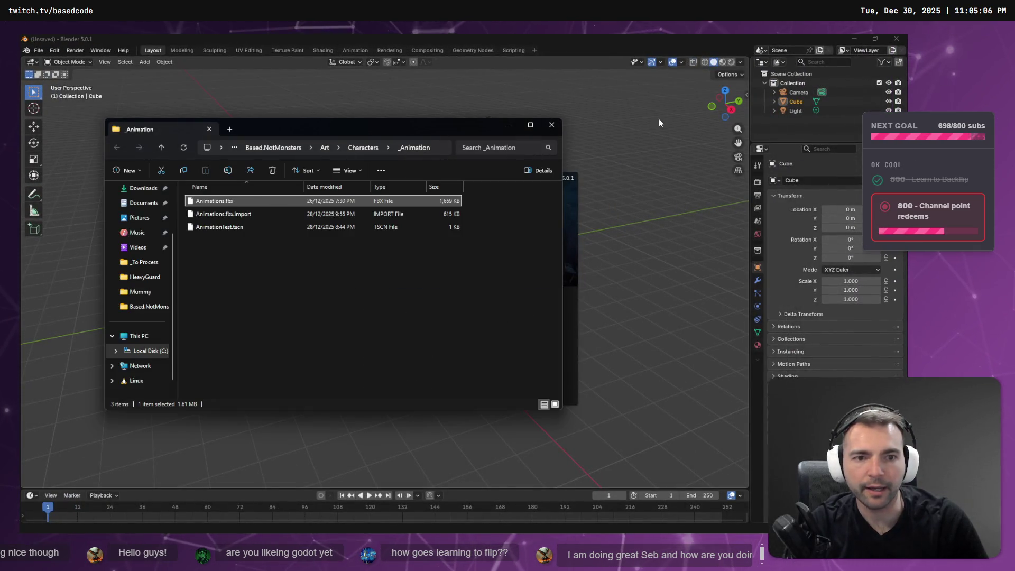
pyautogui.click(623, 287)
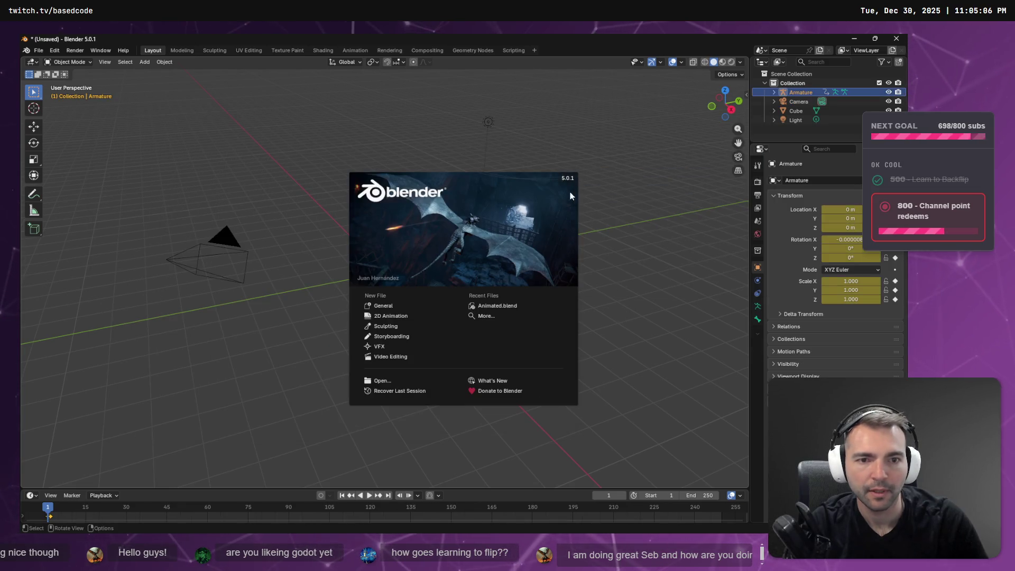
pyautogui.click(599, 193)
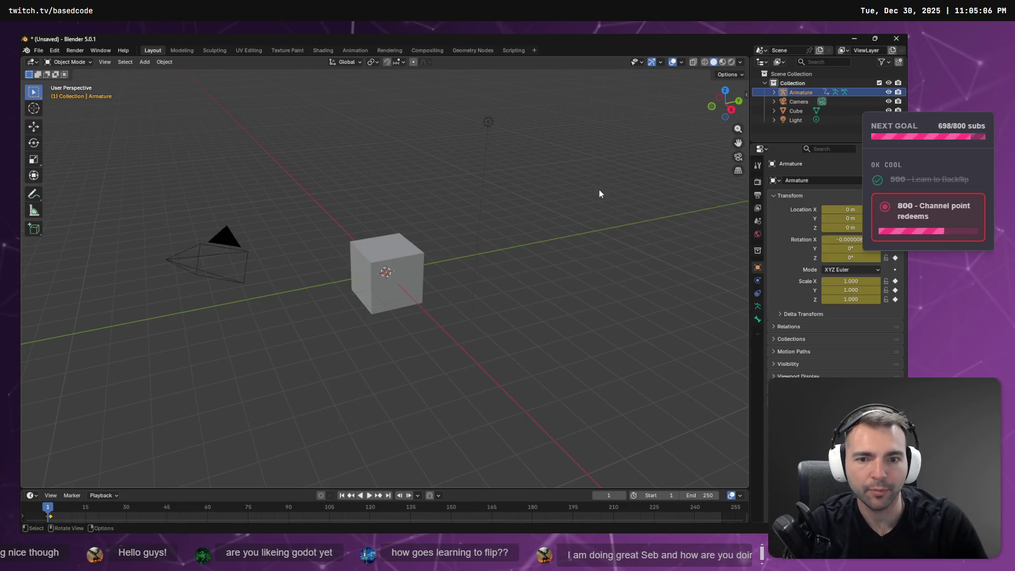
# Switch the timeline area to the Nonlinear Animation editor
pyautogui.click(112, 495)
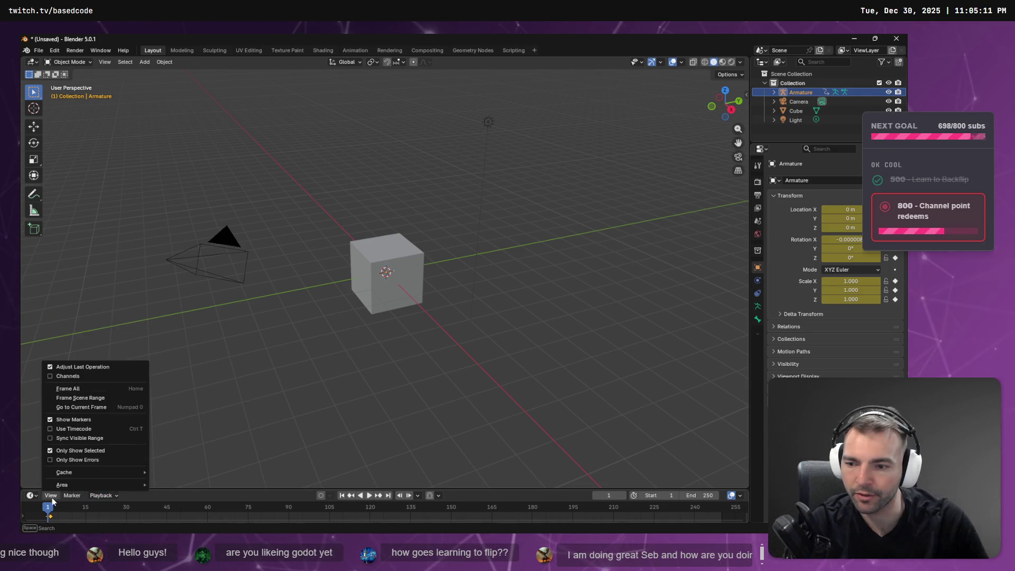
pyautogui.click(32, 496)
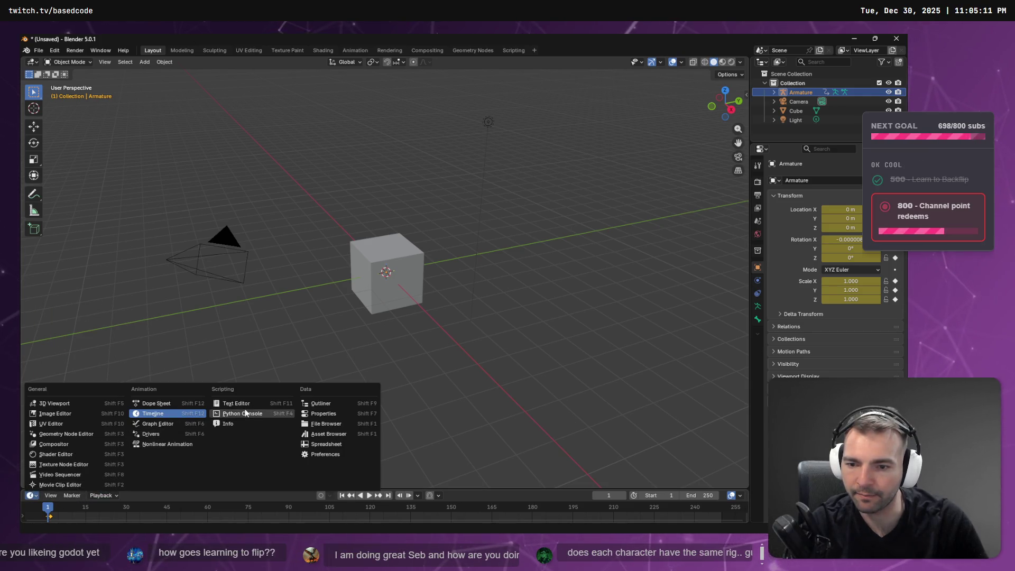
pyautogui.click(159, 444)
# Delete the default camera, cube and light, leaving the armature selected
pyautogui.click(797, 102)
pyautogui.press('x')
pyautogui.click(797, 102)
pyautogui.press('x')
pyautogui.click(797, 102)
pyautogui.press('x')
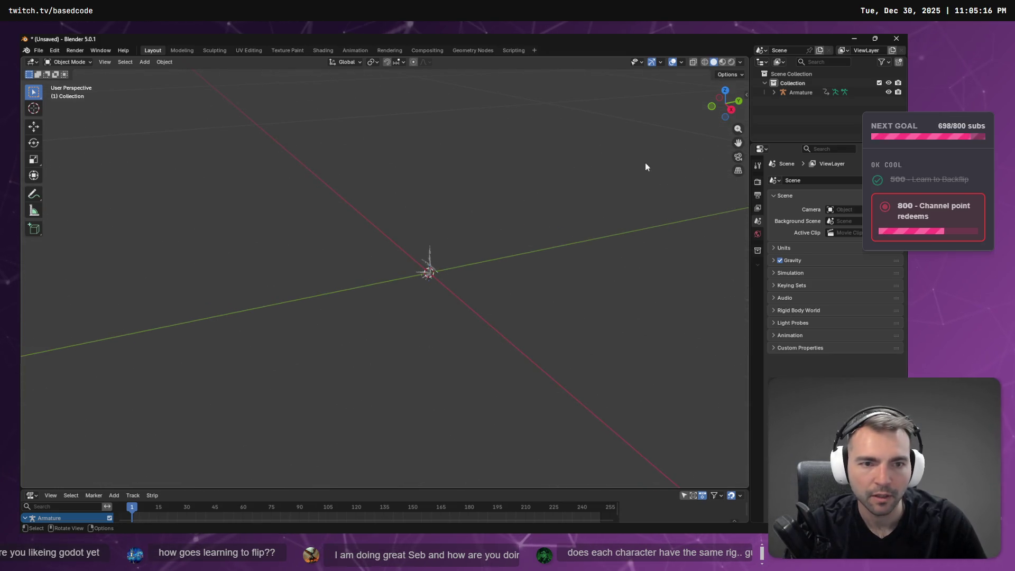
pyautogui.click(814, 92)
# Frame and orbit the armature, enlarge the NLA editor and show its sidebar
pyautogui.press('KP_Decimal')
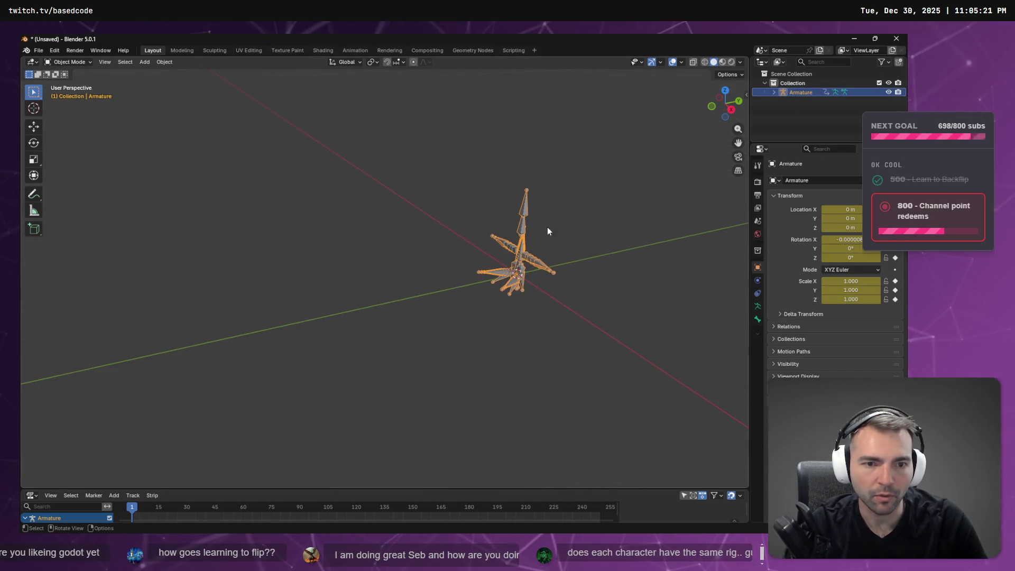
pyautogui.scroll(10, 410, 275)
pyautogui.scroll(-4, 409, 274)
pyautogui.rightClick(395, 320)
pyautogui.rightClick(413, 293)
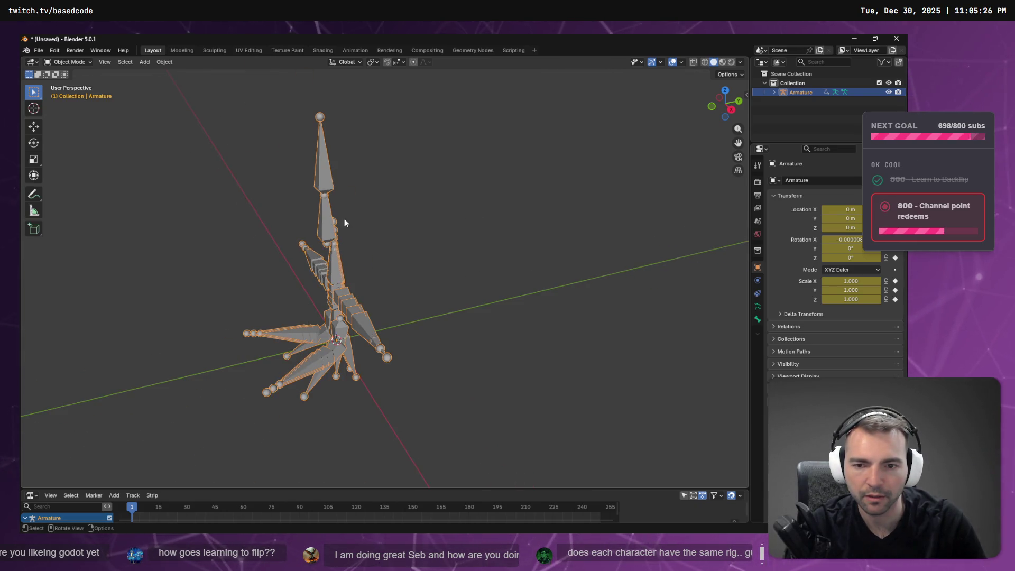
pyautogui.moveTo(472, 217)
pyautogui.mouseDown()
pyautogui.moveTo(585, 182)
pyautogui.moveTo(649, 195)
pyautogui.moveTo(534, 213)
pyautogui.moveTo(490, 184)
pyautogui.moveTo(464, 192)
pyautogui.moveTo(477, 200)
pyautogui.moveTo(318, 421)
pyautogui.mouseUp()
pyautogui.moveTo(271, 489); pyautogui.dragTo(271, 249)
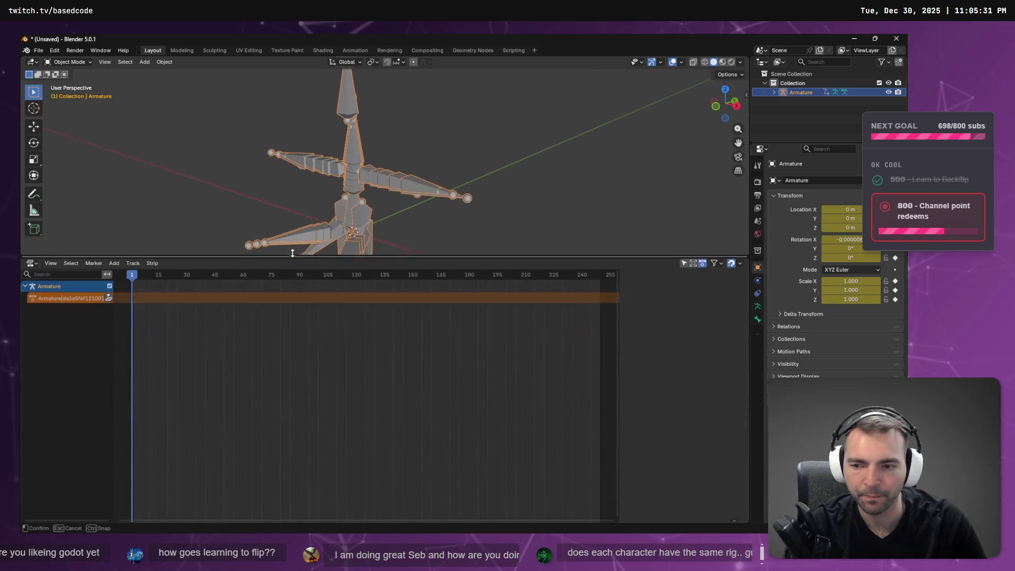
pyautogui.press('n')
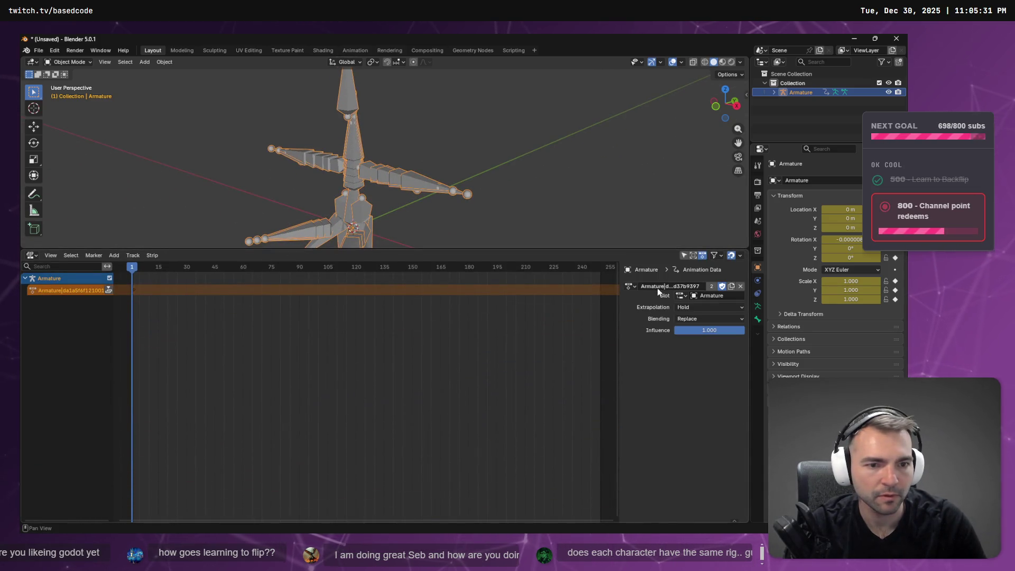
# Try the Armature|idle and Armature|left strafe actions on the armature
pyautogui.click(630, 286)
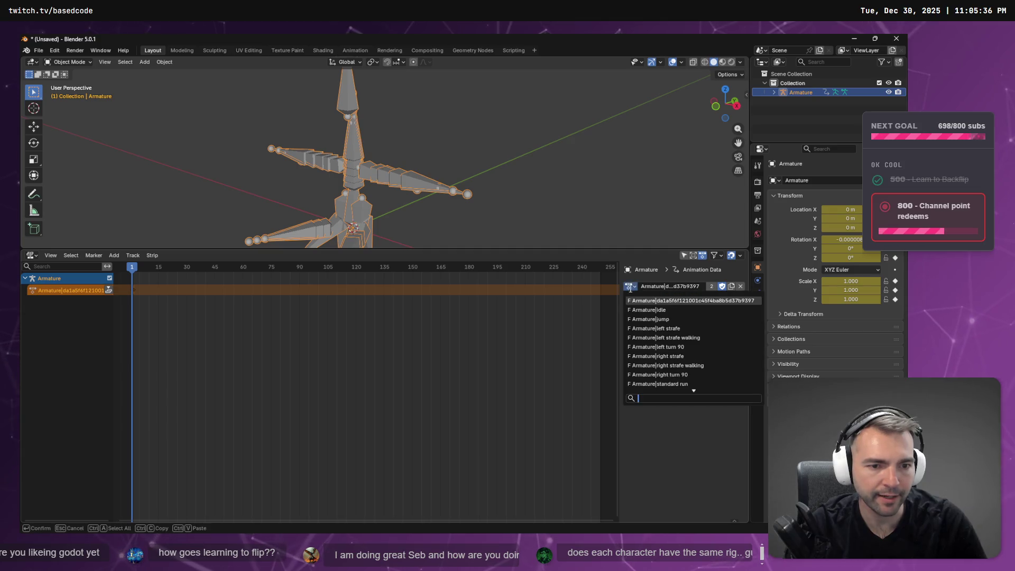
pyautogui.click(677, 310)
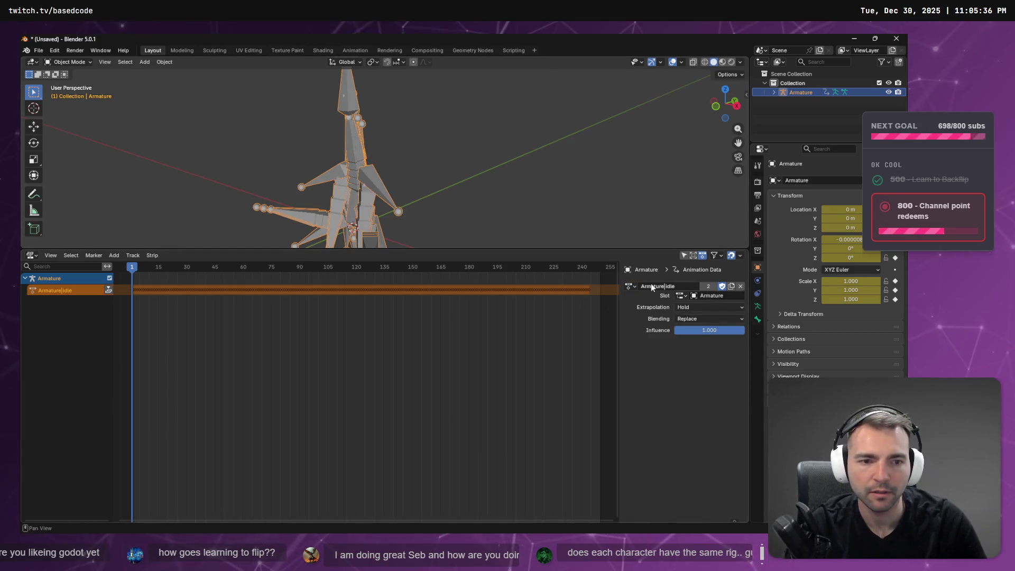
pyautogui.click(631, 287)
pyautogui.click(654, 331)
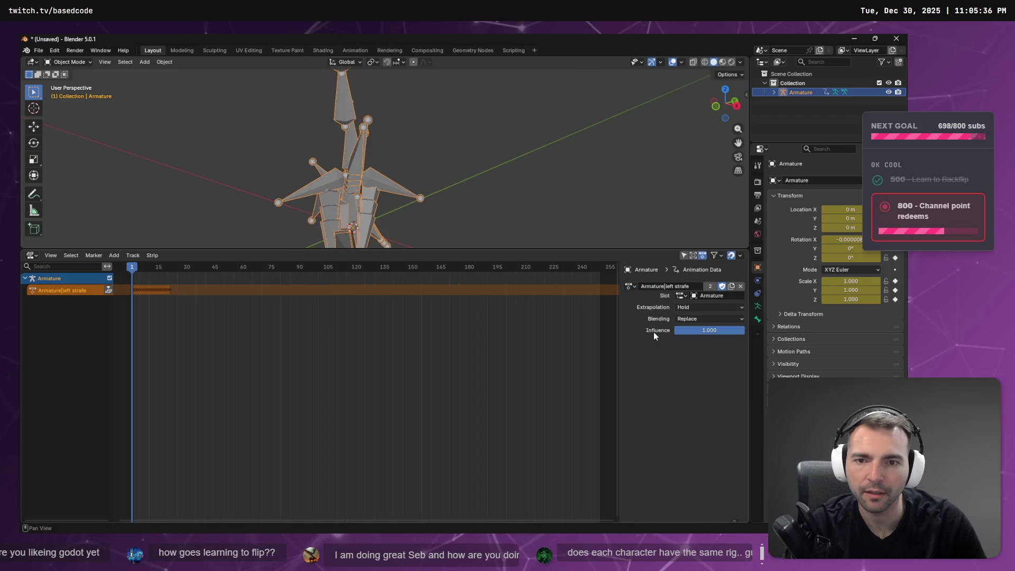
pyautogui.rightClick(555, 170)
pyautogui.moveTo(448, 144)
pyautogui.mouseDown()
pyautogui.moveTo(439, 173)
pyautogui.moveTo(586, 188)
pyautogui.moveTo(572, 183)
pyautogui.moveTo(582, 201)
pyautogui.mouseUp()
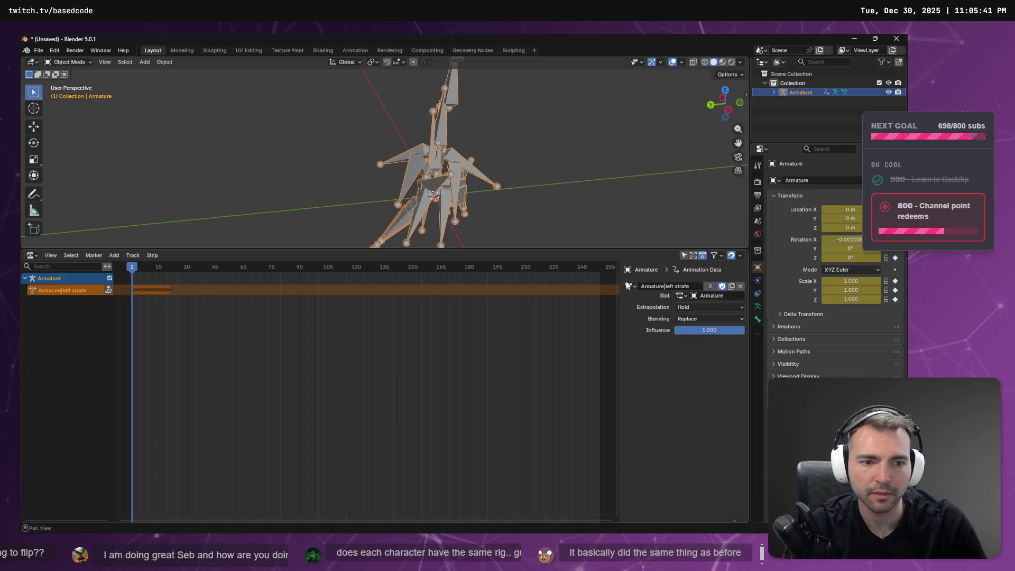
# Assign the Armature|jump action, then play and scrub through the jump
pyautogui.click(633, 288)
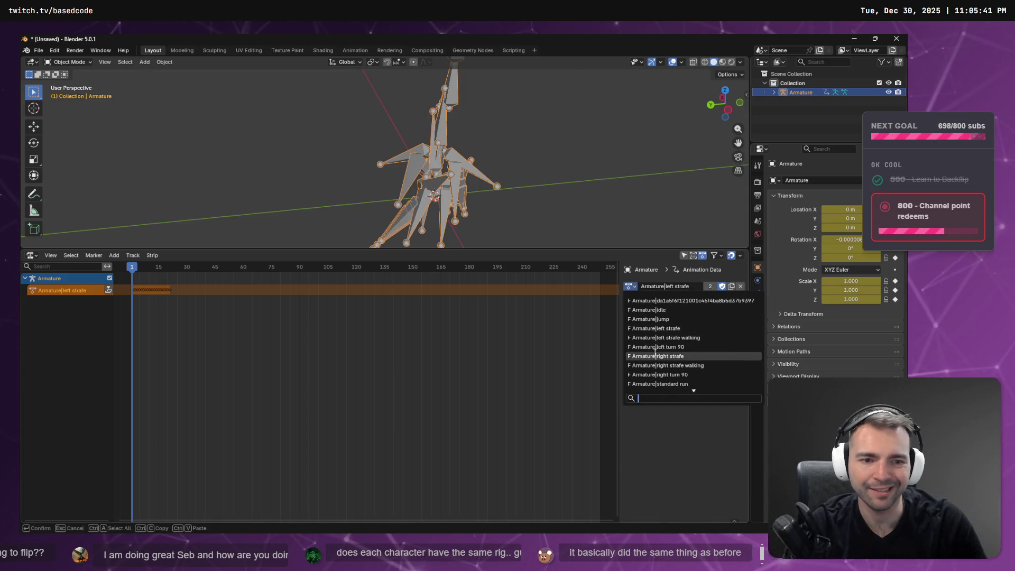
pyautogui.click(664, 319)
pyautogui.press('space')
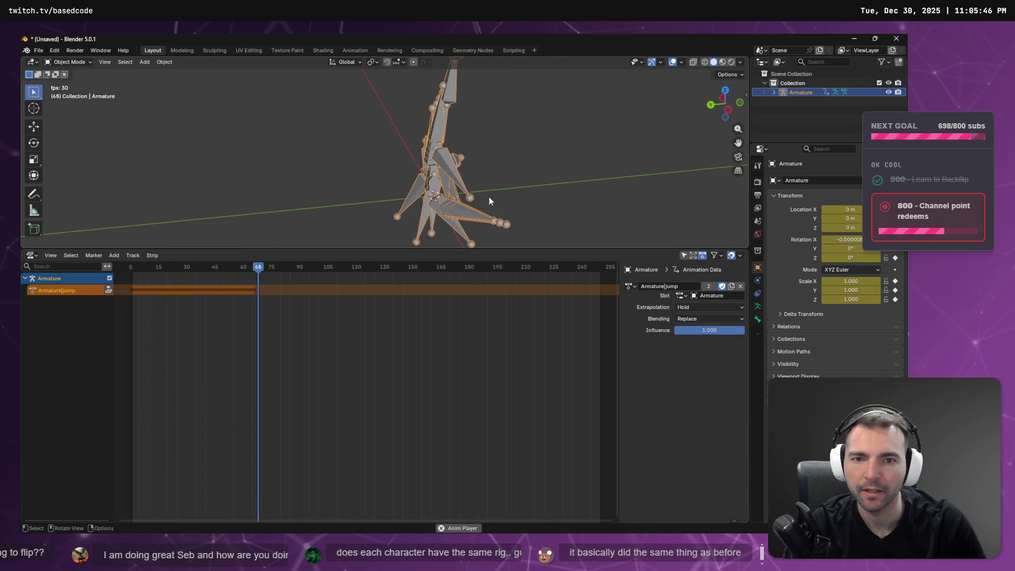
pyautogui.moveTo(136, 266)
pyautogui.mouseDown()
pyautogui.moveTo(254, 267)
pyautogui.moveTo(128, 266)
pyautogui.moveTo(249, 266)
pyautogui.moveTo(146, 269)
pyautogui.moveTo(166, 267)
pyautogui.mouseUp()
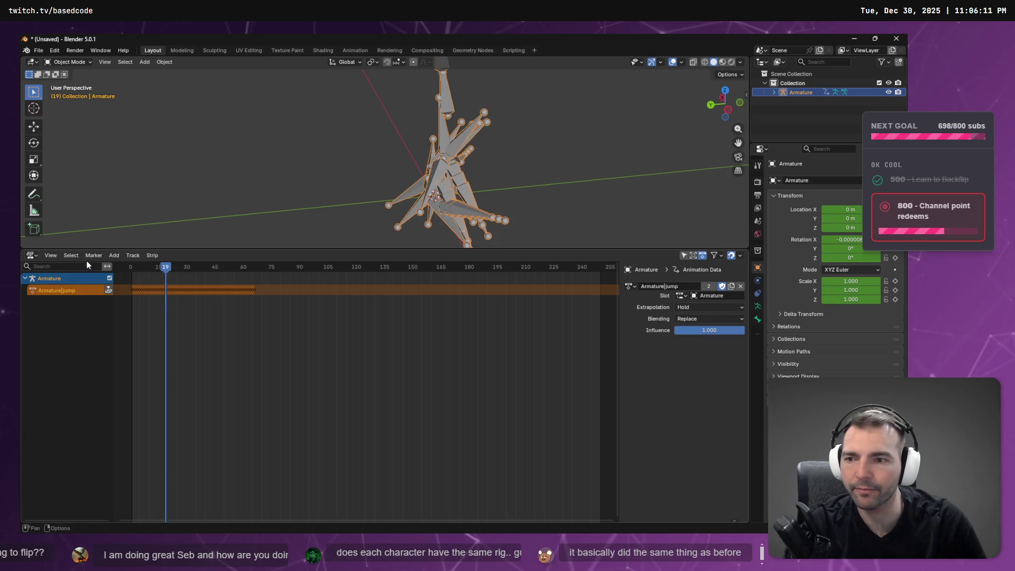
# Cycle the bottom editor through Dope Sheet, Graph Editor and back to Timeline
pyautogui.click(31, 254)
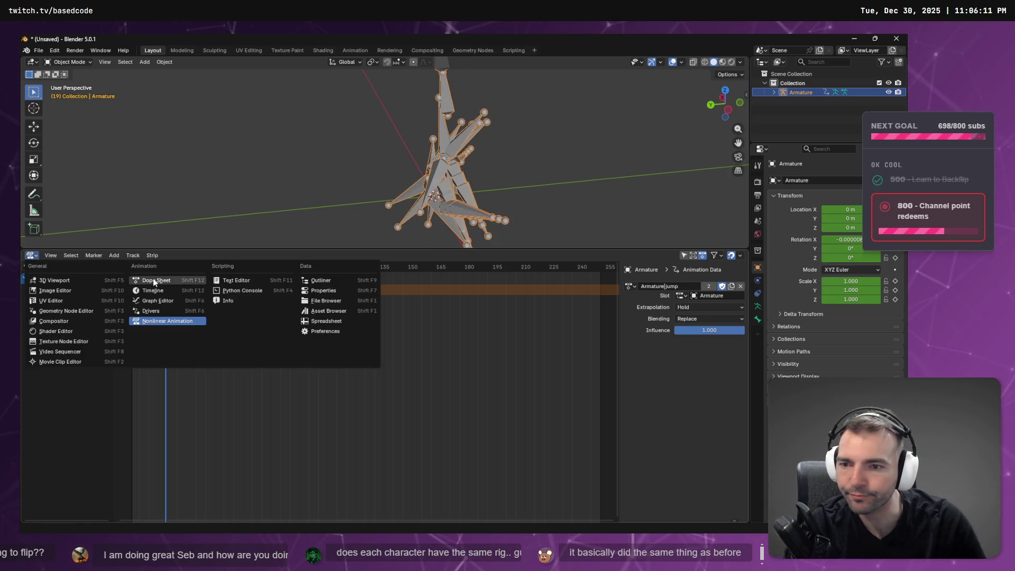
pyautogui.click(154, 280)
pyautogui.click(69, 254)
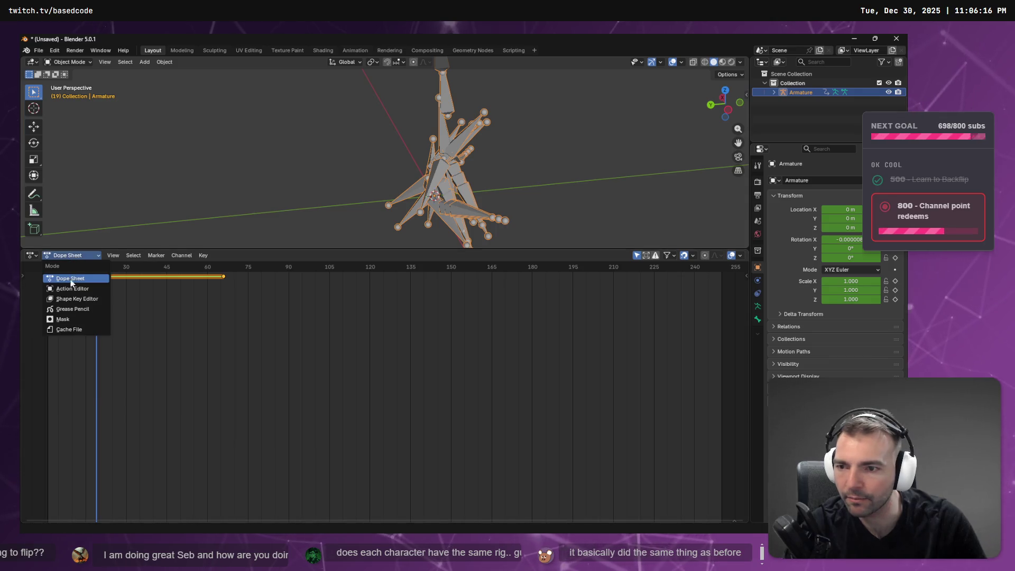
pyautogui.click(32, 256)
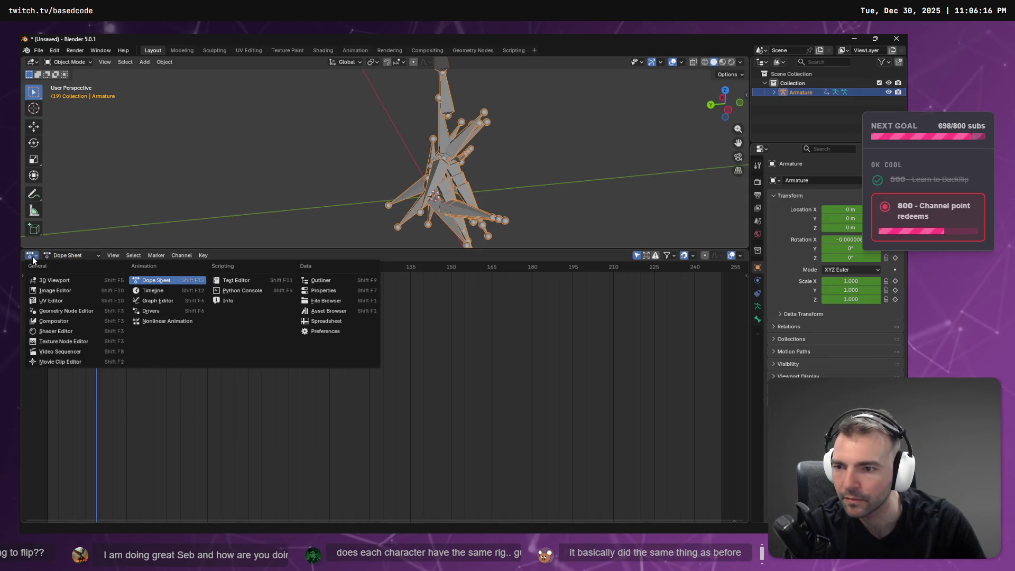
pyautogui.click(164, 301)
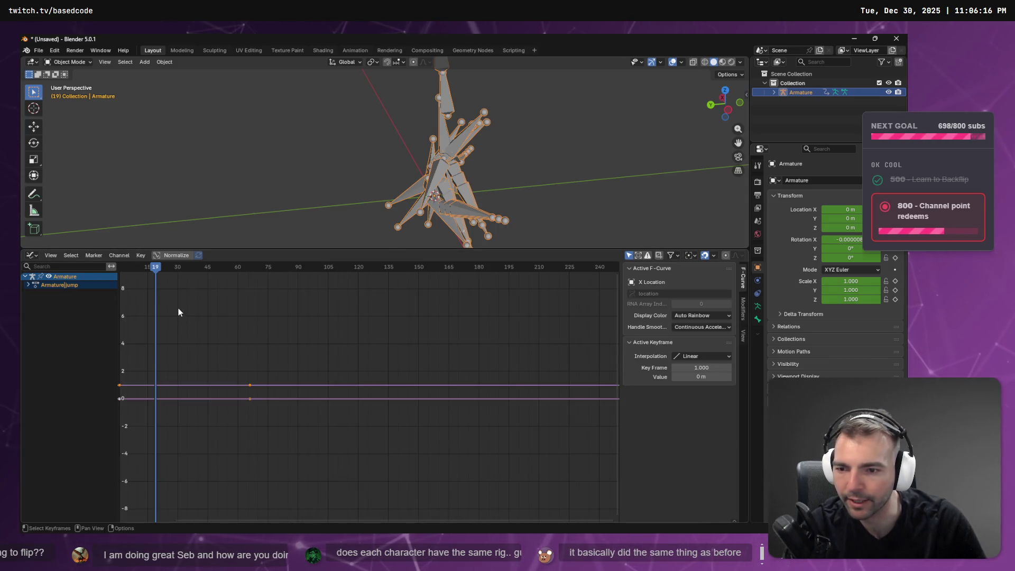
pyautogui.click(24, 282)
pyautogui.click(28, 286)
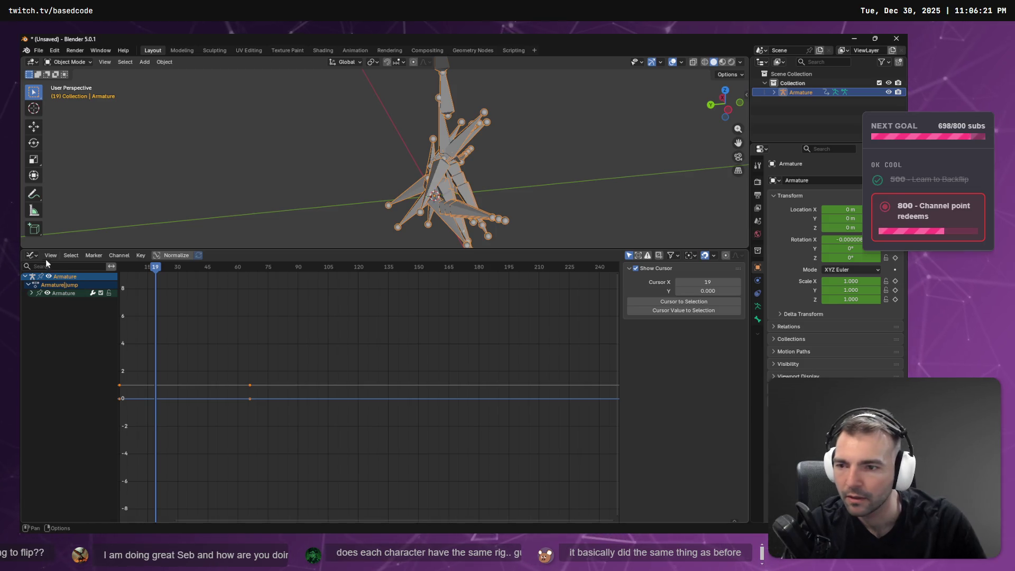
pyautogui.click(32, 254)
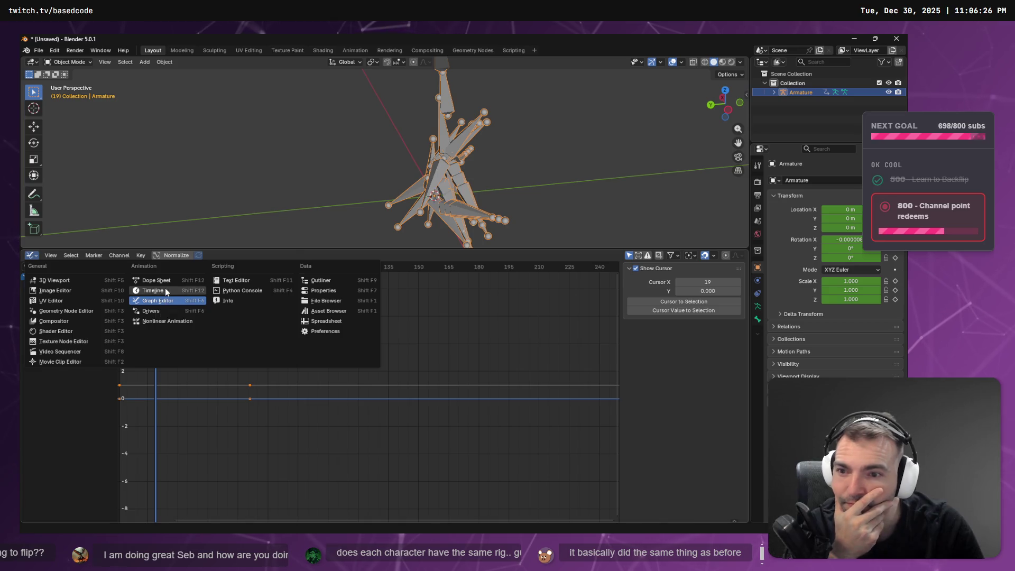
pyautogui.click(164, 290)
pyautogui.click(23, 277)
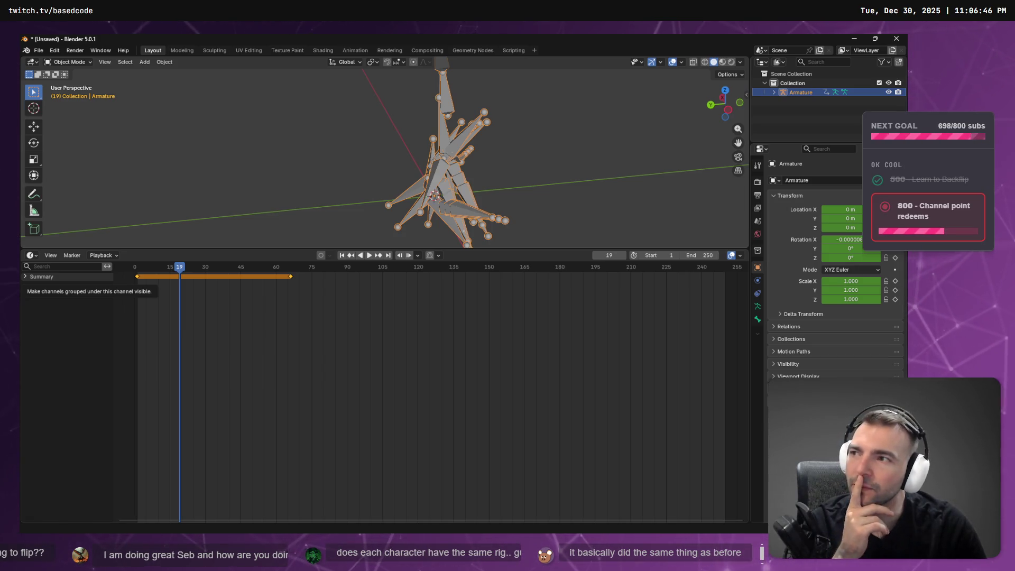
# Start a new General file without saving the armature scene, then return to Godot
pyautogui.rightClick(535, 177)
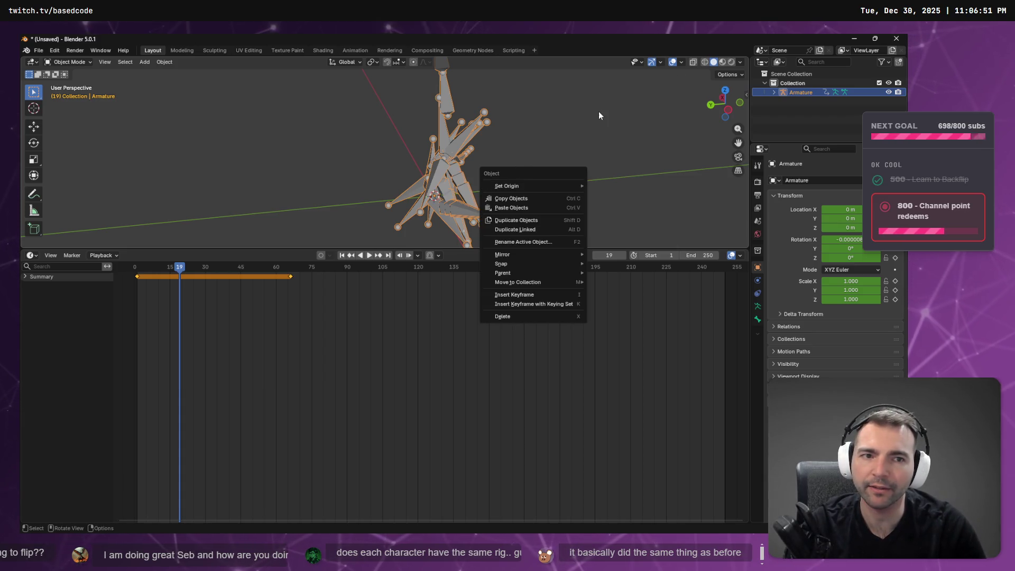
pyautogui.moveTo(599, 111)
pyautogui.mouseDown()
pyautogui.moveTo(477, 93)
pyautogui.moveTo(481, 139)
pyautogui.mouseUp()
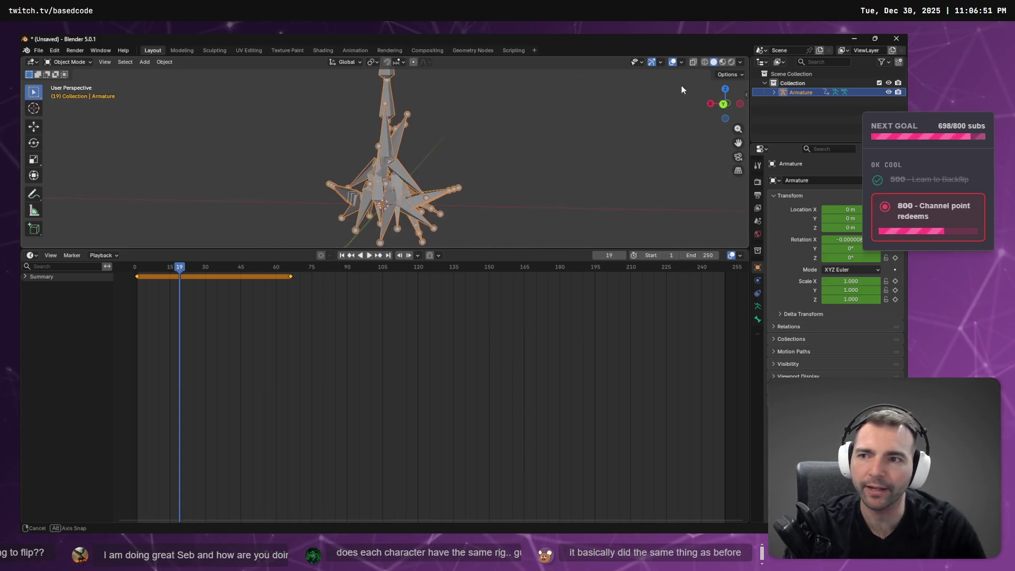
pyautogui.click(481, 139)
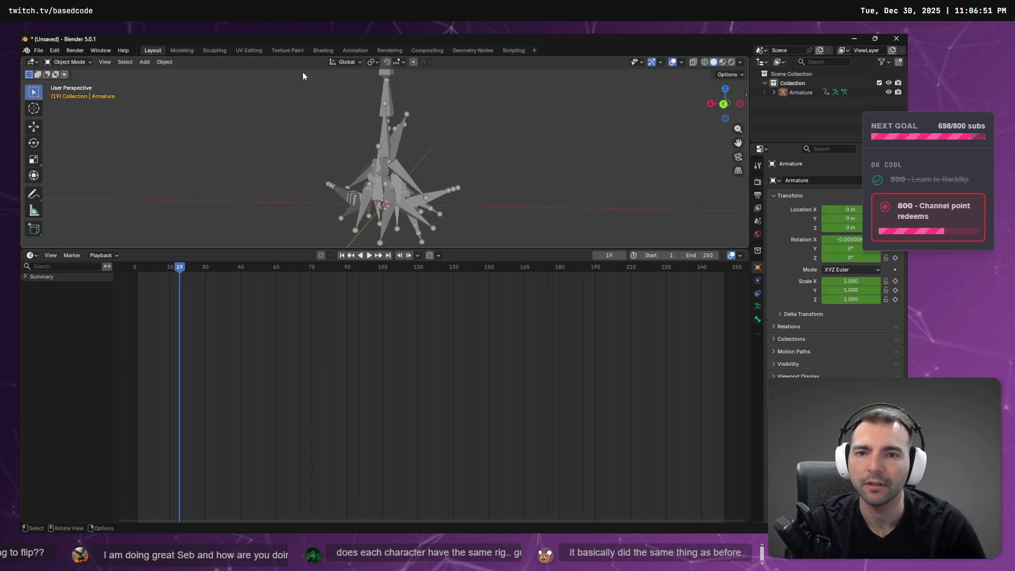
pyautogui.click(40, 51)
pyautogui.moveTo(54, 59)
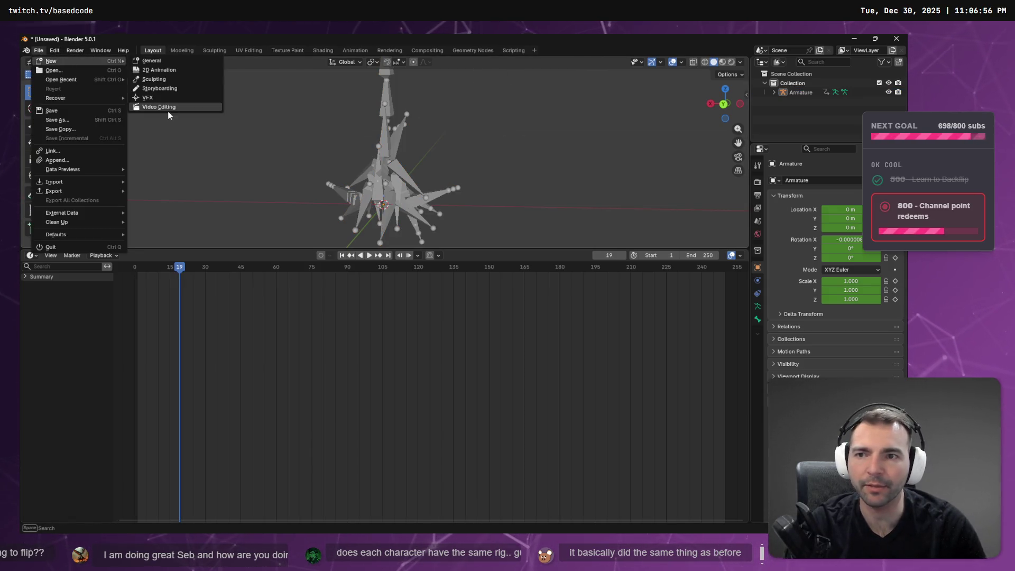
pyautogui.click(151, 58)
pyautogui.click(471, 304)
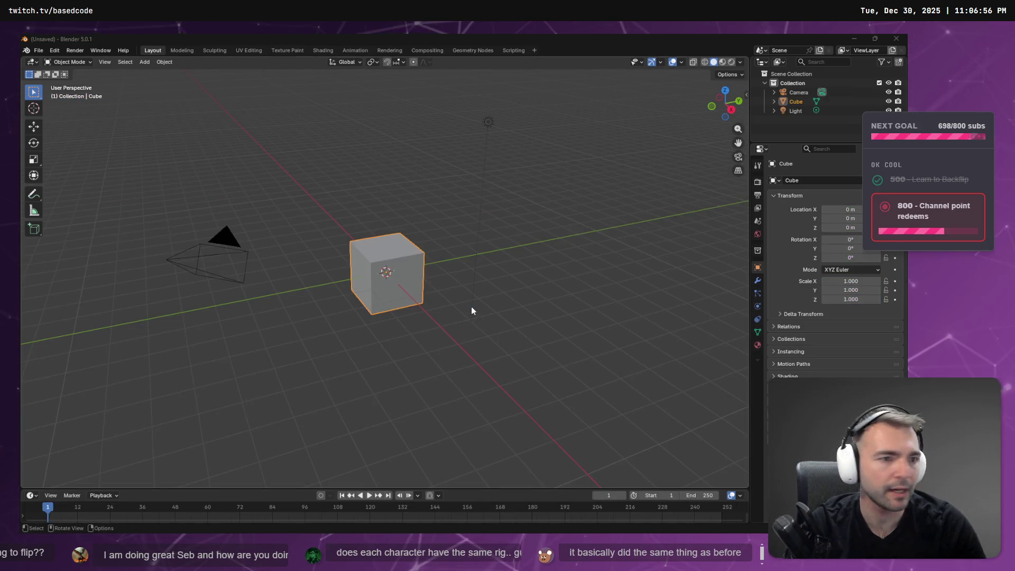
pyautogui.hotkey('alt', 'Tab')
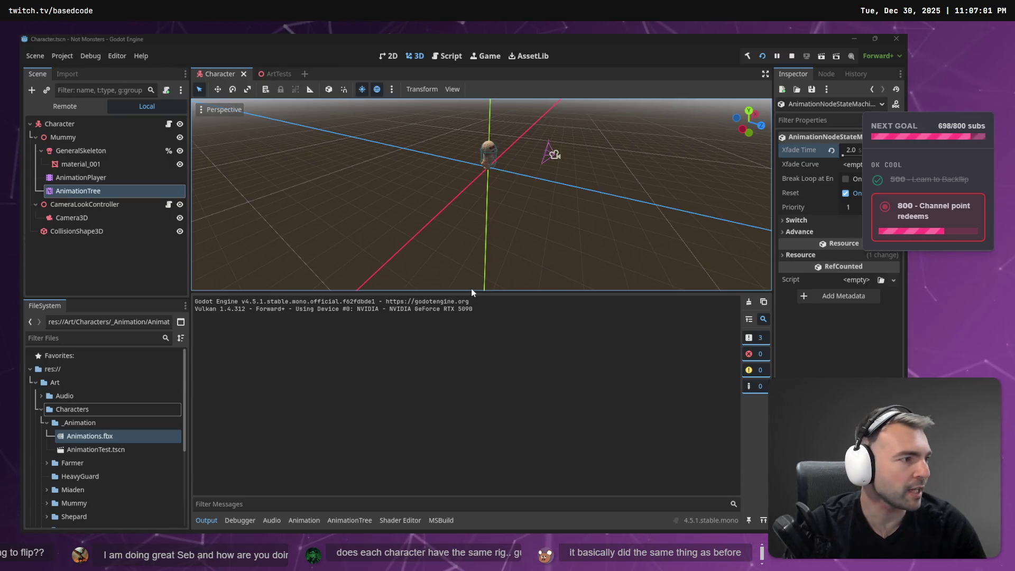
# Dismiss Godot's Animations.fbx load error and drag Animations.fbx from the _Animation folder into Blender
pyautogui.hotkey('alt', 'Tab')
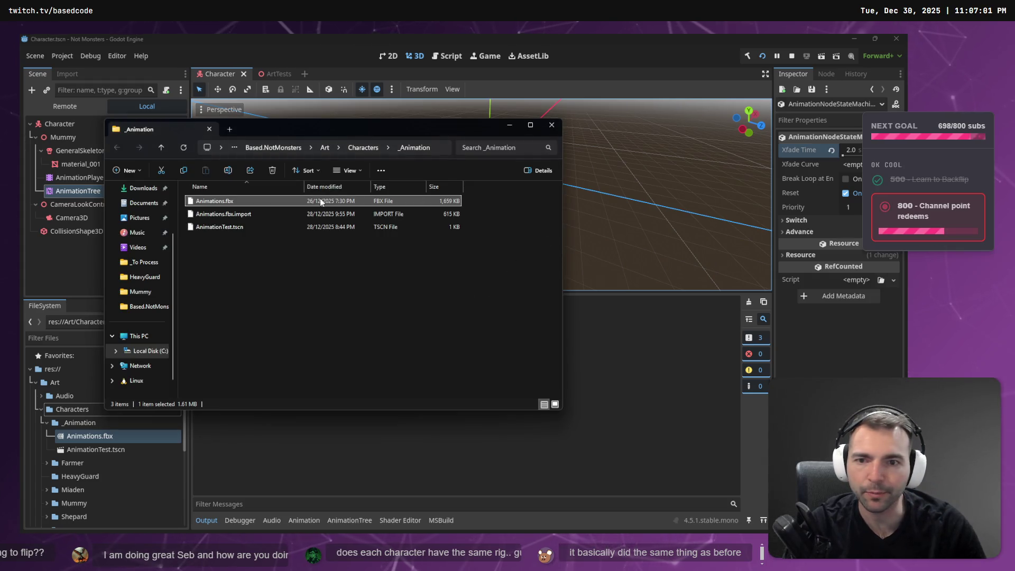
pyautogui.click(586, 58)
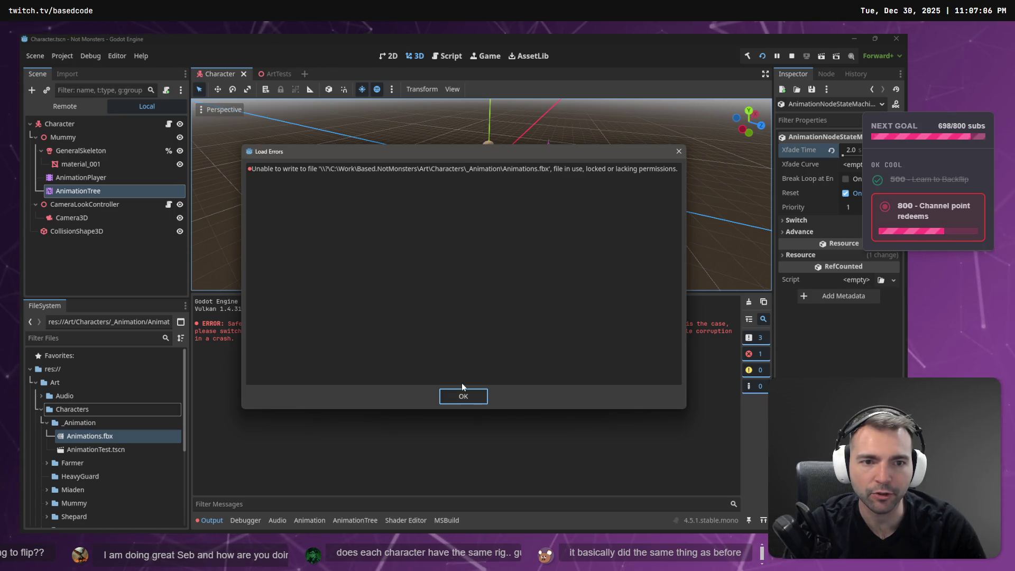
pyautogui.click(463, 395)
pyautogui.hotkey('alt', 'Tab')
pyautogui.moveTo(259, 203)
pyautogui.mouseDown()
pyautogui.moveTo(343, 214)
pyautogui.moveTo(321, 210)
pyautogui.moveTo(328, 179)
pyautogui.moveTo(333, 195)
pyautogui.mouseUp()
pyautogui.hotkey('alt', 'Tab')
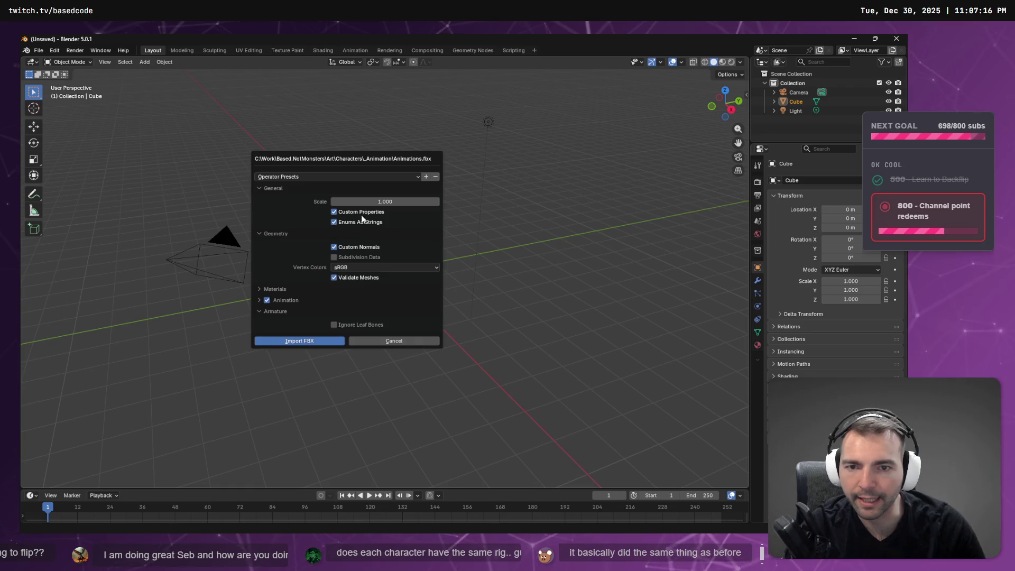
# Import Animations.fbx with the import scale set to 0.1
pyautogui.click(259, 234)
pyautogui.click(259, 233)
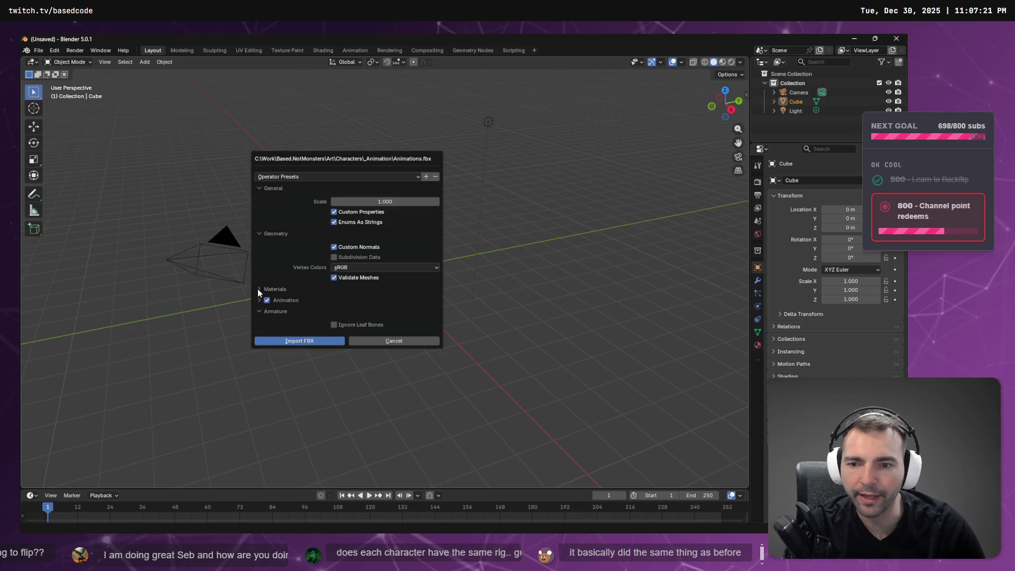
pyautogui.click(258, 311)
pyautogui.click(264, 312)
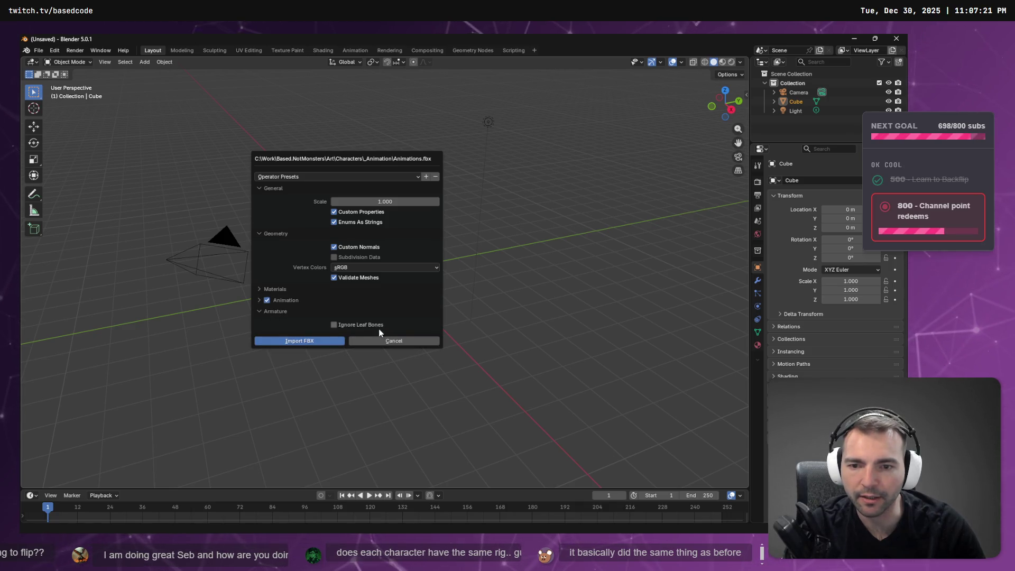
pyautogui.click(383, 201)
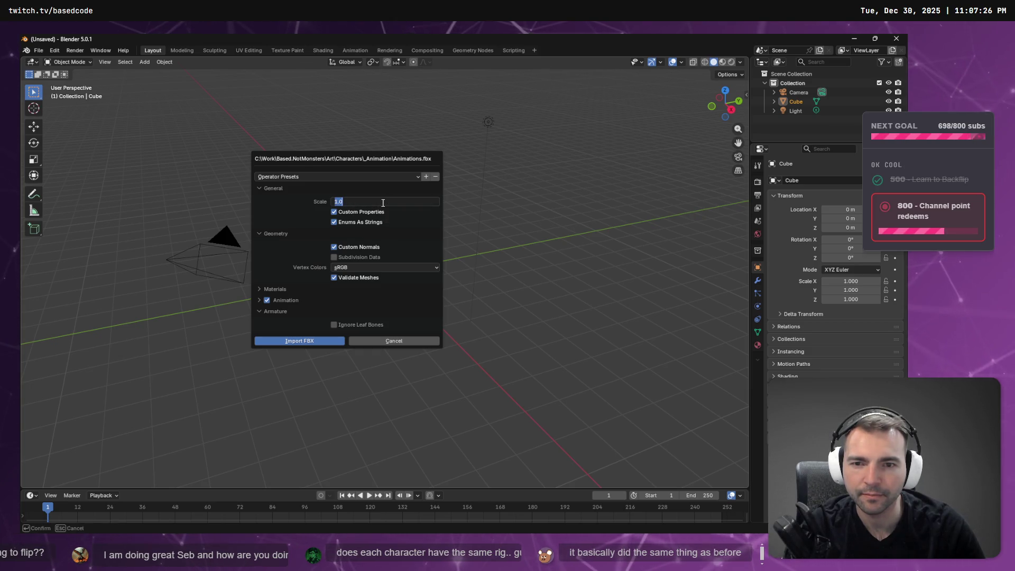
pyautogui.write('.1')
pyautogui.press('Return')
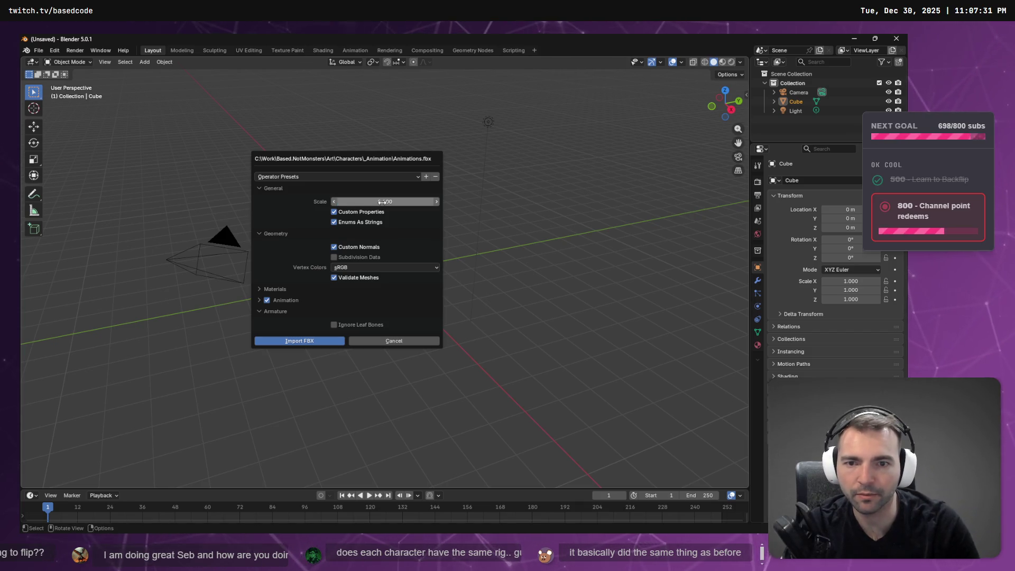
pyautogui.click(292, 339)
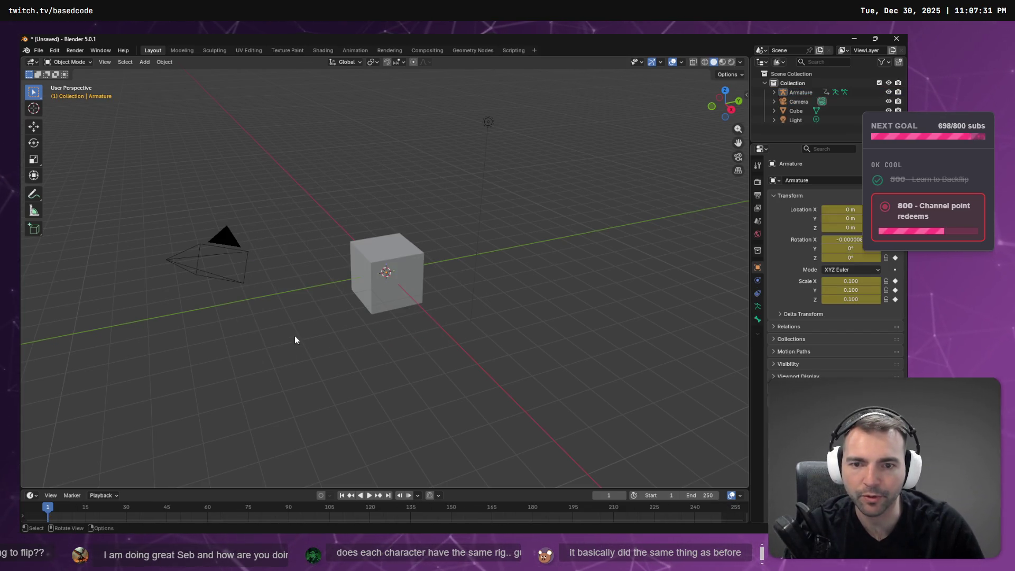
# Delete the default Camera, Cube and Light, then select the Armature
pyautogui.click(804, 102)
pyautogui.press('Delete')
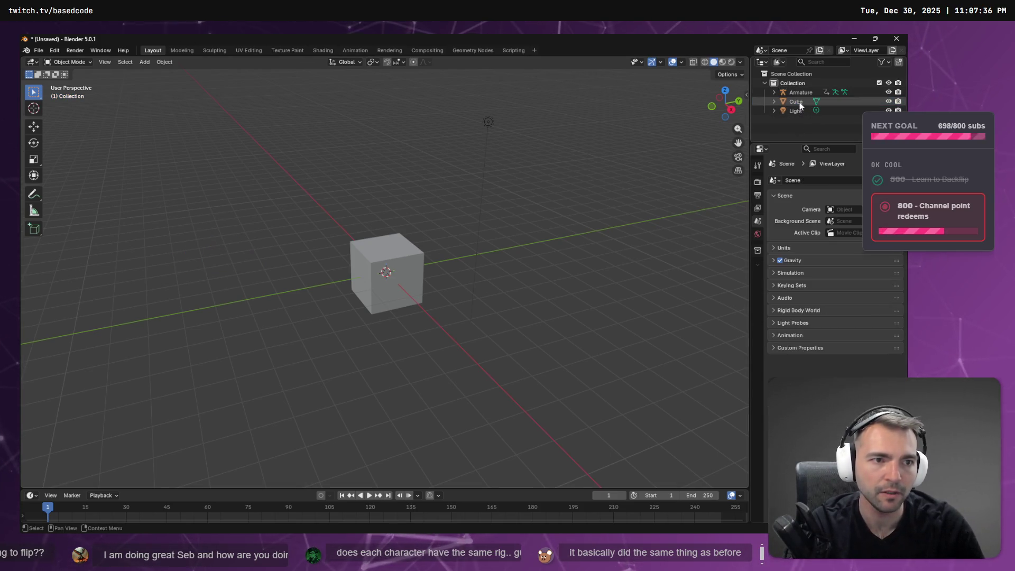
pyautogui.click(794, 103)
pyautogui.press('Delete')
pyautogui.click(793, 103)
pyautogui.press('Delete')
pyautogui.click(789, 92)
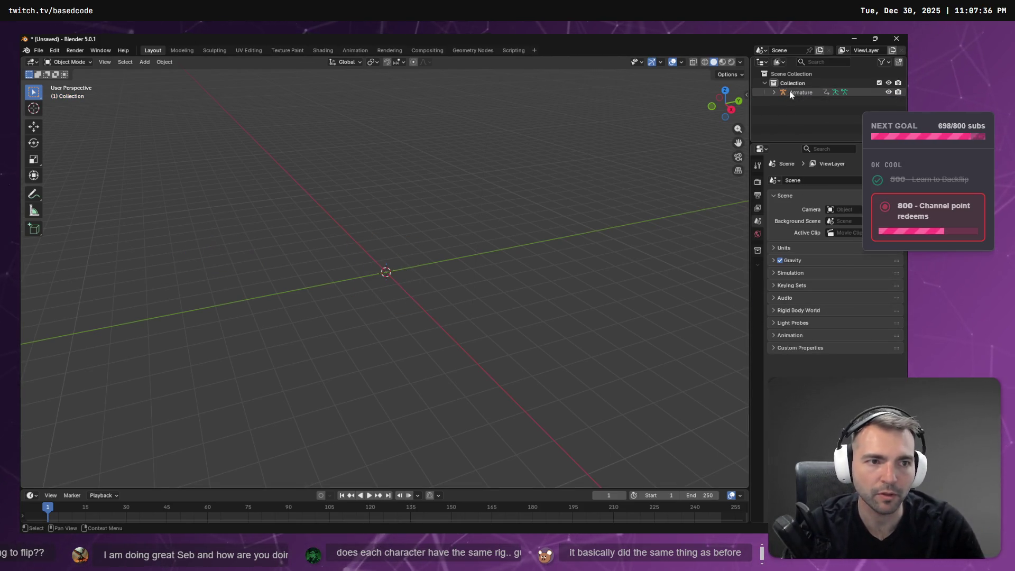
# Expand the Armature to its root bone, duplicating it once and undoing that
pyautogui.moveTo(393, 278); pyautogui.dragTo(561, 265)
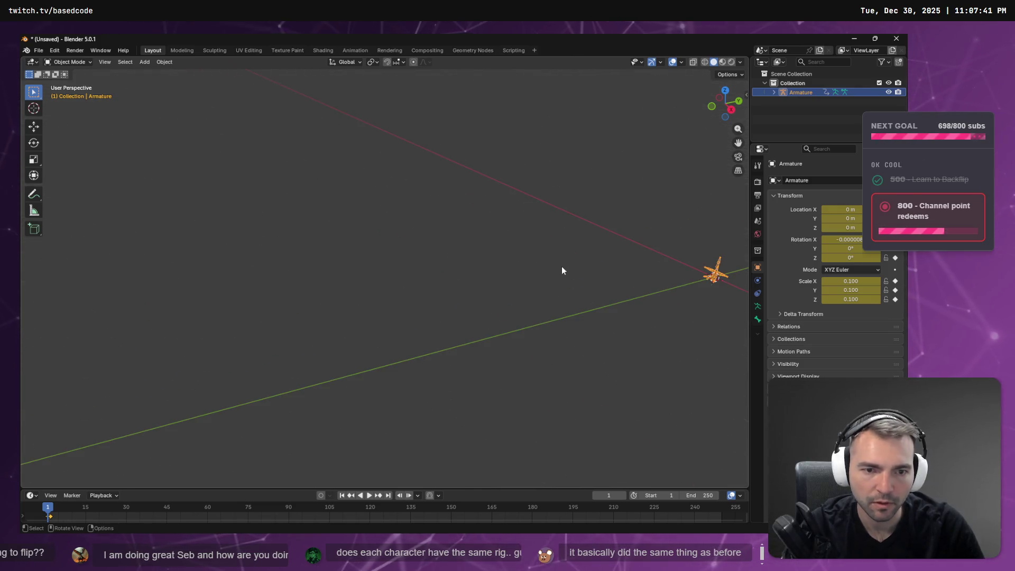
pyautogui.click(773, 91)
pyautogui.click(783, 120)
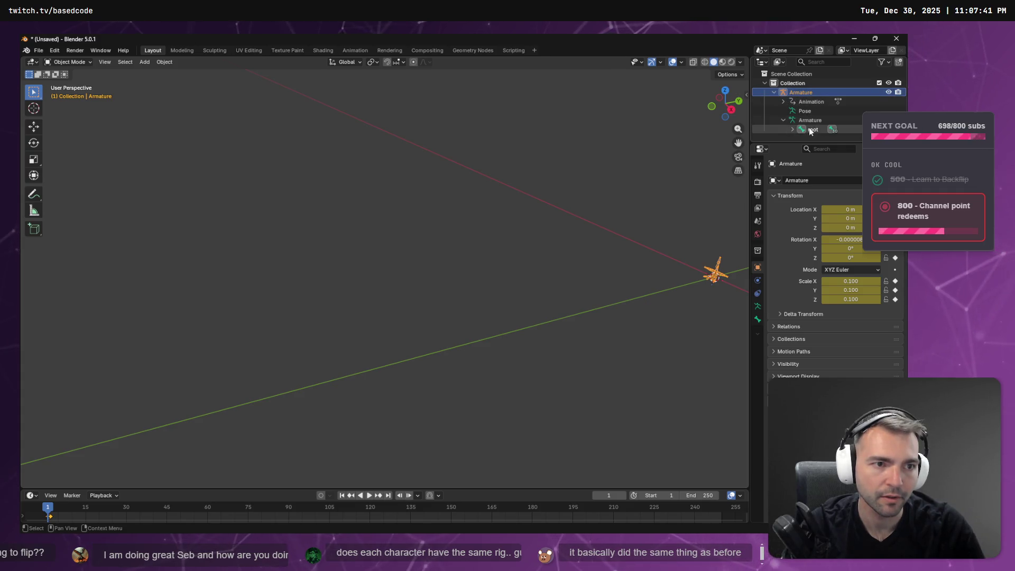
pyautogui.click(803, 130)
pyautogui.moveTo(618, 220)
pyautogui.mouseDown()
pyautogui.moveTo(532, 156)
pyautogui.moveTo(651, 172)
pyautogui.moveTo(548, 163)
pyautogui.mouseUp()
pyautogui.hotkey('shift', 'd')
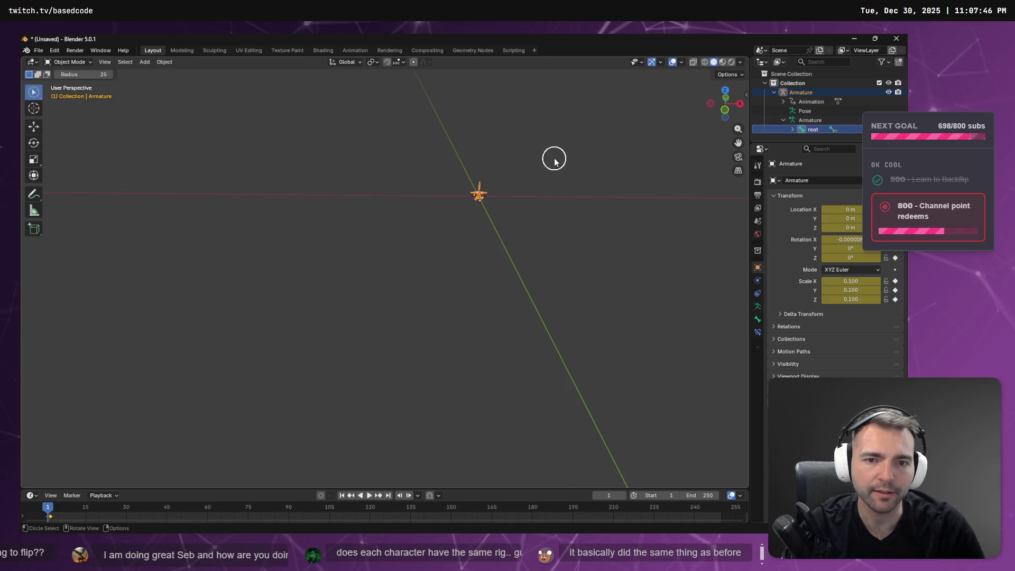
pyautogui.rightClick(527, 161)
pyautogui.press('c')
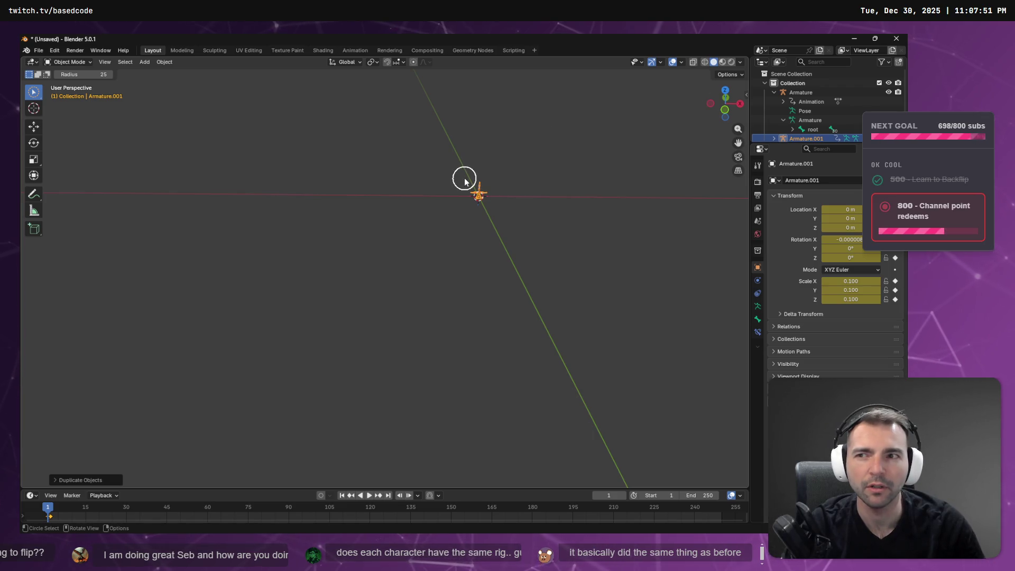
pyautogui.hotkey('ctrl', 'z')
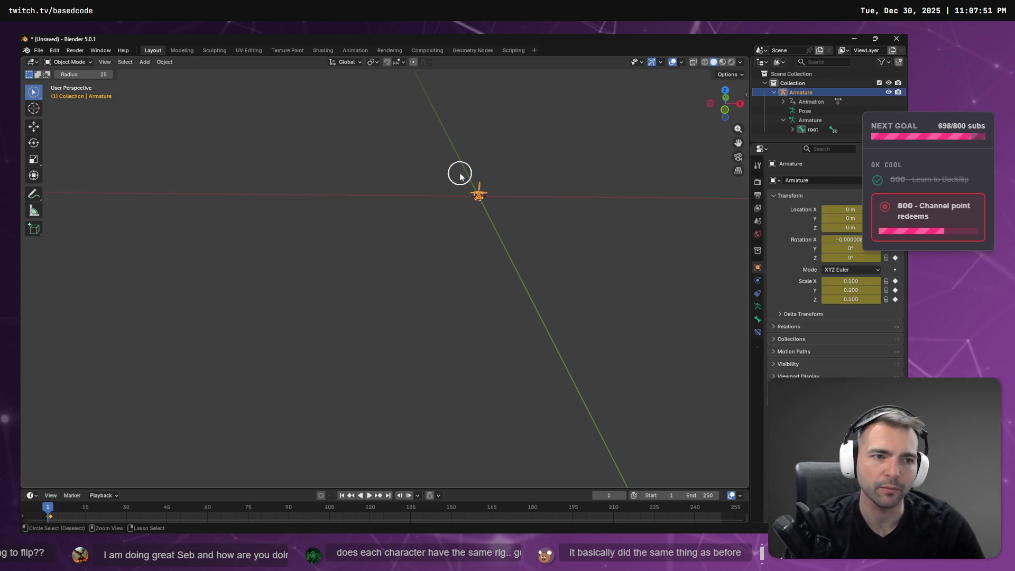
# Select the hips bone and switch the armature into Edit Mode
pyautogui.click(792, 129)
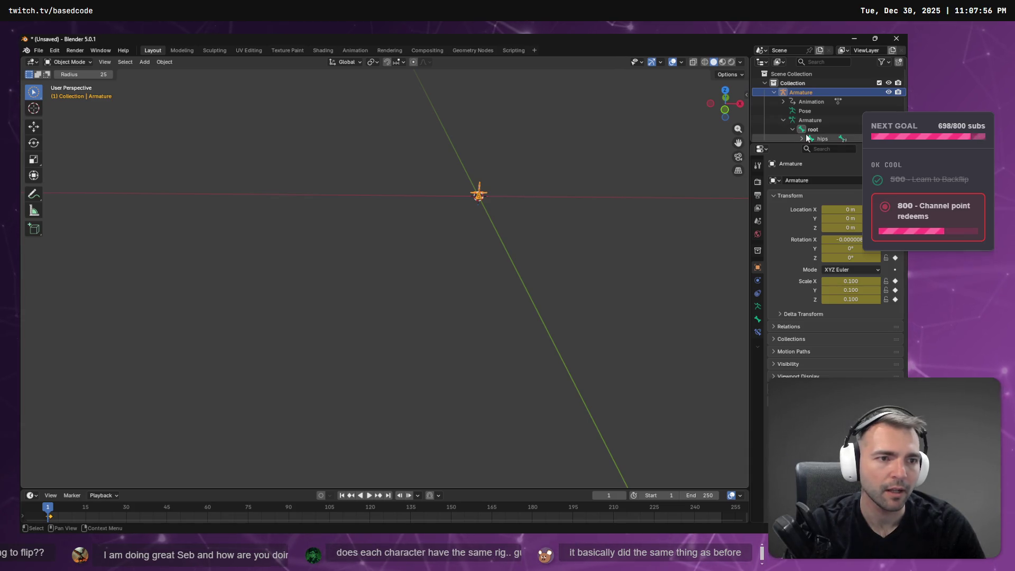
pyautogui.click(819, 138)
pyautogui.rightClick(563, 189)
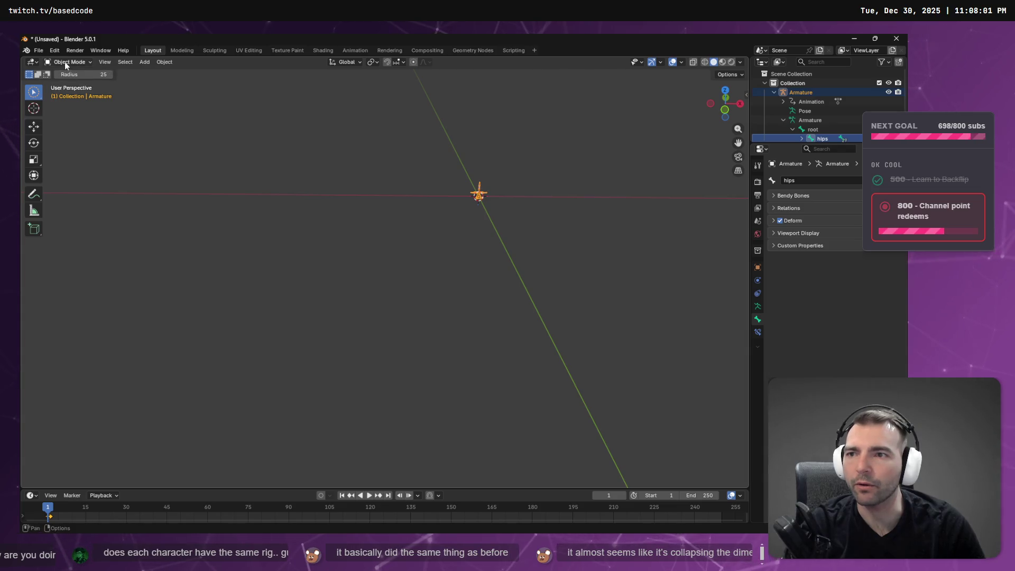
pyautogui.click(69, 83)
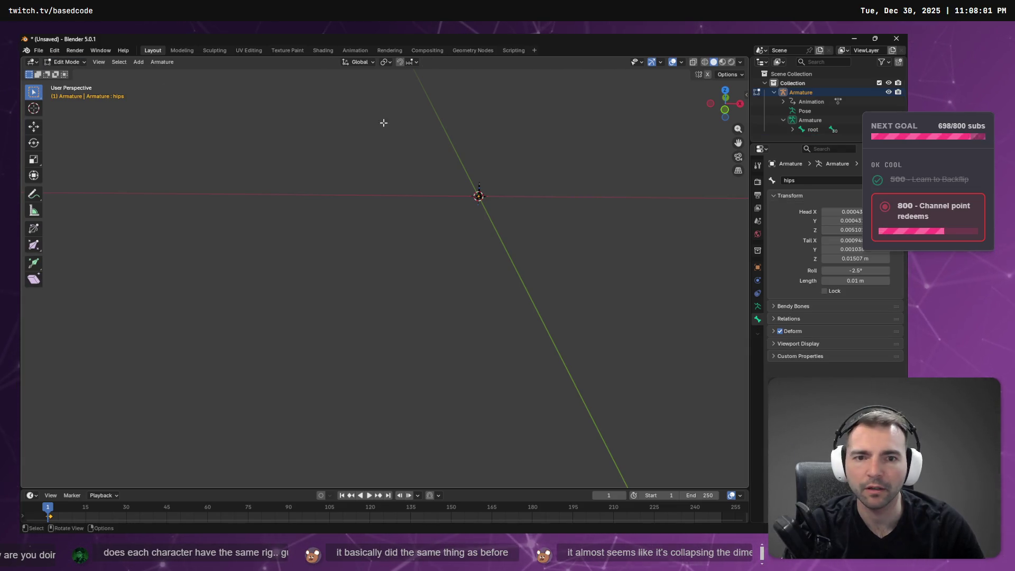
# Extrude a new bone named Bone from the chain's top tip and orbit to inspect it
pyautogui.press('f')
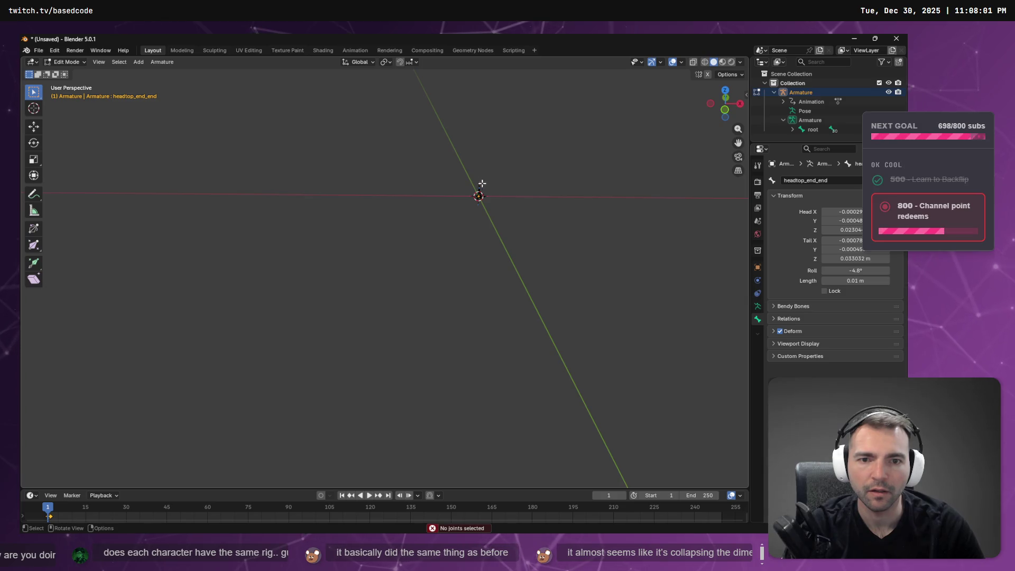
pyautogui.press('e')
pyautogui.click(478, 190)
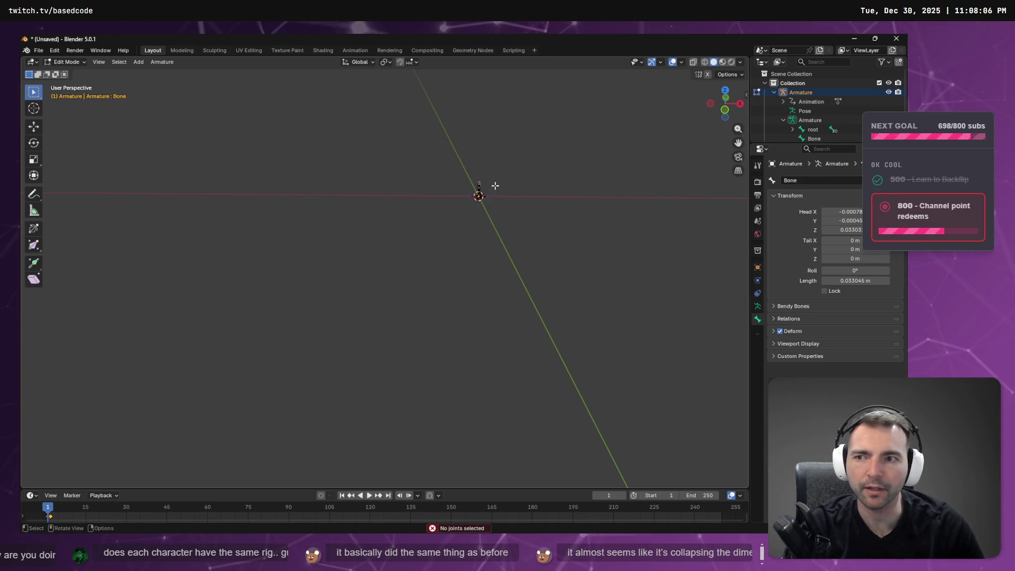
pyautogui.click(782, 138)
pyautogui.press('f')
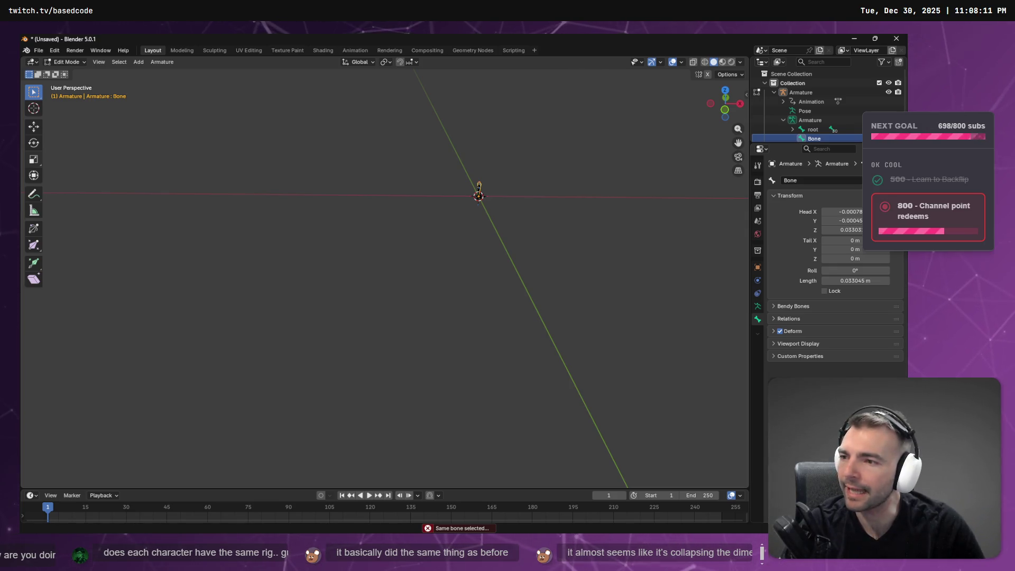
pyautogui.moveTo(441, 215)
pyautogui.mouseDown()
pyautogui.moveTo(508, 202)
pyautogui.moveTo(478, 193)
pyautogui.moveTo(506, 211)
pyautogui.moveTo(335, 227)
pyautogui.moveTo(519, 132)
pyautogui.moveTo(255, 259)
pyautogui.moveTo(442, 365)
pyautogui.moveTo(373, 433)
pyautogui.mouseUp()
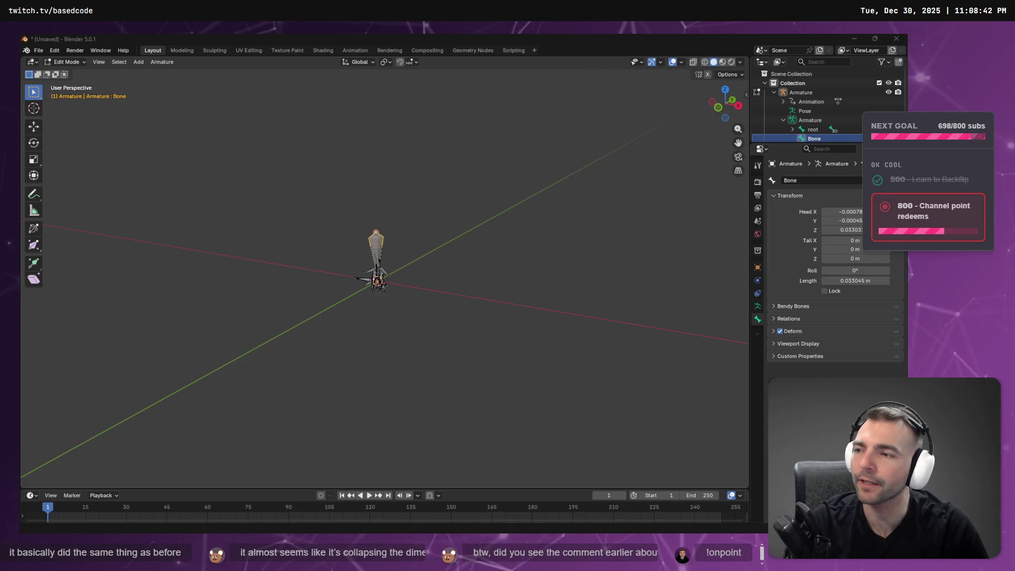
# Extrude Bone.001 from Bone's tip and frame the armature with Frame Selected and Home
pyautogui.click(376, 232)
pyautogui.press('f')
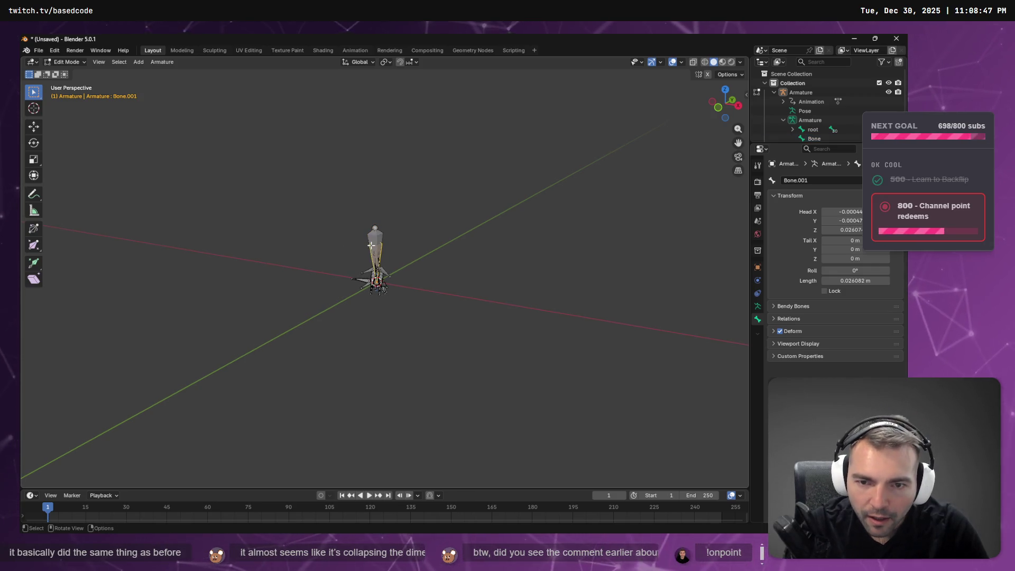
pyautogui.press('f')
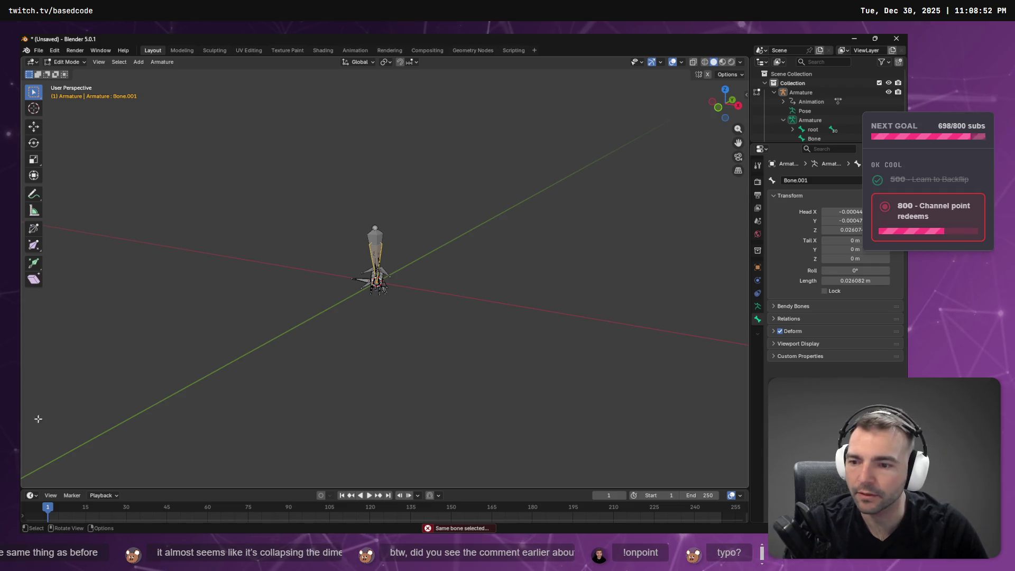
pyautogui.click(94, 64)
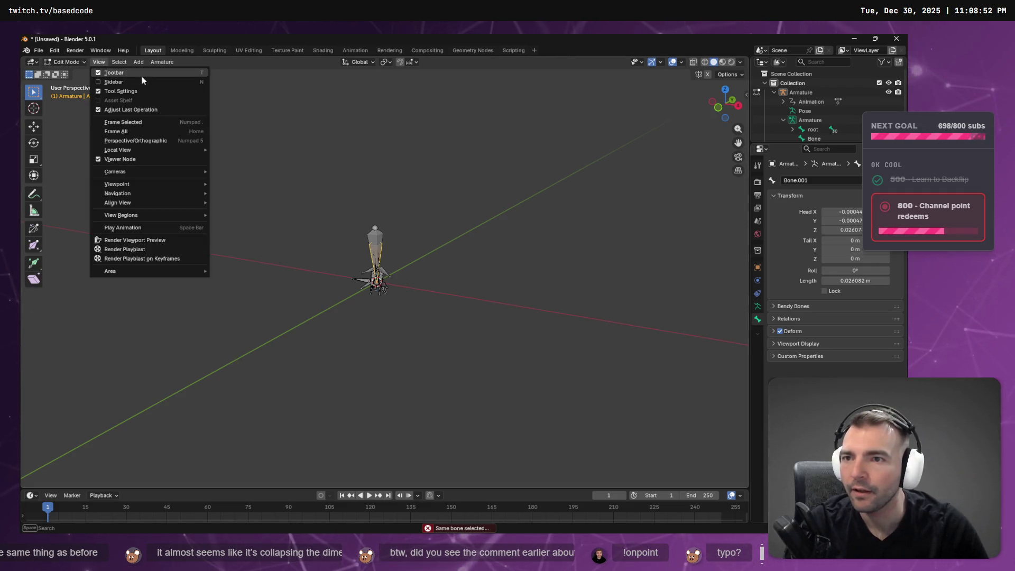
pyautogui.click(179, 122)
pyautogui.moveTo(572, 284)
pyautogui.mouseDown()
pyautogui.moveTo(292, 256)
pyautogui.moveTo(614, 279)
pyautogui.moveTo(555, 215)
pyautogui.moveTo(543, 264)
pyautogui.mouseUp()
pyautogui.press('Home')
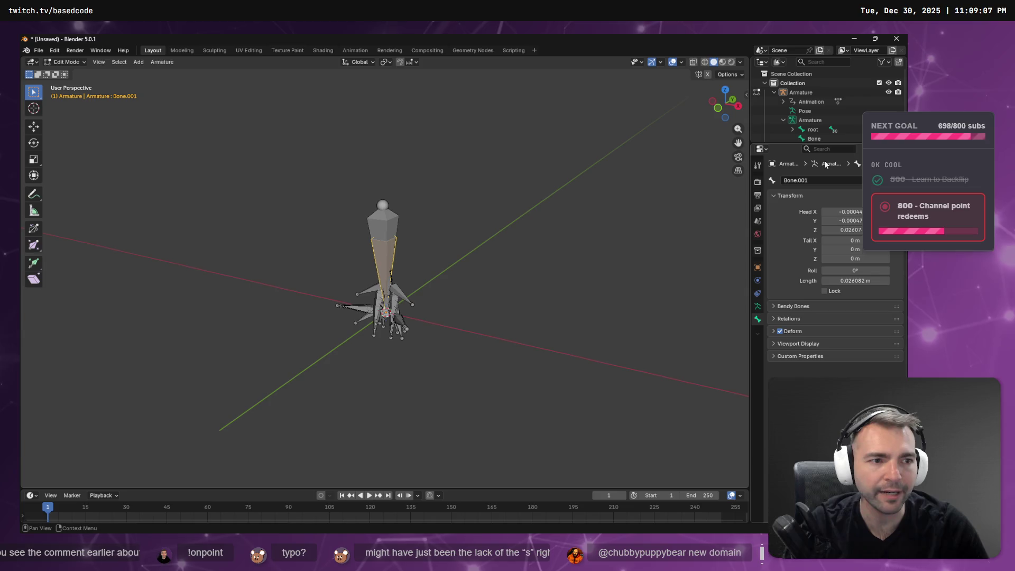
pyautogui.click(813, 129)
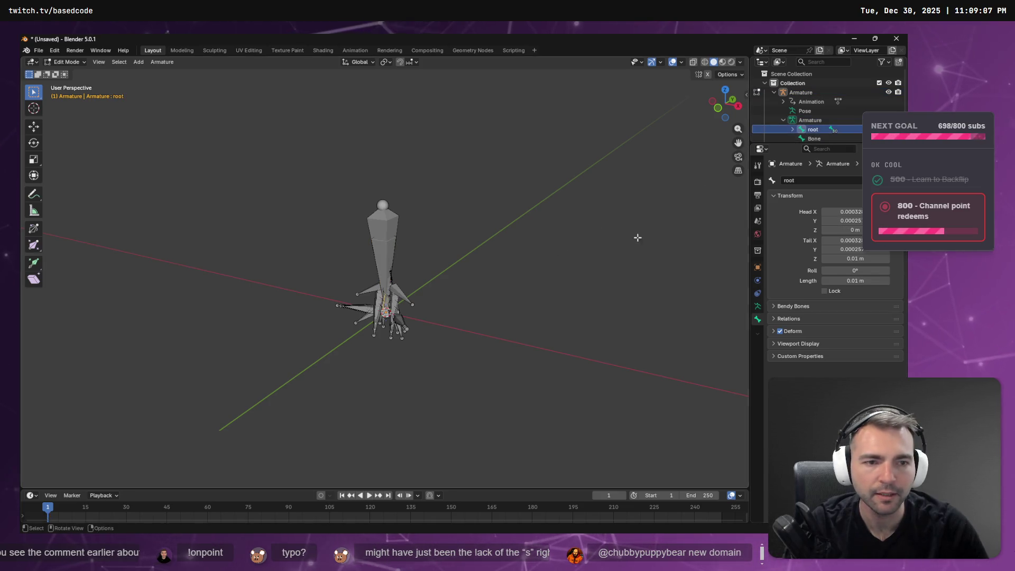
pyautogui.click(817, 139)
# Enlarge the timeline, then quit Blender with Ctrl+Q choosing Don't Save
pyautogui.moveTo(202, 488); pyautogui.dragTo(180, 236)
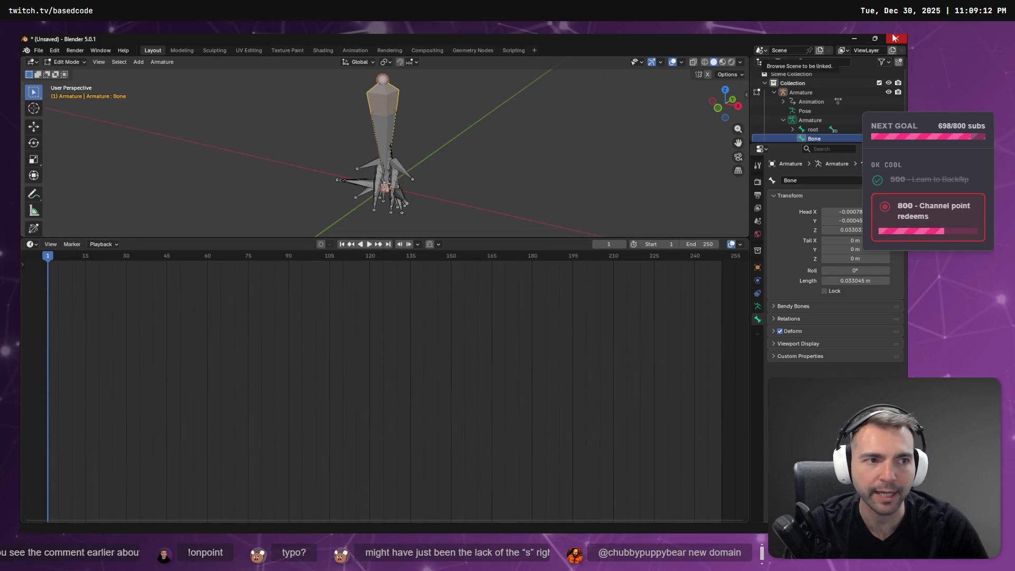
pyautogui.hotkey('ctrl', 'q')
pyautogui.click(480, 303)
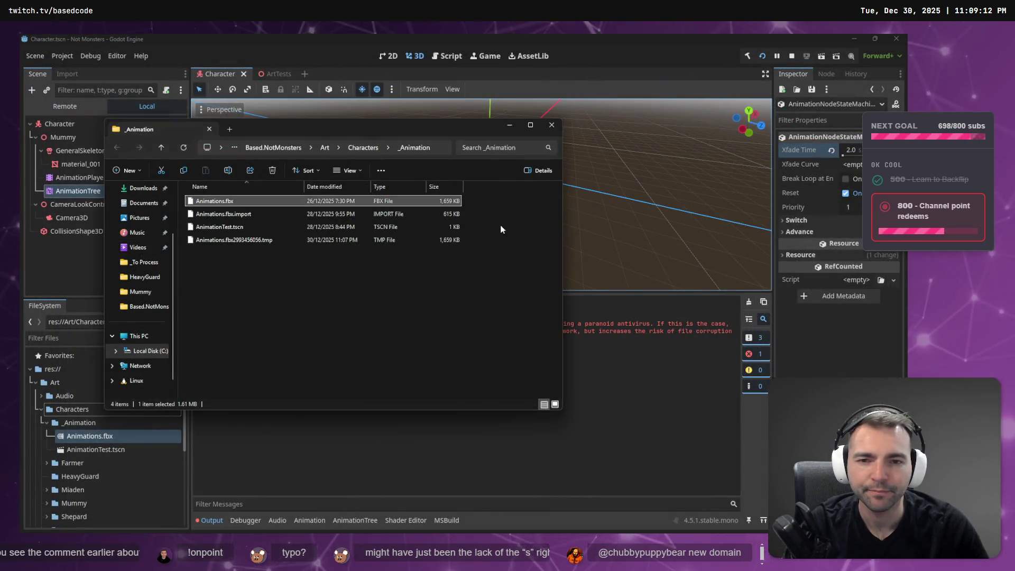
# Close the file explorer and select the Jump state in the AnimationTree state graph
pyautogui.click(552, 125)
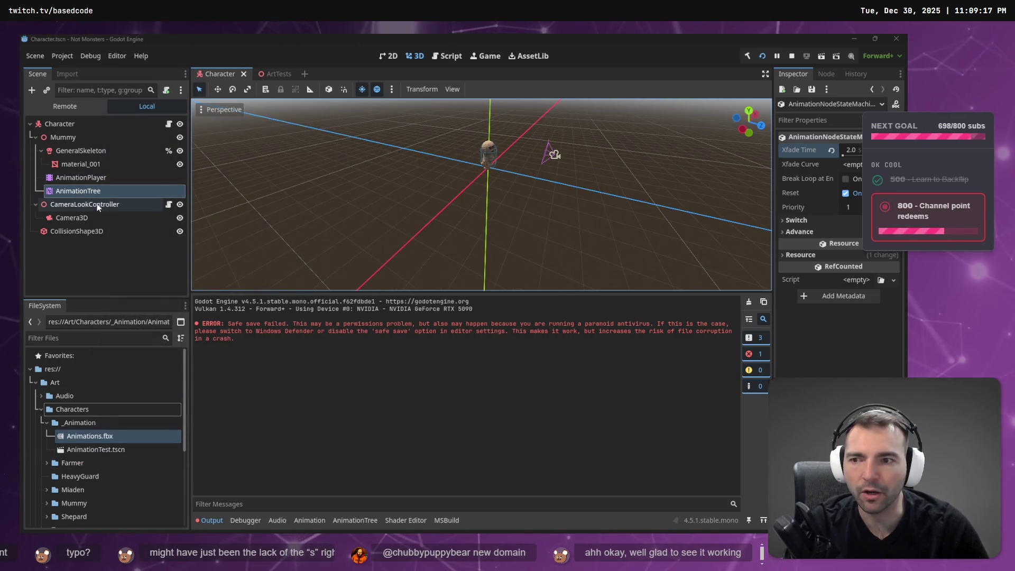
pyautogui.click(81, 173)
pyautogui.click(79, 192)
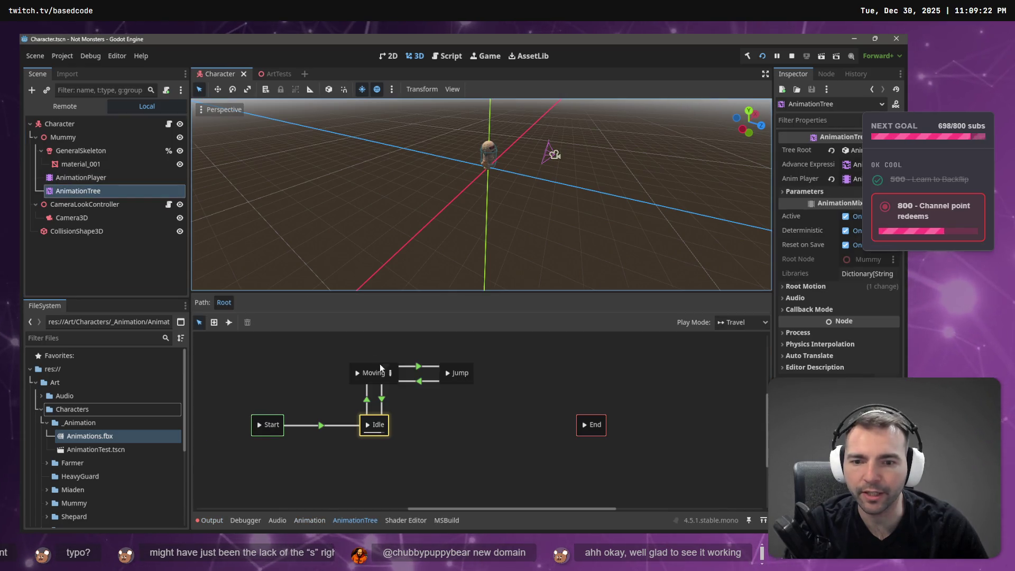
pyautogui.click(458, 372)
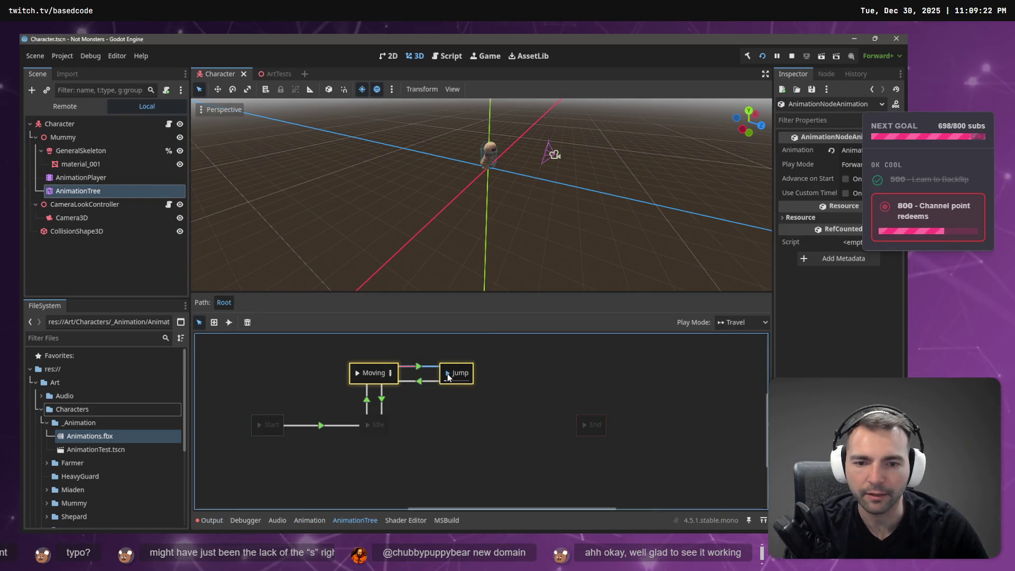
pyautogui.doubleClick(457, 373)
pyautogui.press('Return')
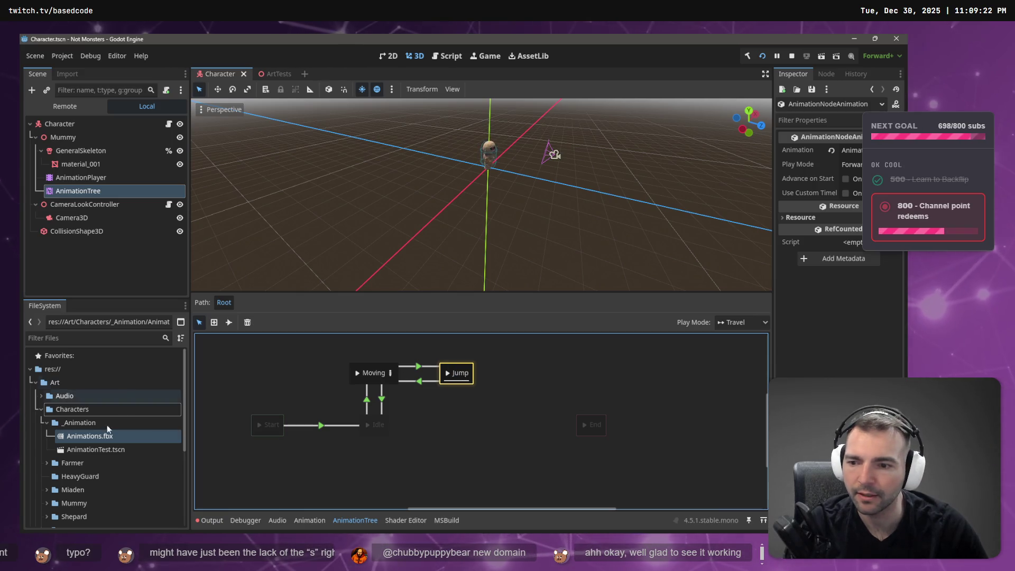
# Check the import settings for Animations.fbx, then return to the Scene tree
pyautogui.rightClick(80, 439)
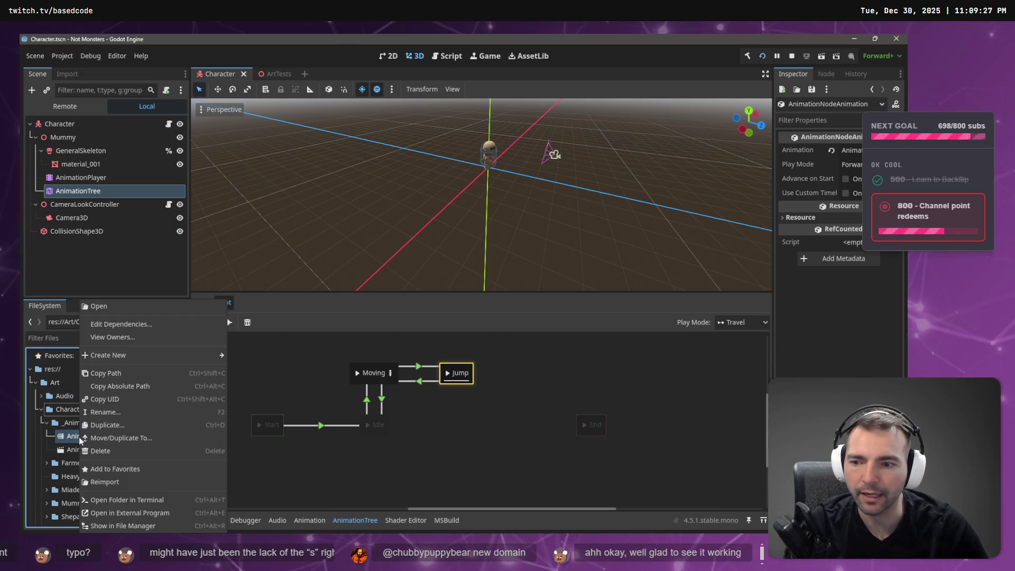
pyautogui.click(67, 74)
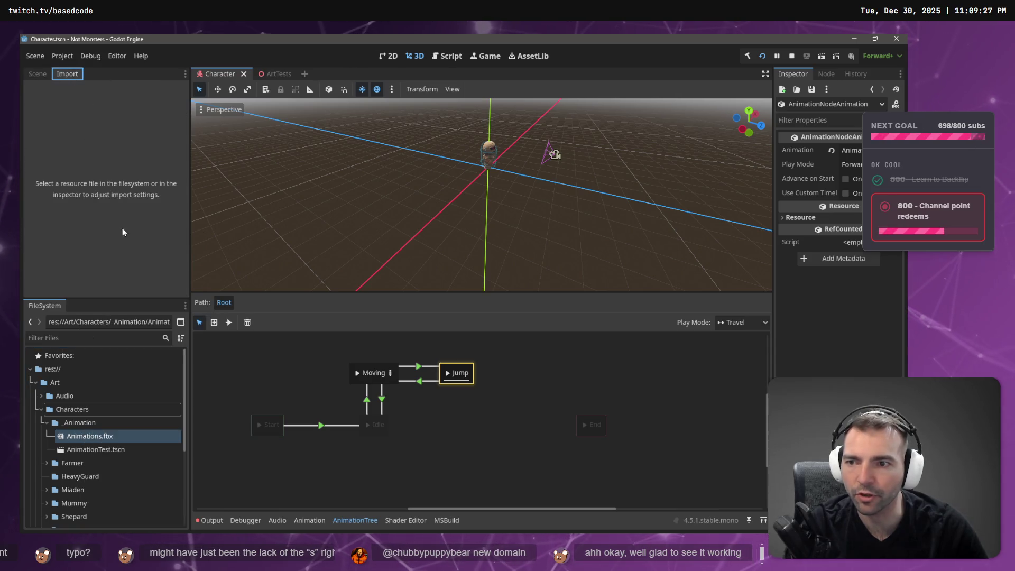
pyautogui.click(38, 74)
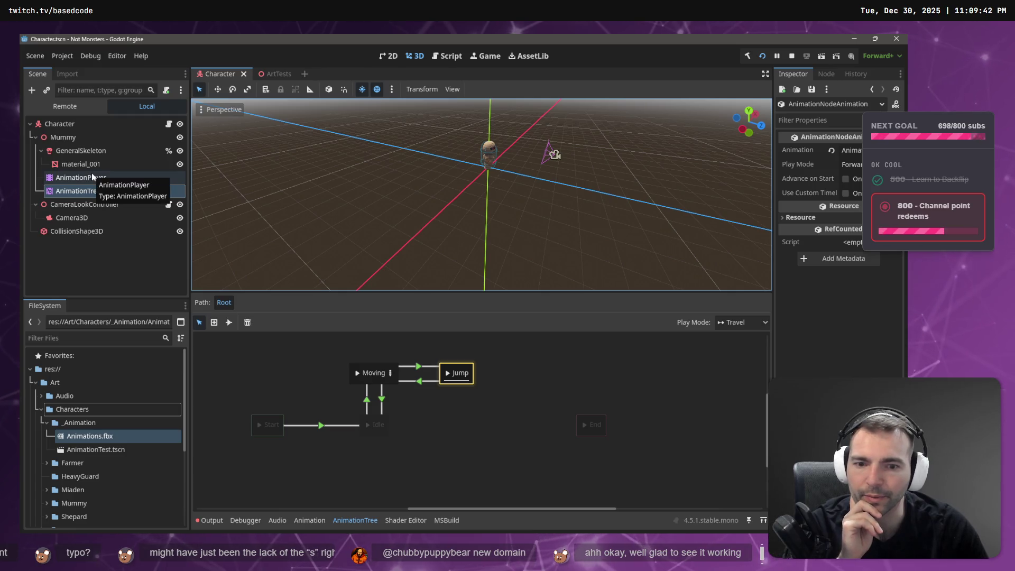
# Select the Moving-to-Jump transition and expand its Switch and Advance settings
pyautogui.click(92, 177)
pyautogui.click(91, 191)
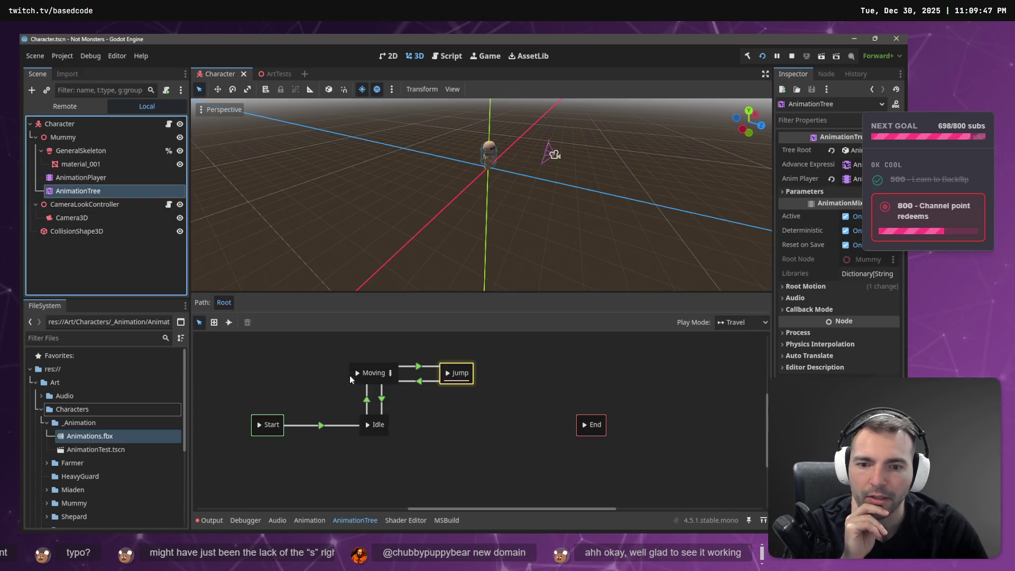
pyautogui.click(425, 367)
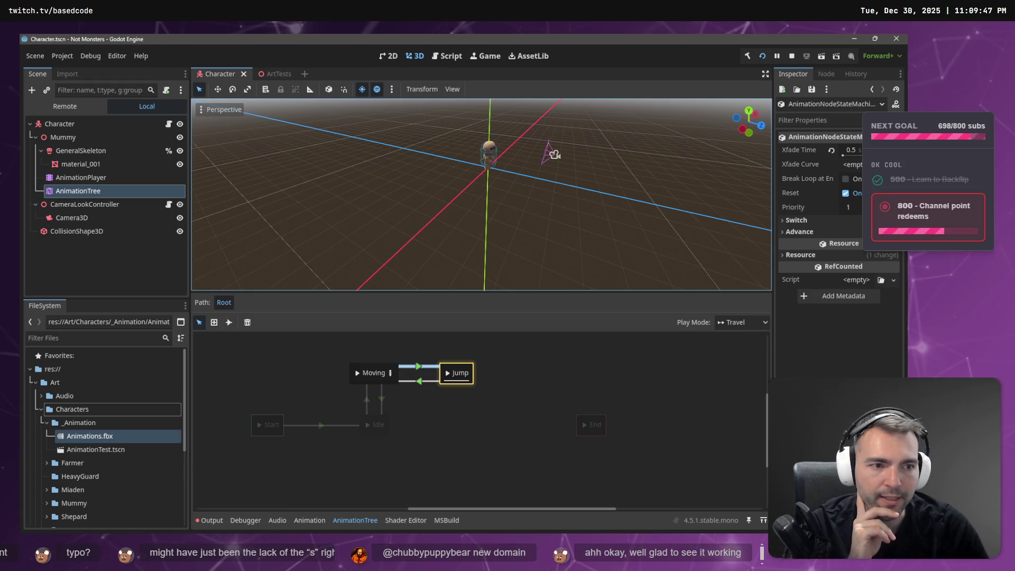
pyautogui.click(793, 220)
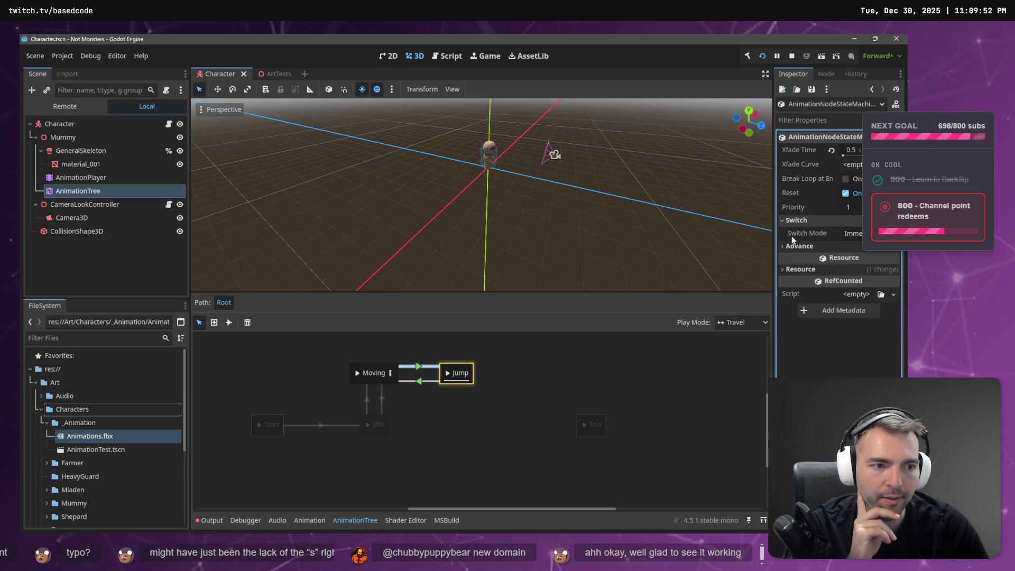
pyautogui.click(787, 246)
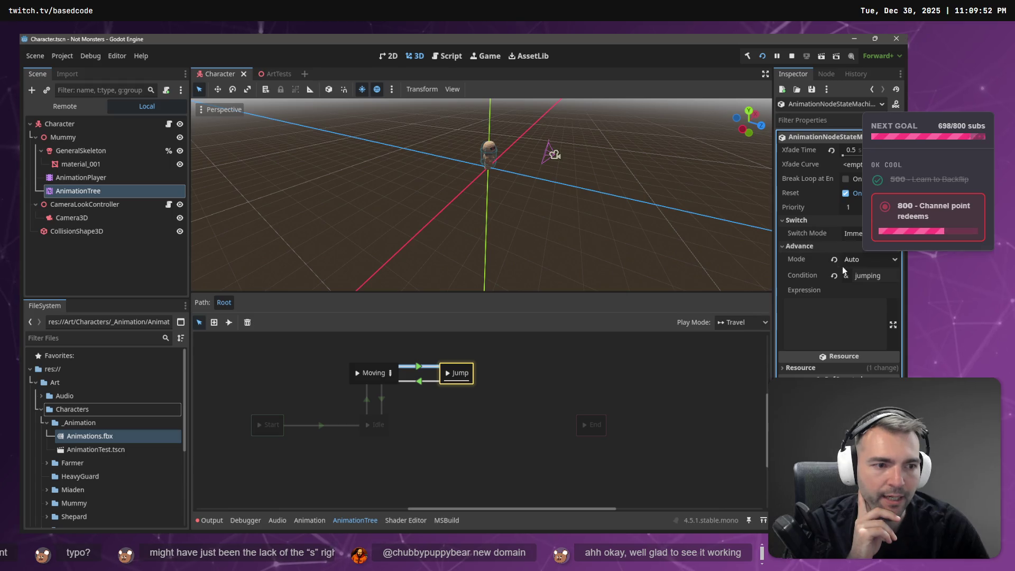
pyautogui.click(791, 368)
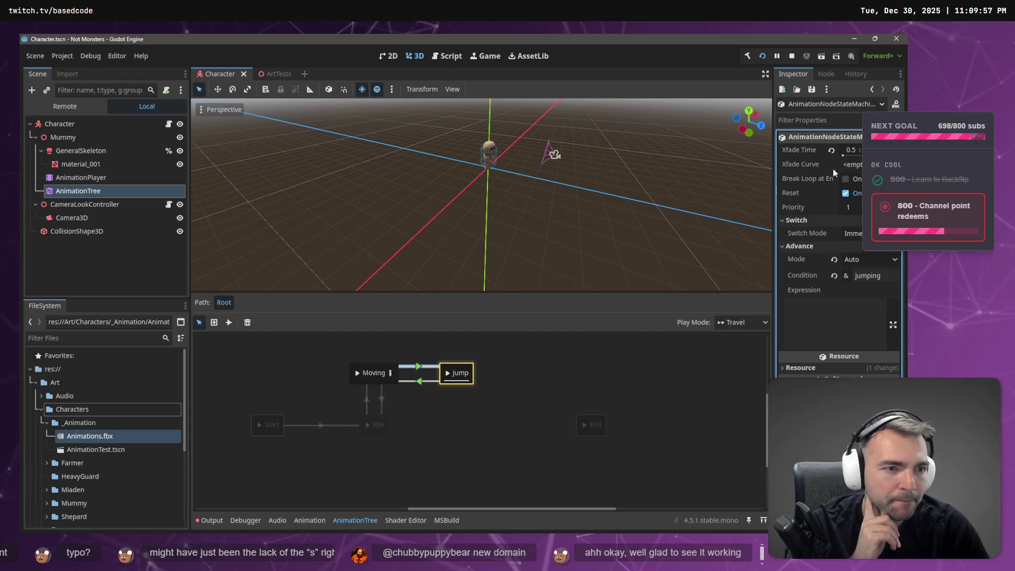
# Try a new Xfade Curve, undo it, and set Xfade Time to 2
pyautogui.click(869, 164)
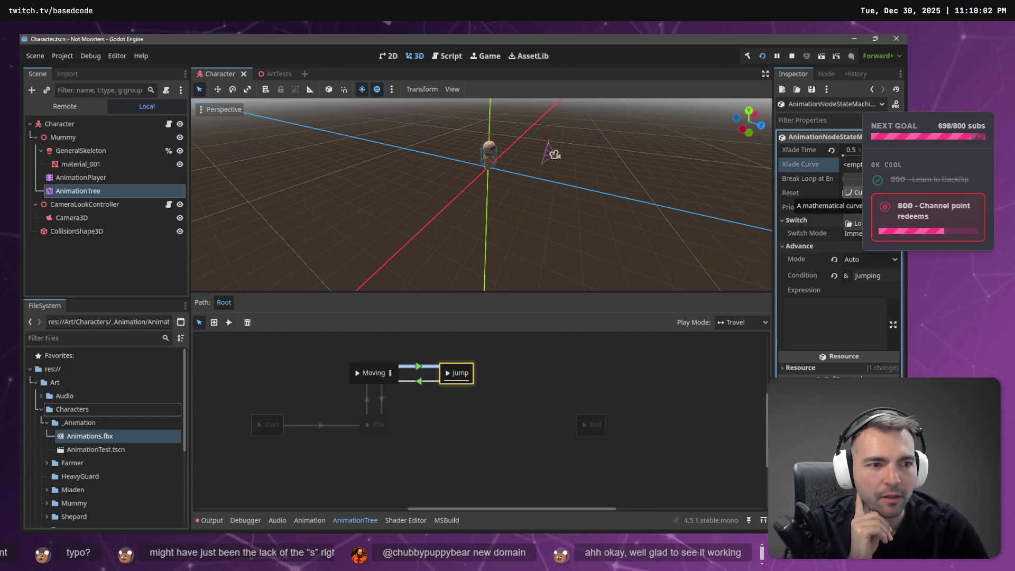
pyautogui.click(852, 192)
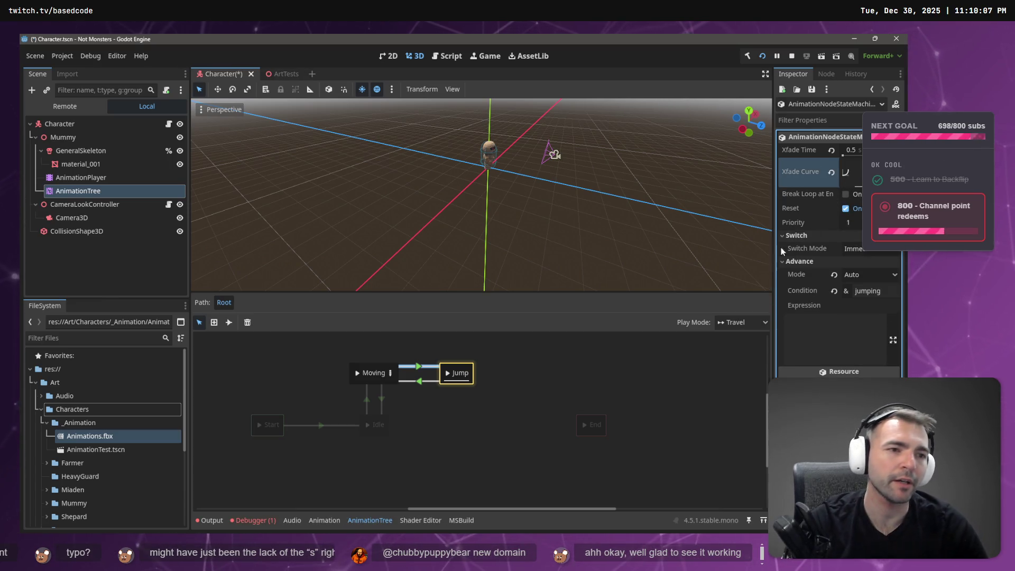
pyautogui.hotkey('ctrl', 'z')
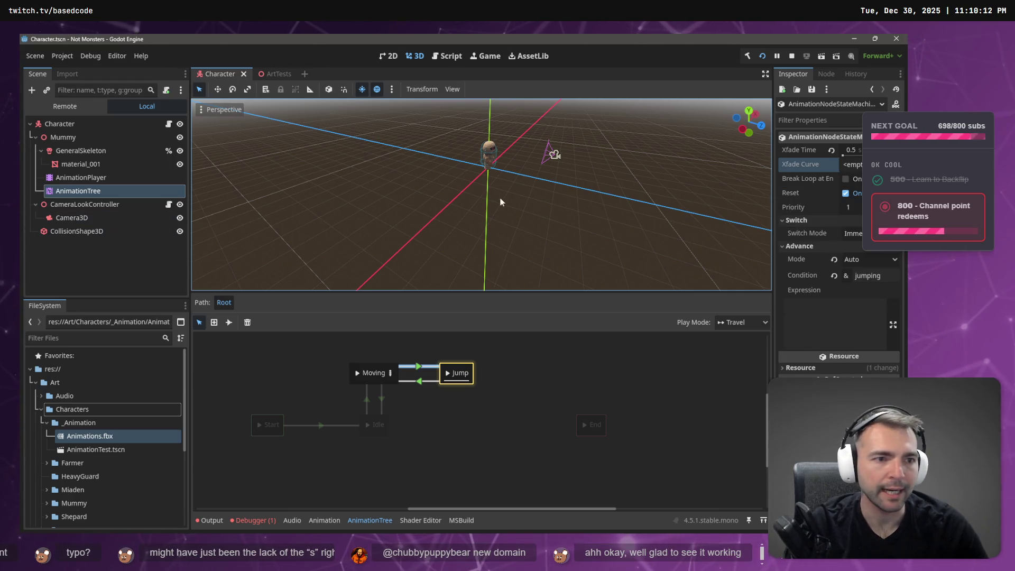
pyautogui.click(855, 150)
pyautogui.write('2')
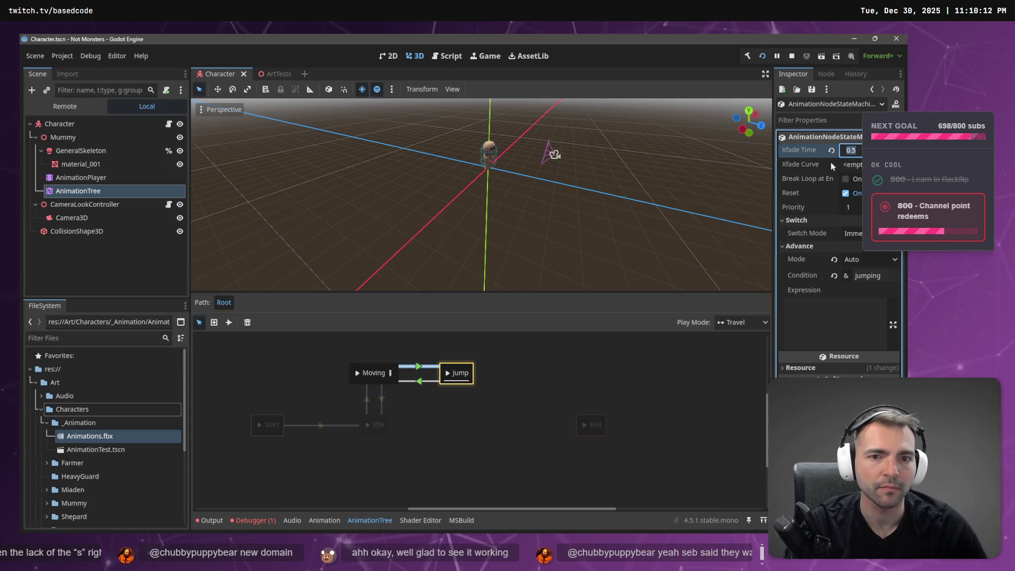
pyautogui.press('Return')
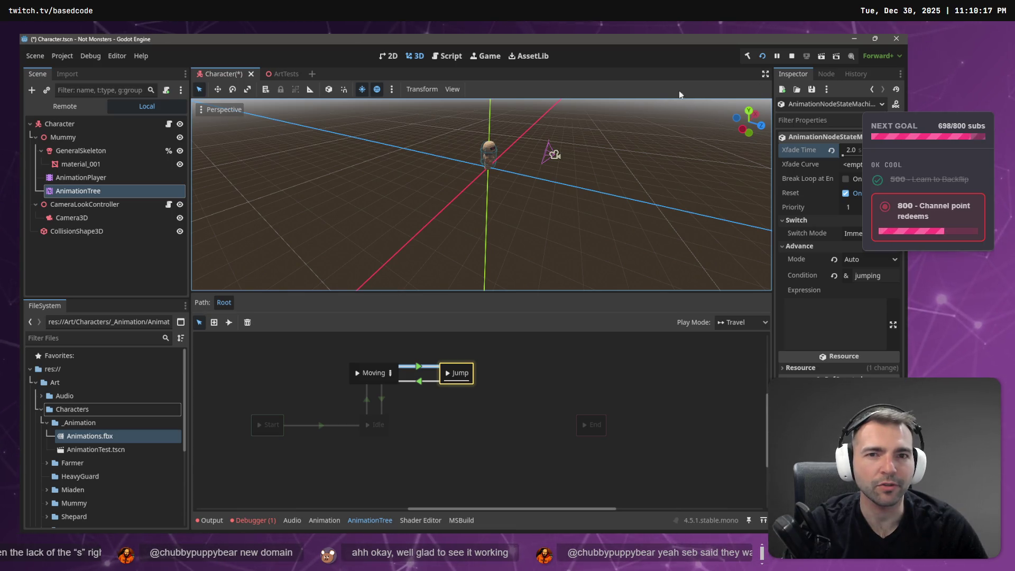
# Restart the game and walk the mummy around the courtyard with W and S
pyautogui.click(789, 57)
pyautogui.click(761, 56)
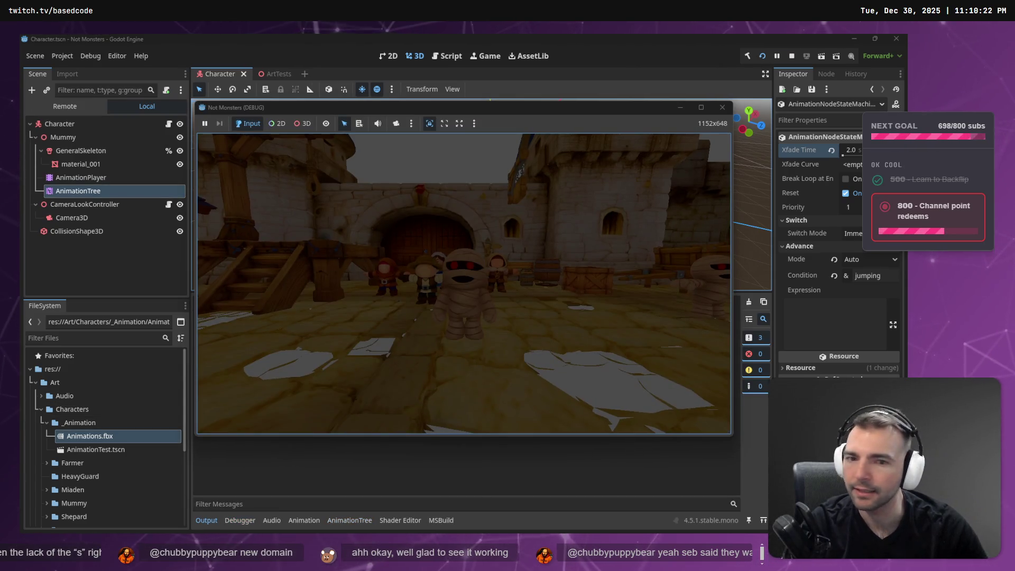
pyautogui.press('w')
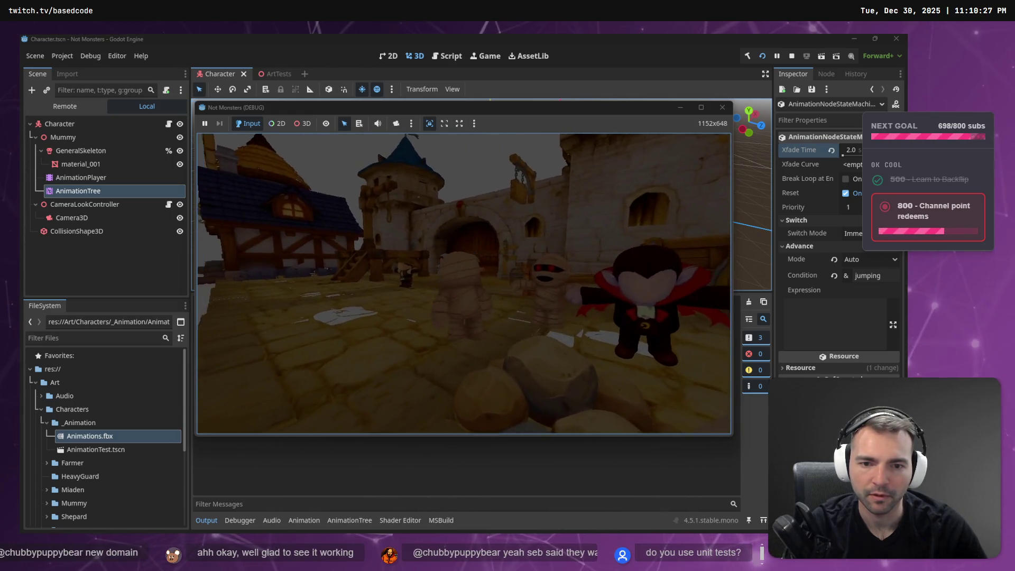
pyautogui.press('w')
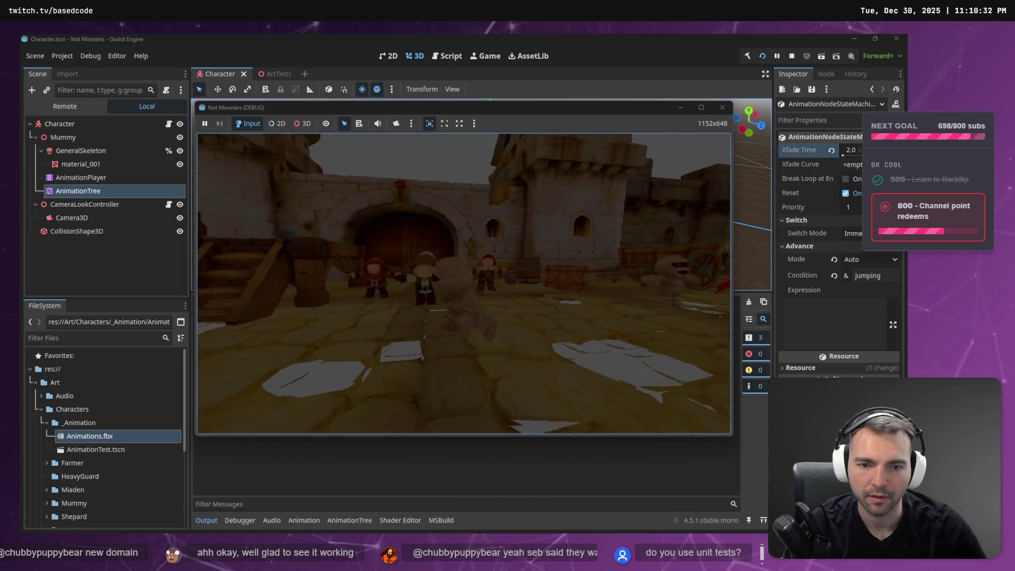
pyautogui.press('s')
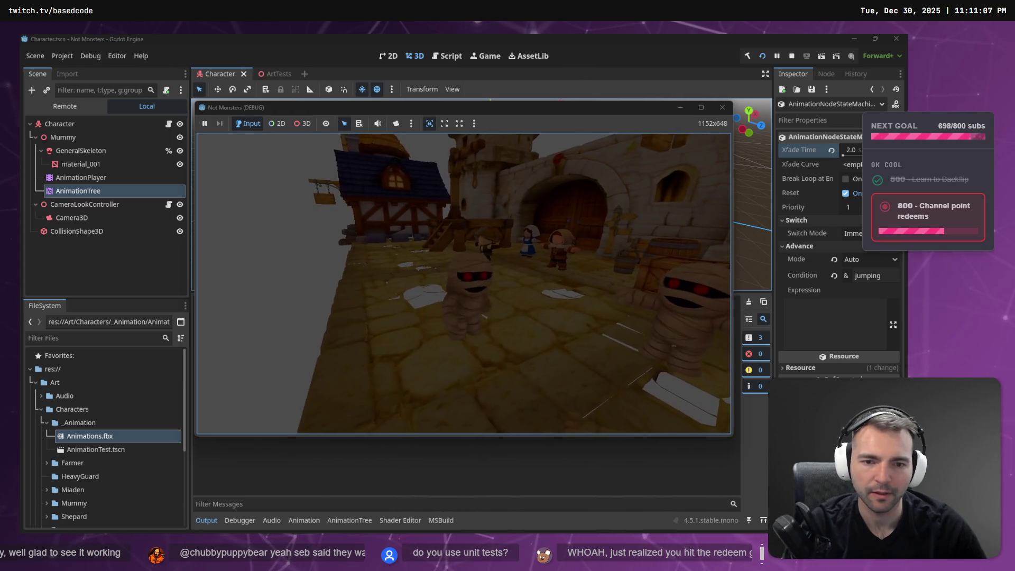
# Close the game and return to CharacterRootLocomotion.cs in Rider
pyautogui.press('F8')
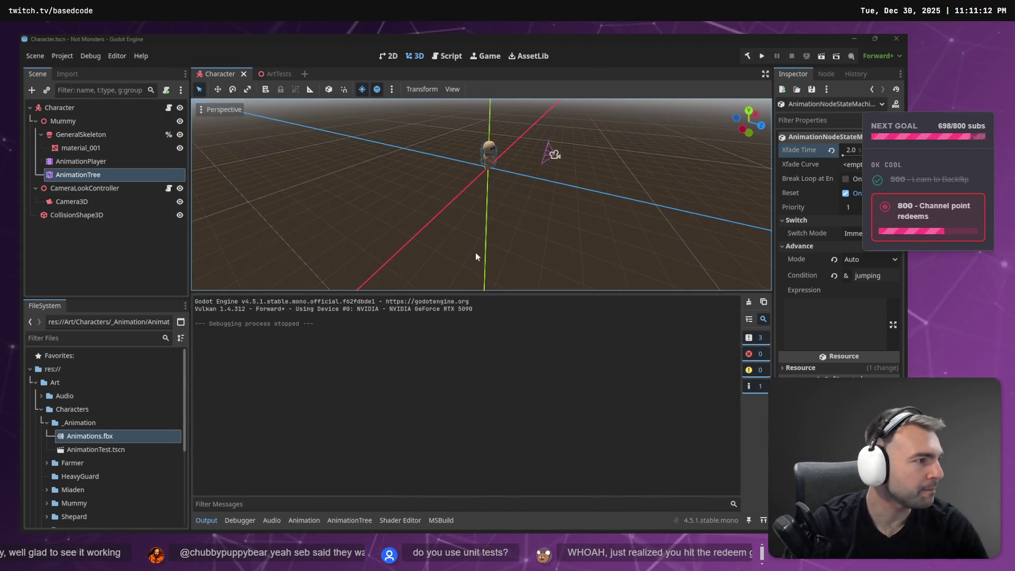
pyautogui.hotkey('alt', 'Tab')
pyautogui.scroll(15, 353, 209)
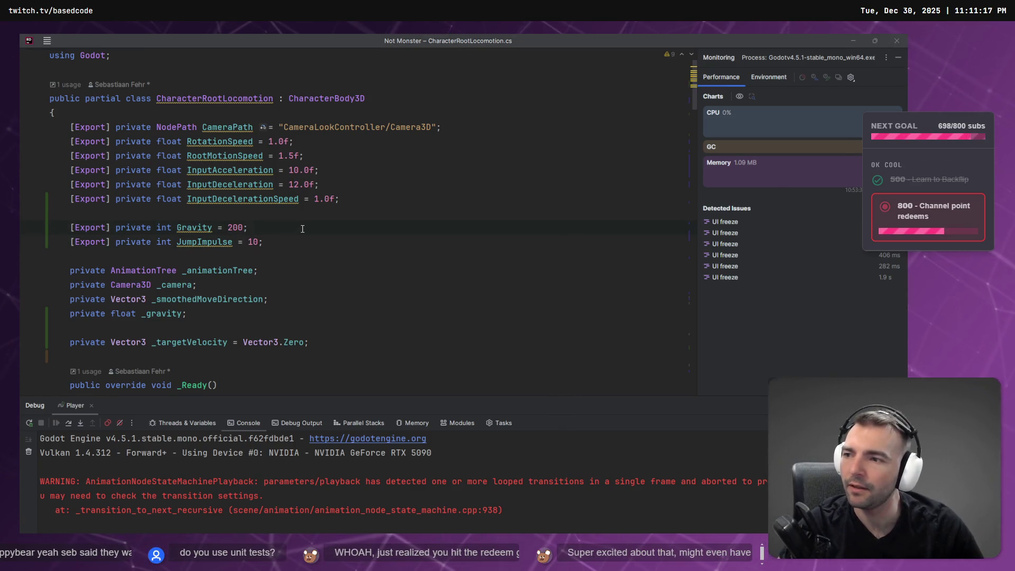
# Switch back to Godot and run the game with the rebuilt C# code
pyautogui.hotkey('alt', 'Tab')
pyautogui.press('F5')
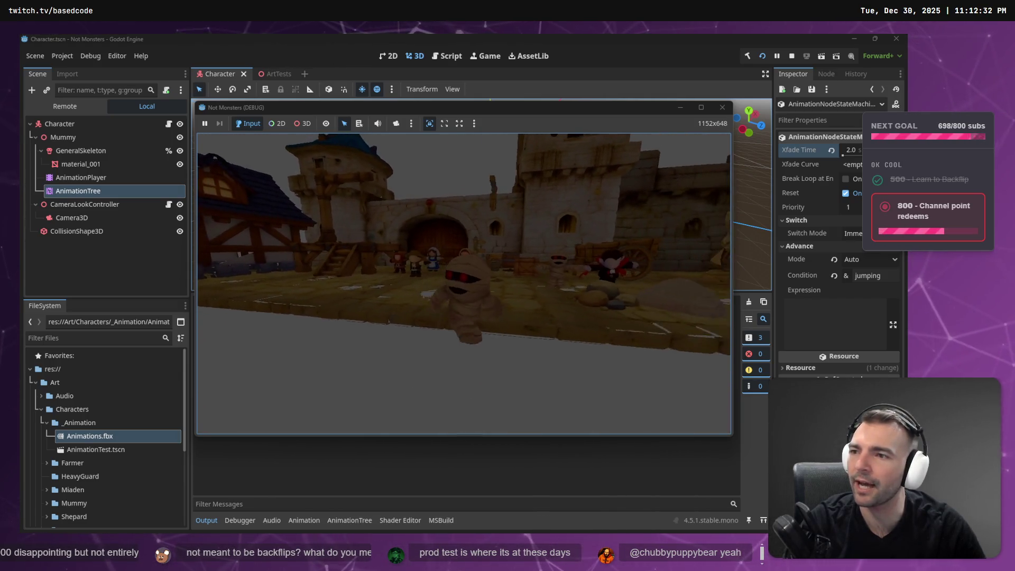
# Walk the mummy across the courtyard, stop the game, and switch to the other project's Player.cs
pyautogui.press('w')
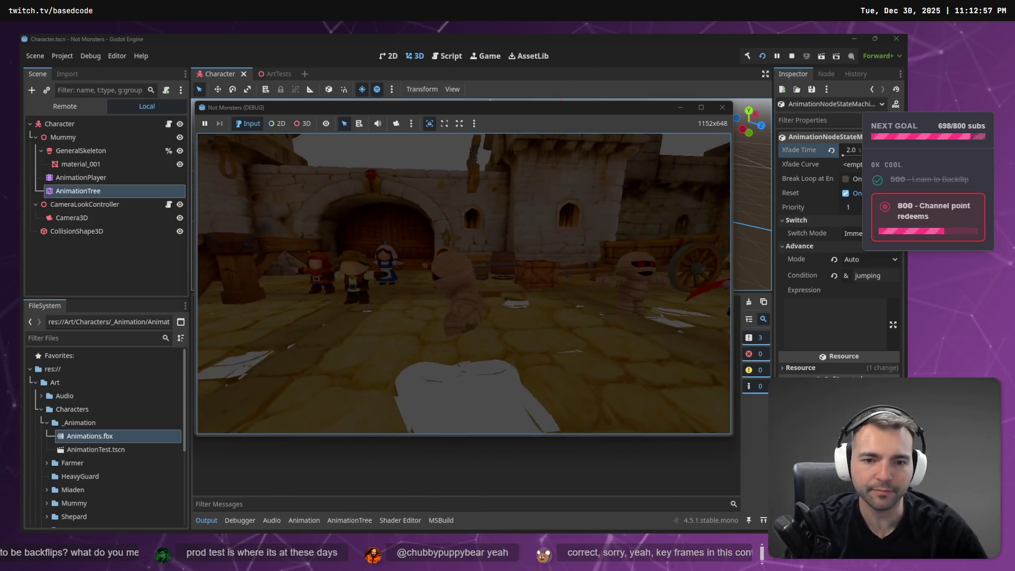
pyautogui.press('F8')
pyautogui.hotkey('alt', 'Tab')
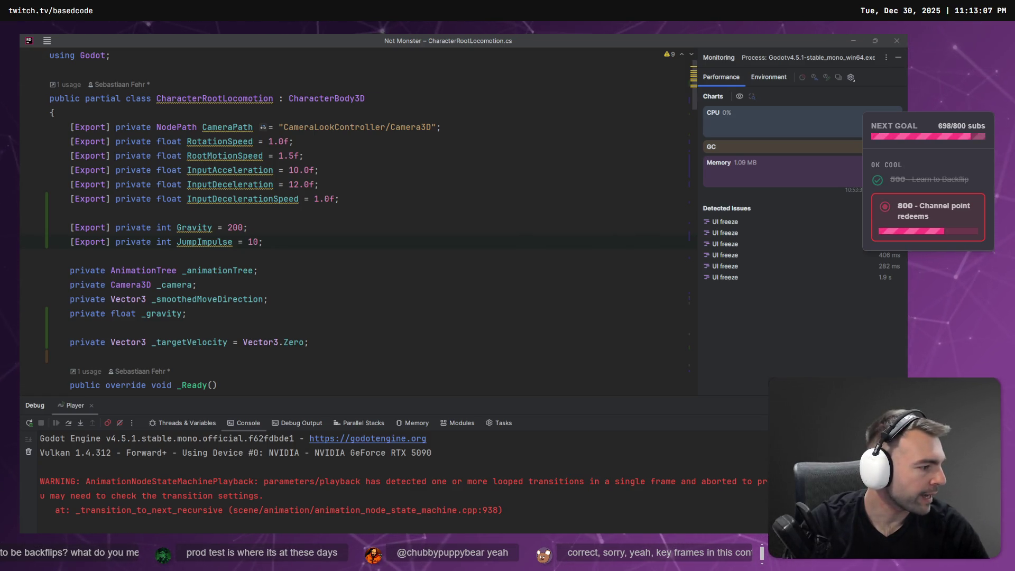
pyautogui.hotkey('alt', 'Tab')
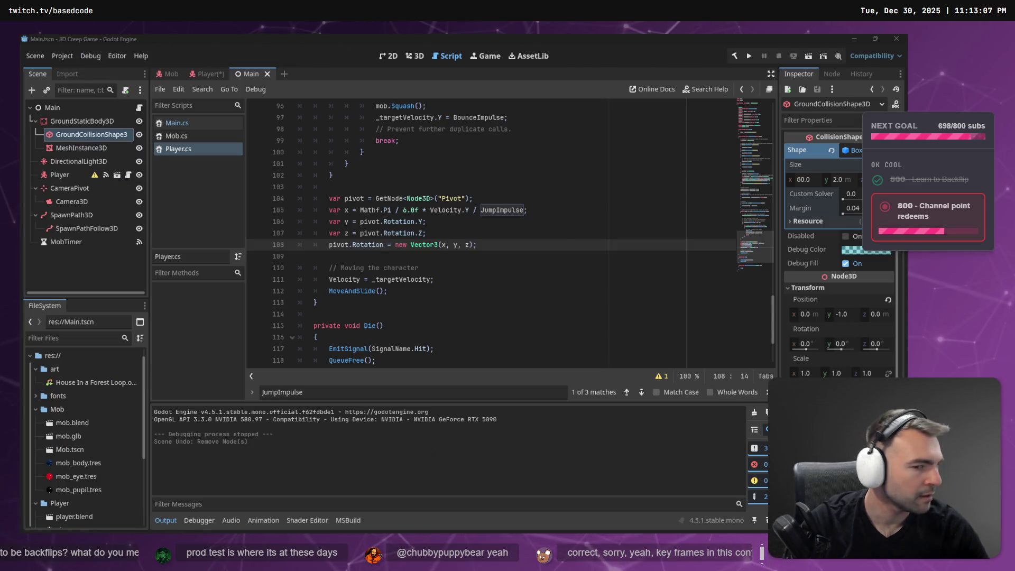
# Select Input.IsActionJustPressed("Jump") in Player.cs and return to GetJumpInput in Rider
pyautogui.click(544, 325)
pyautogui.scroll(5, 456, 272)
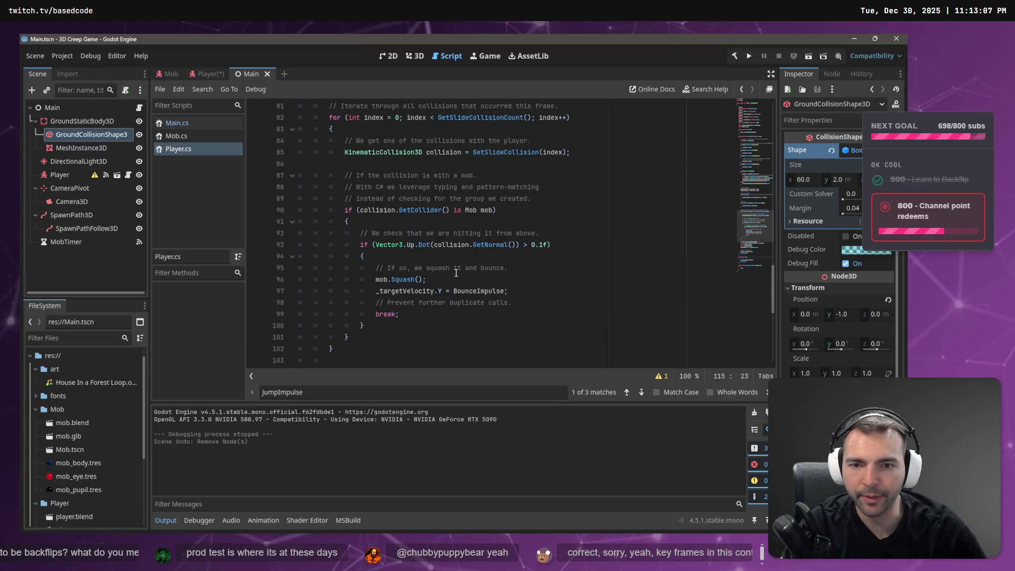
pyautogui.click(408, 209)
pyautogui.scroll(2, 409, 225)
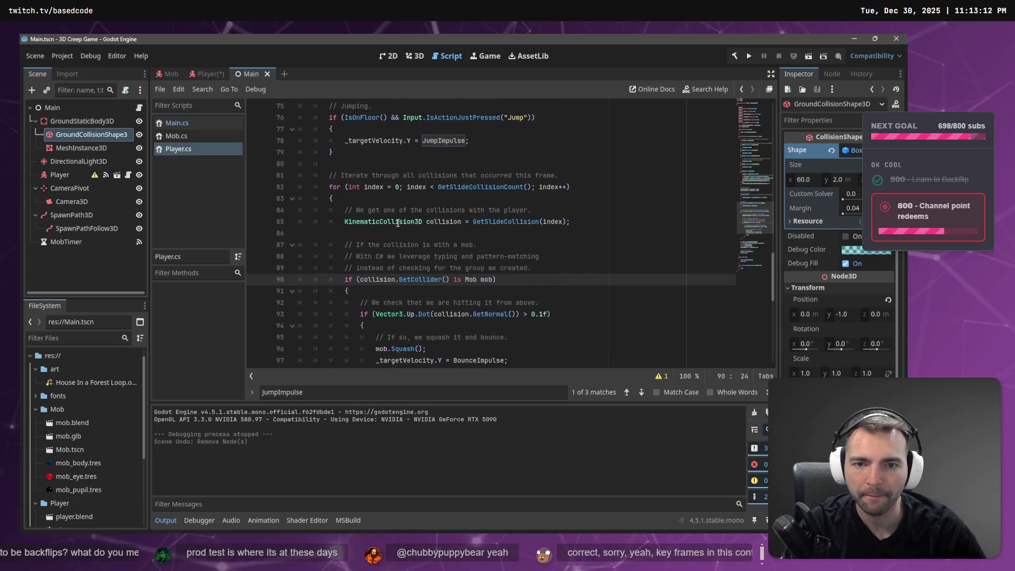
pyautogui.scroll(3, 409, 224)
pyautogui.doubleClick(461, 221)
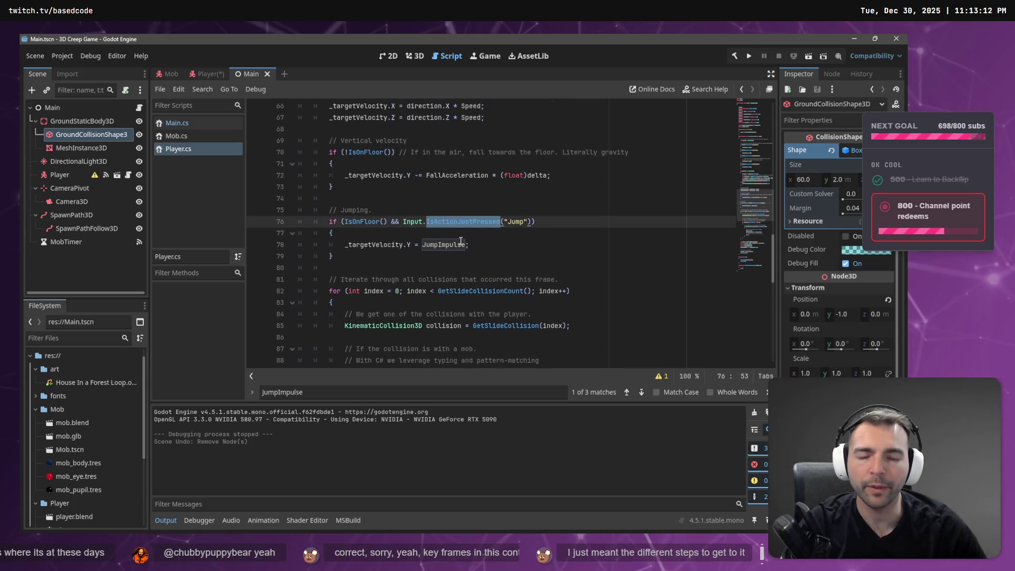
pyautogui.moveTo(403, 221); pyautogui.dragTo(533, 222)
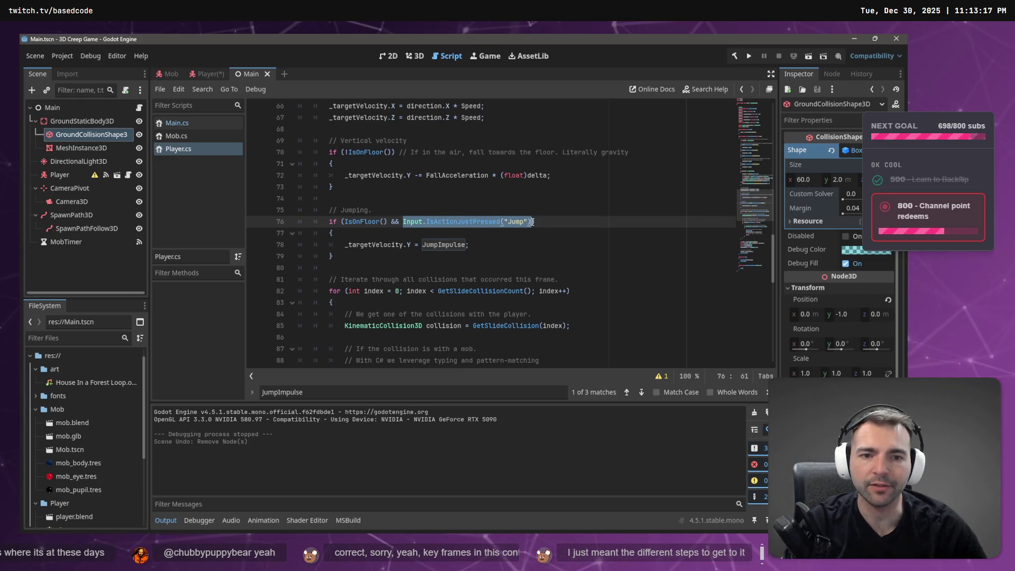
pyautogui.hotkey('alt', 'Tab')
pyautogui.scroll(-10, 381, 261)
pyautogui.scroll(-15, 380, 261)
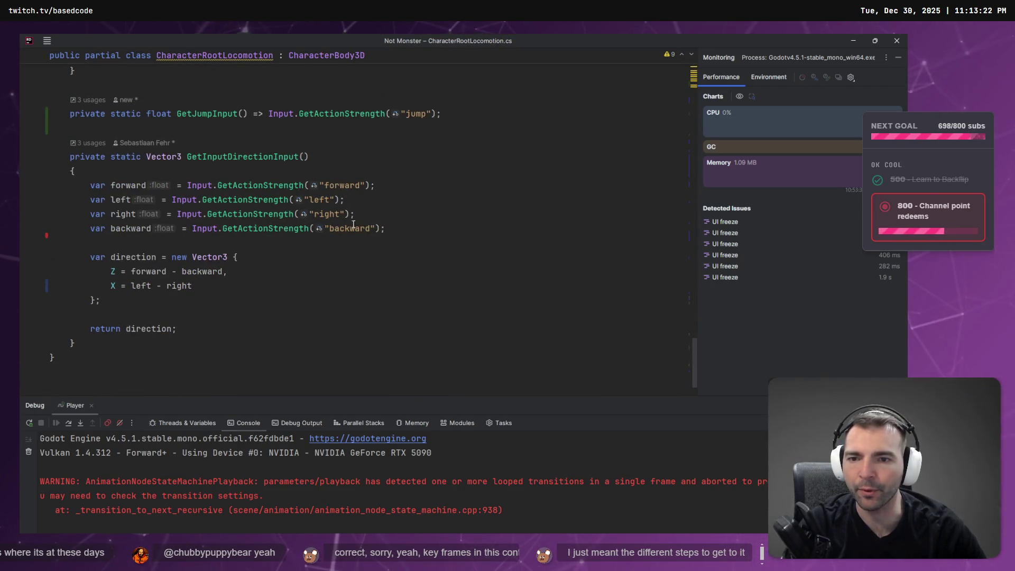
# Paste the single-press Input.IsActionJustPressed jump check into GetJumpInput
pyautogui.scroll(1, 306, 172)
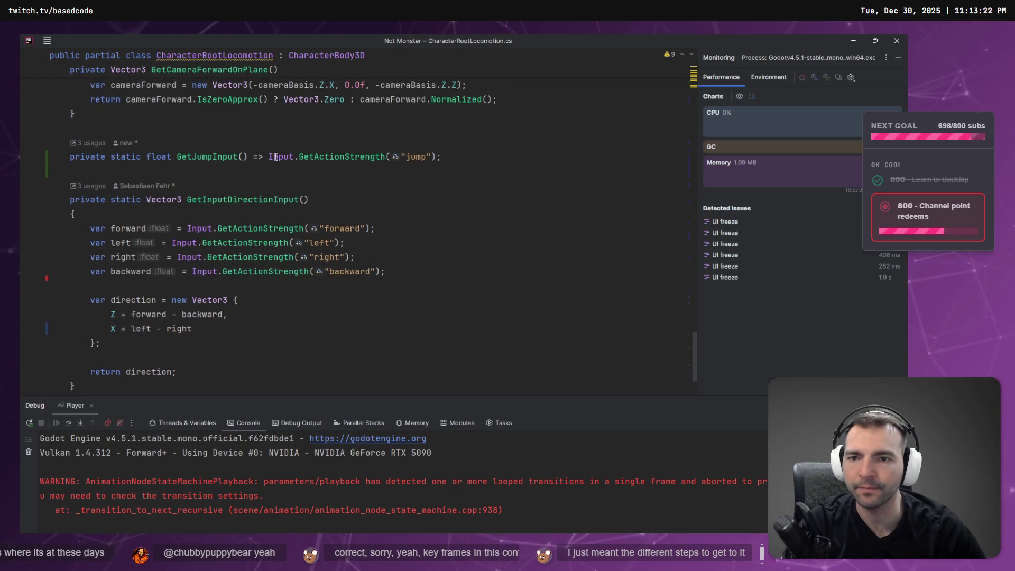
pyautogui.write('Input.IsActionJustPressed("Jump")')
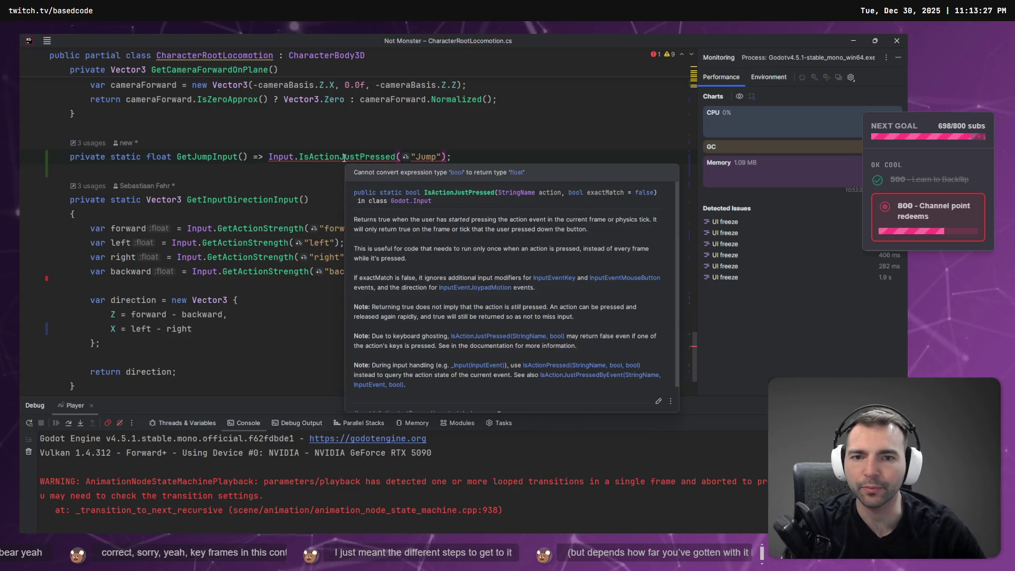
pyautogui.hotkey('ctrl', 'z')
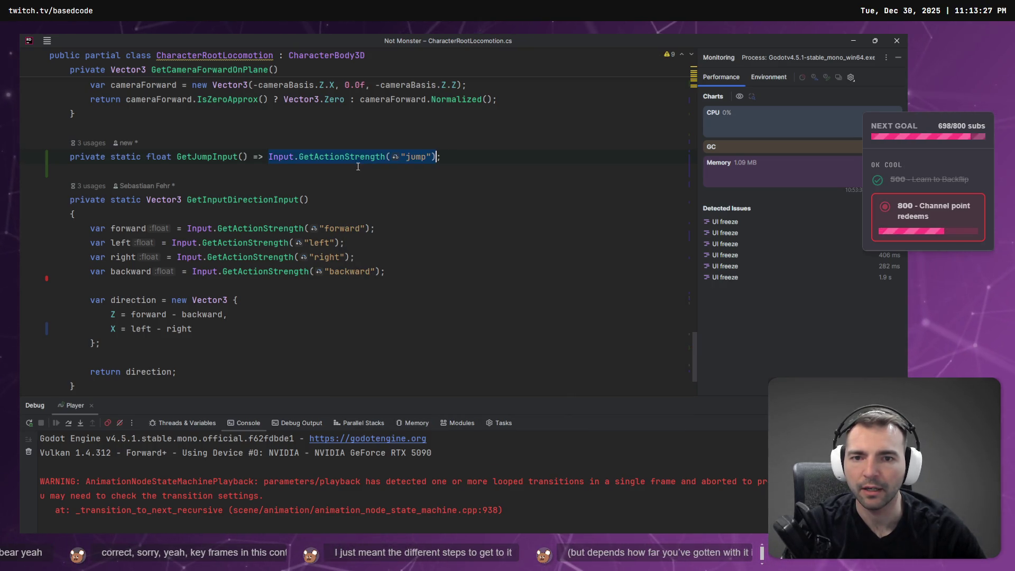
pyautogui.write('Input.IsActionJustPressed("Jump")')
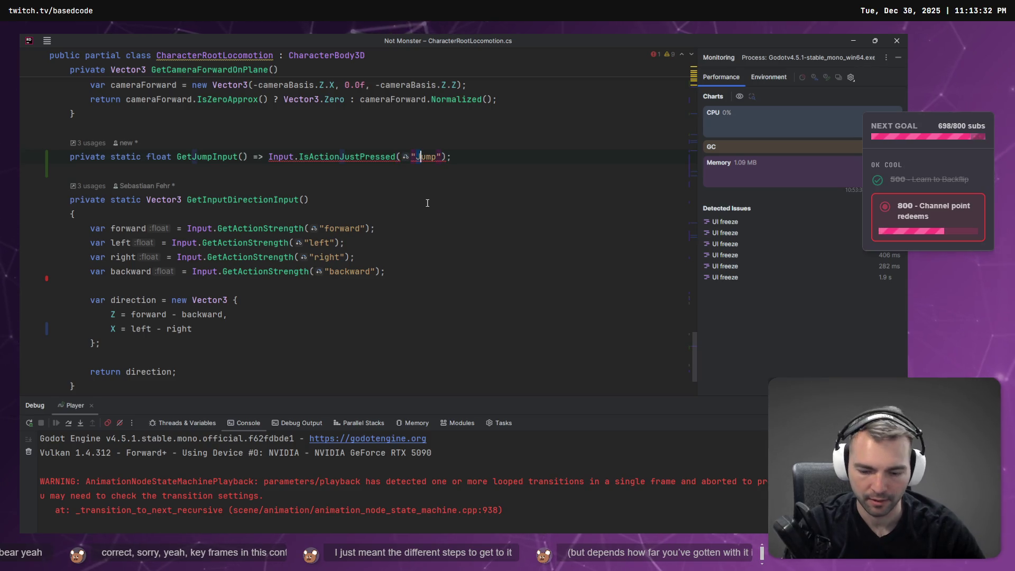
pyautogui.write('j')
pyautogui.press('Escape')
pyautogui.press('End')
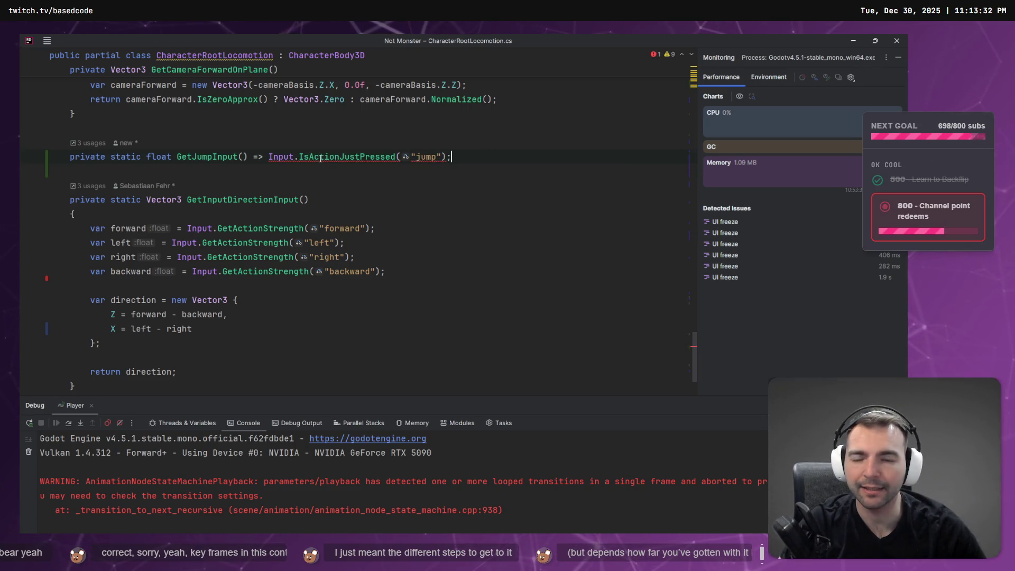
# Change GetJumpInput's return type to bool and go to its usage
pyautogui.doubleClick(168, 155)
pyautogui.write('bool')
pyautogui.press('Escape')
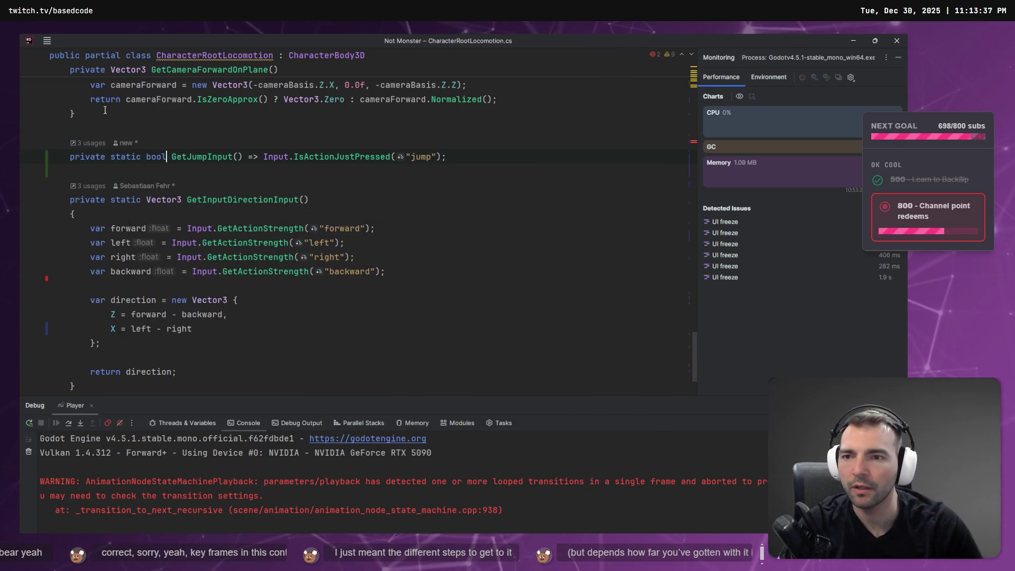
pyautogui.click(80, 141)
pyautogui.click(210, 154)
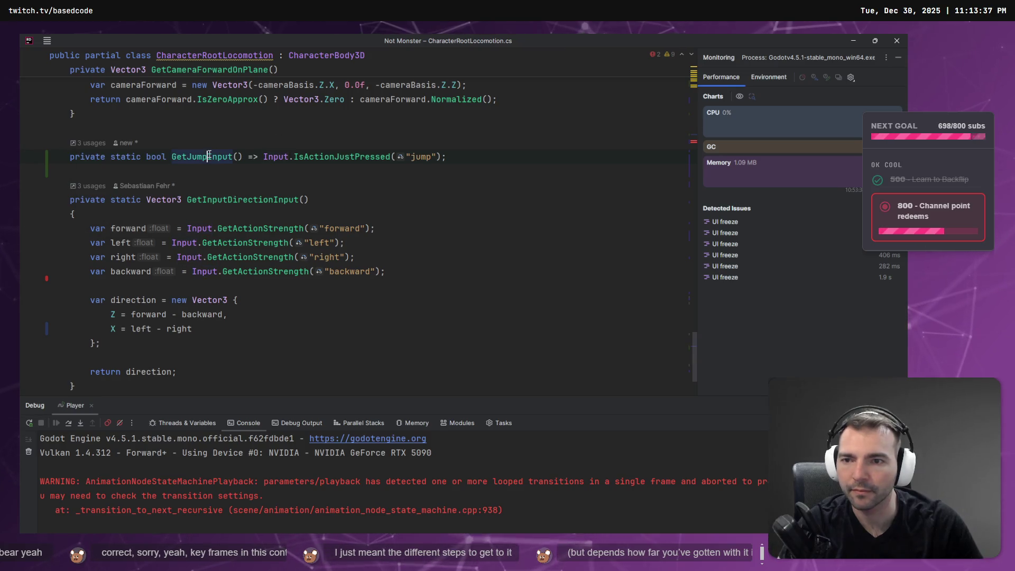
pyautogui.hotkey('alt', 'F7')
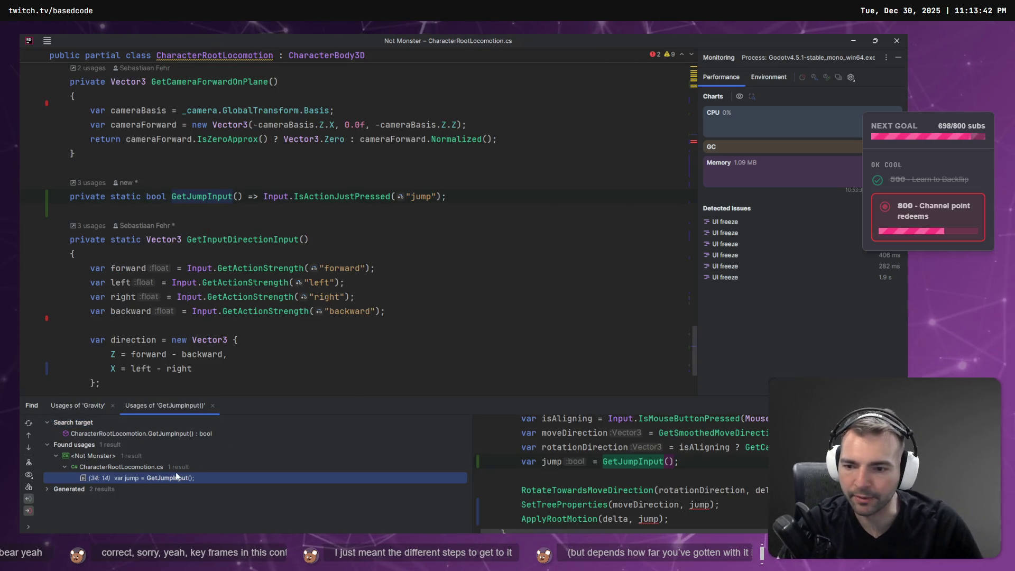
pyautogui.doubleClick(173, 476)
# Drop the float.Epsilon comparison to leave if (jump), and make the jump parameter bool
pyautogui.doubleClick(120, 181)
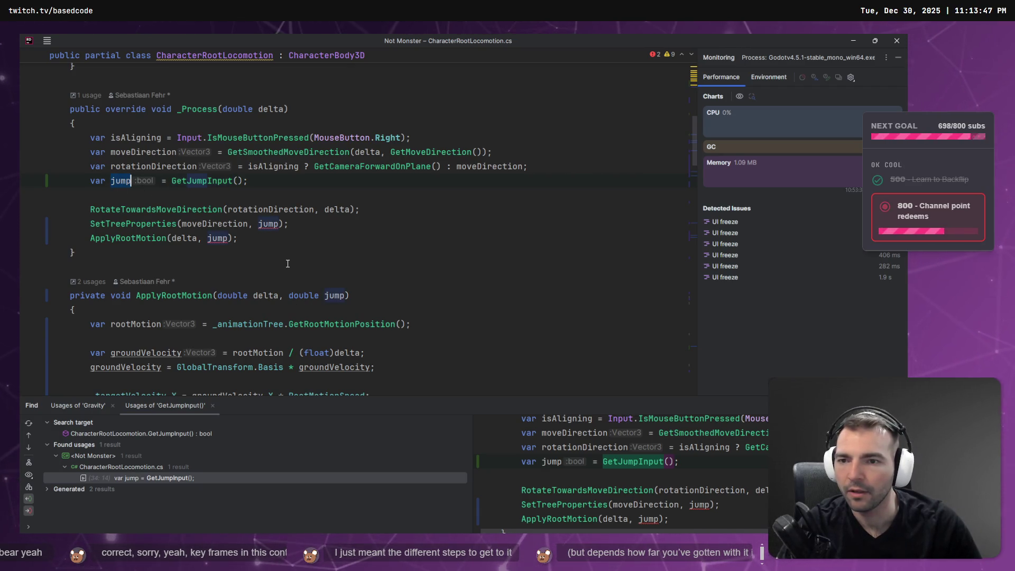
pyautogui.scroll(-3, 290, 263)
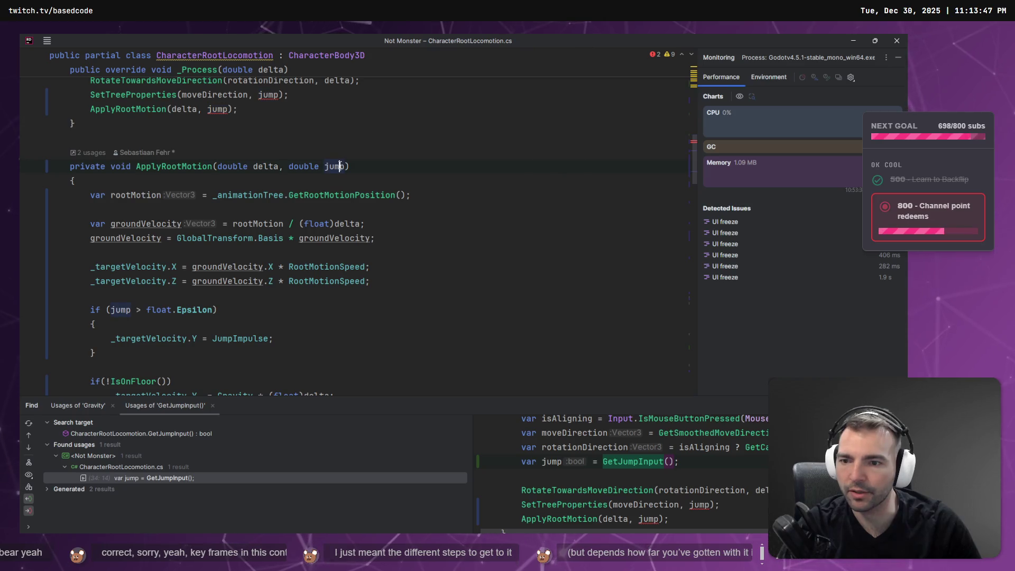
pyautogui.scroll(-2, 153, 280)
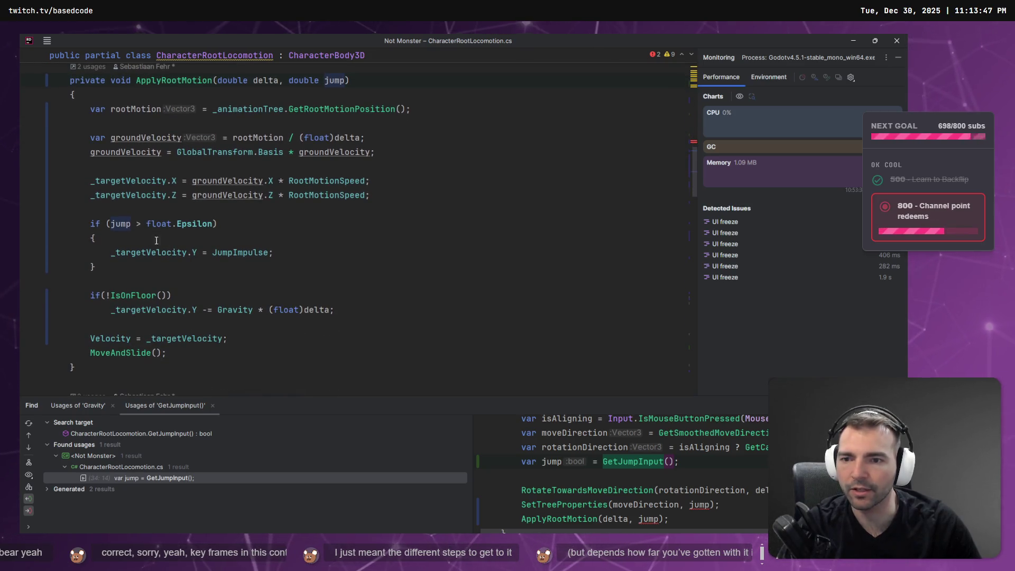
pyautogui.scroll(2, 144, 240)
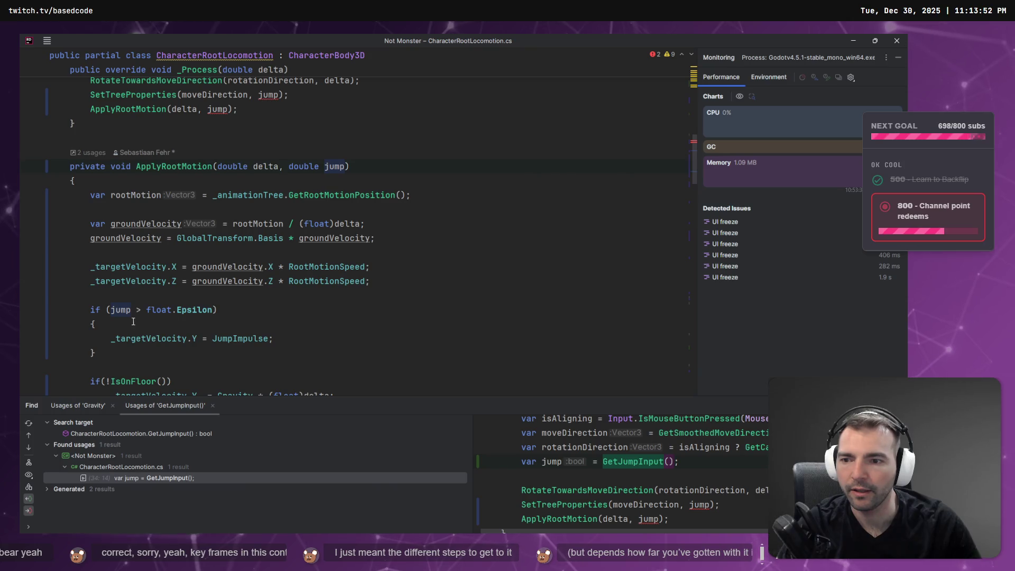
pyautogui.moveTo(136, 310); pyautogui.dragTo(210, 308)
pyautogui.press('BackSpace')
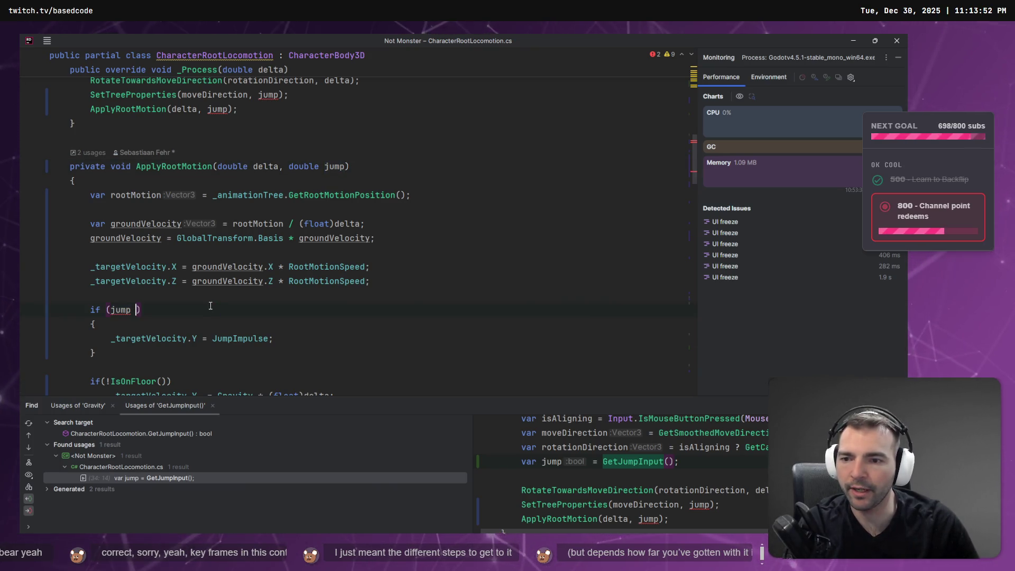
pyautogui.press('Down')
pyautogui.doubleClick(303, 166)
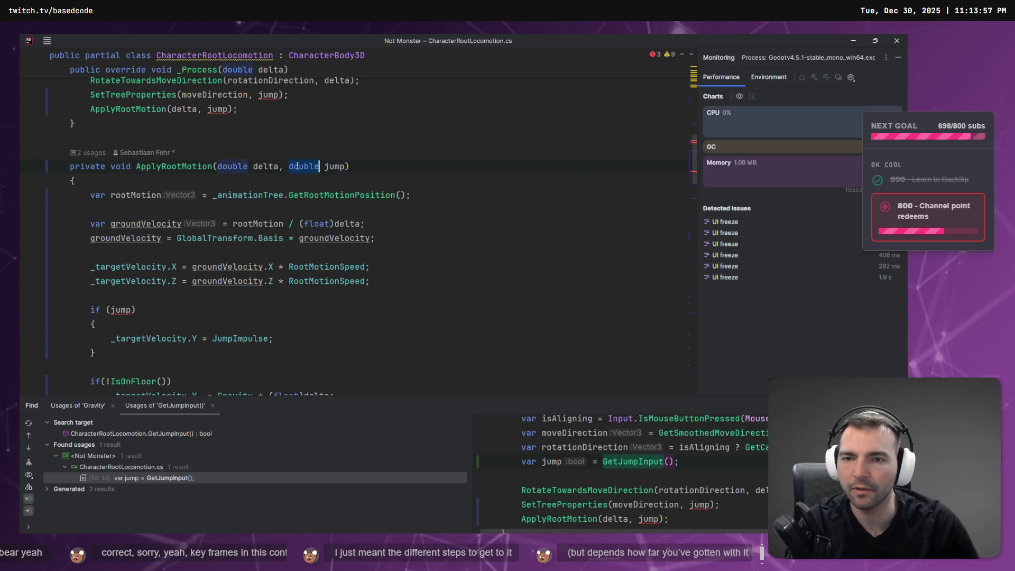
pyautogui.write('bool')
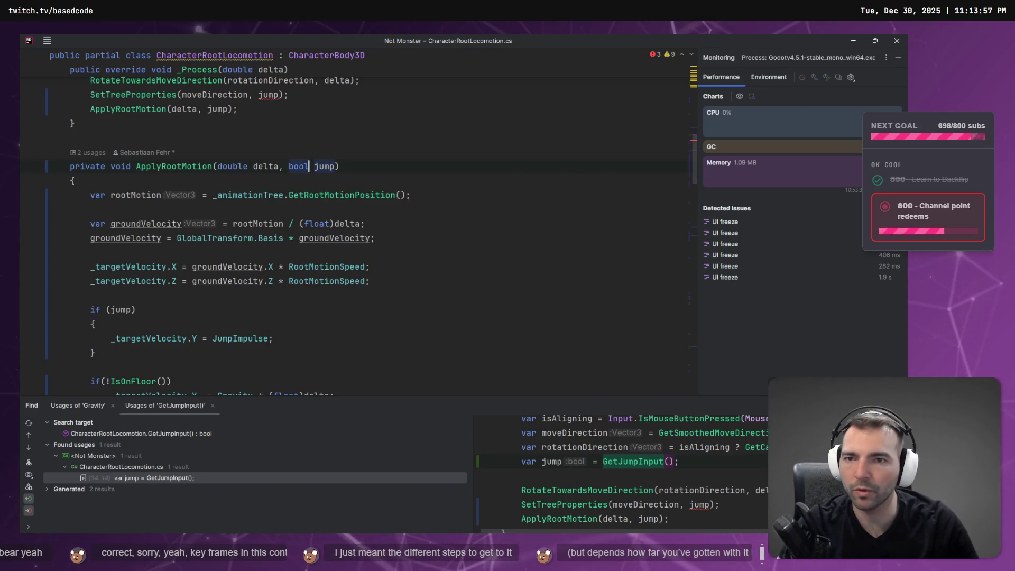
# Remove the braces around the if (jump) body
pyautogui.click(156, 95)
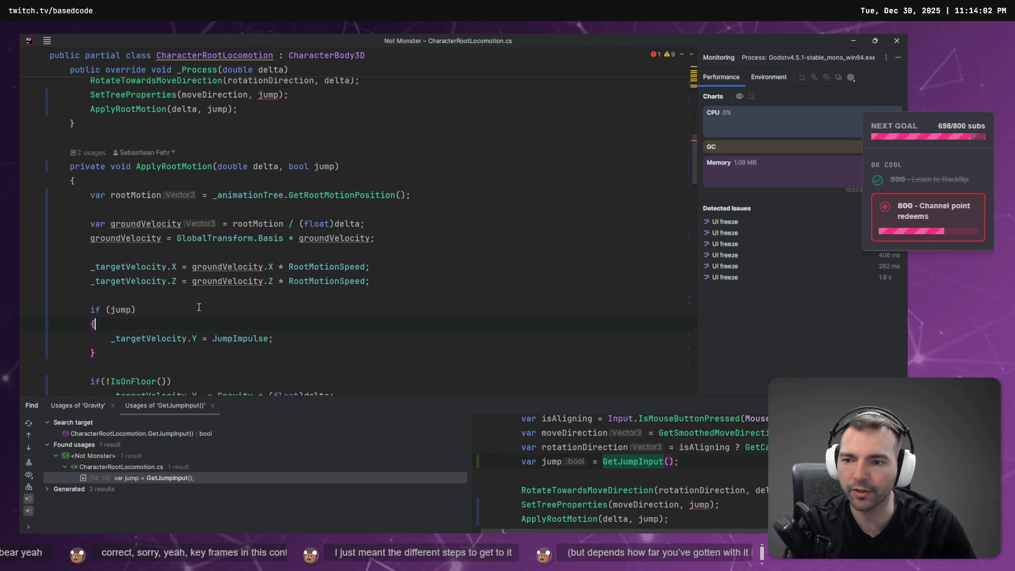
pyautogui.press('BackSpace')
pyautogui.hotkey('alt', 'Return')
pyautogui.press('Return')
pyautogui.press('Return')
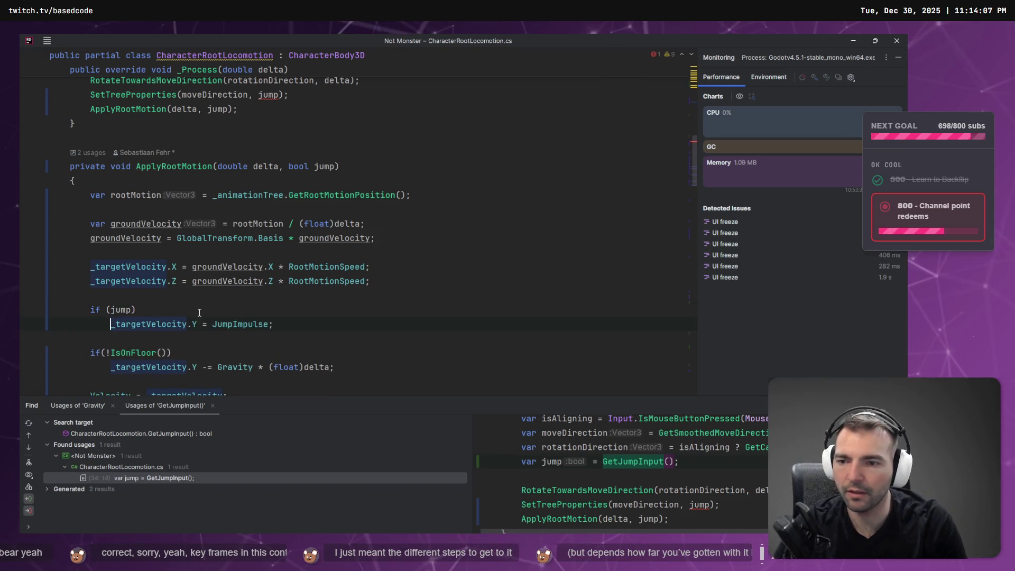
# Change SetTreeProperties' parameter to bool jump so isJumping simply equals jump
pyautogui.keyDown('ctrl'); pyautogui.click(156, 95); pyautogui.keyUp('ctrl')
pyautogui.moveTo(344, 190); pyautogui.dragTo(470, 190)
pyautogui.write('bool jump')
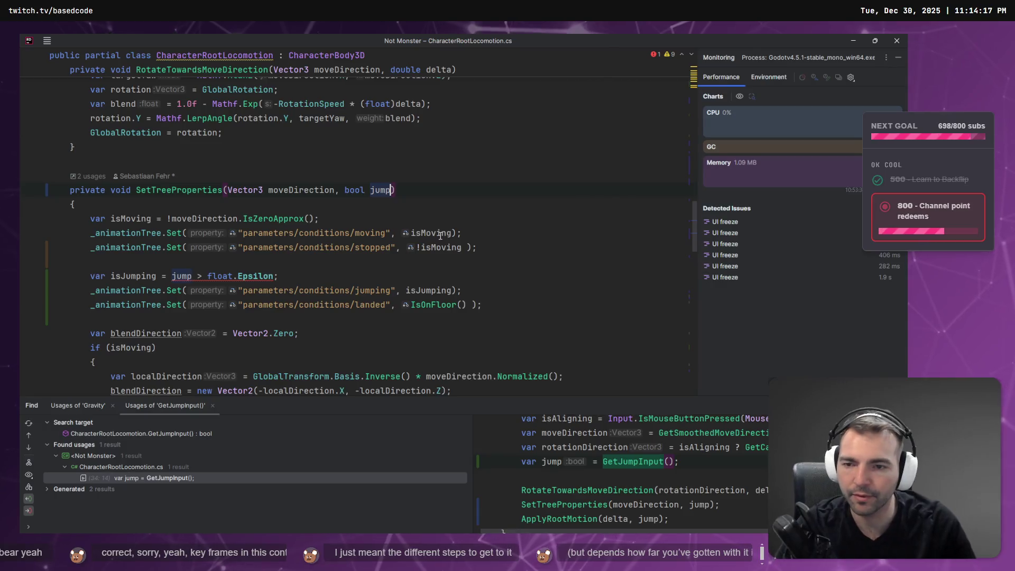
pyautogui.click(193, 276)
pyautogui.moveTo(192, 275); pyautogui.dragTo(273, 276)
pyautogui.press('BackSpace')
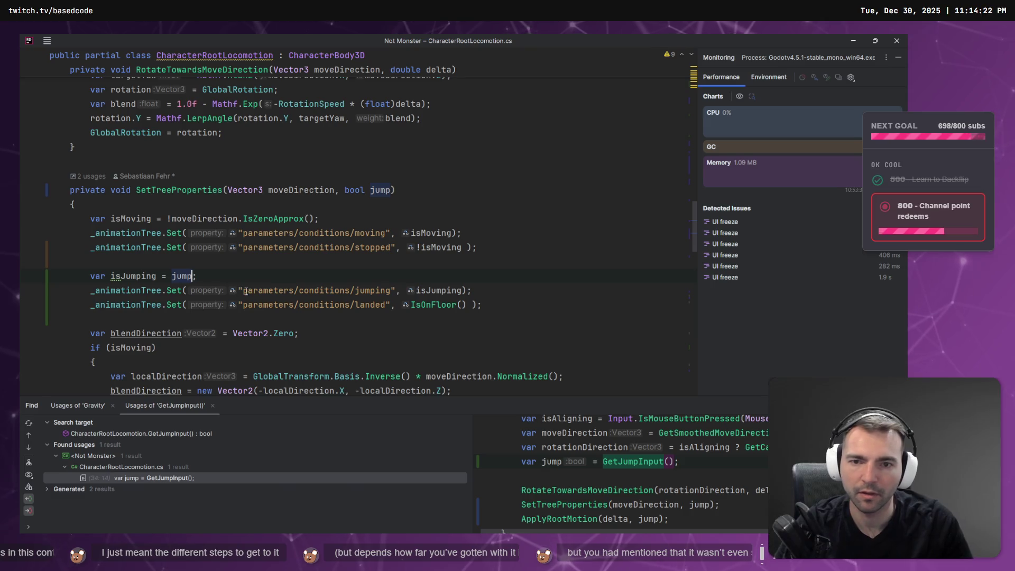
# Set JumpImpulse to 15 and return to the Godot script editor
pyautogui.scroll(10, 424, 240)
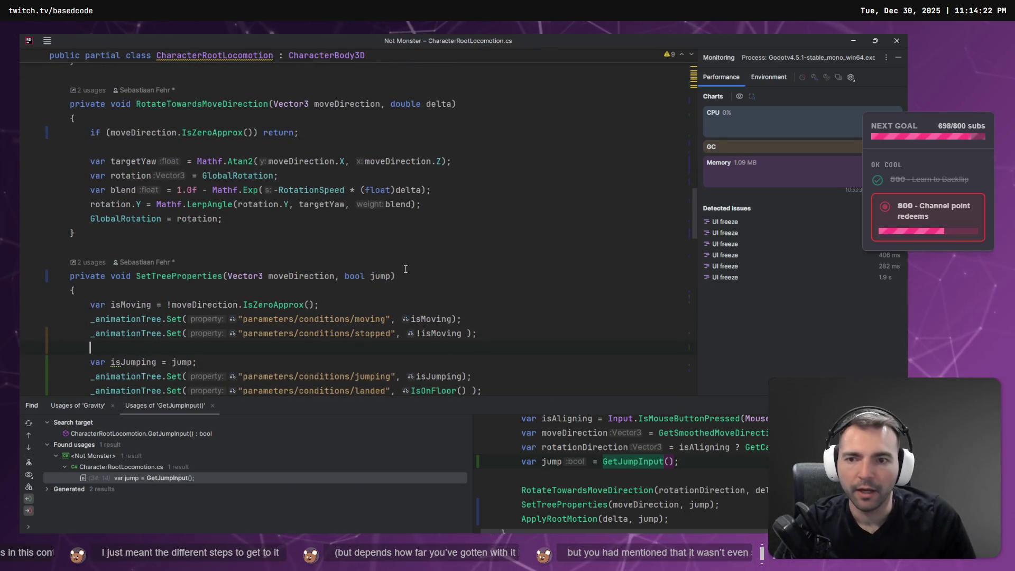
pyautogui.scroll(7, 423, 240)
pyautogui.click(247, 241)
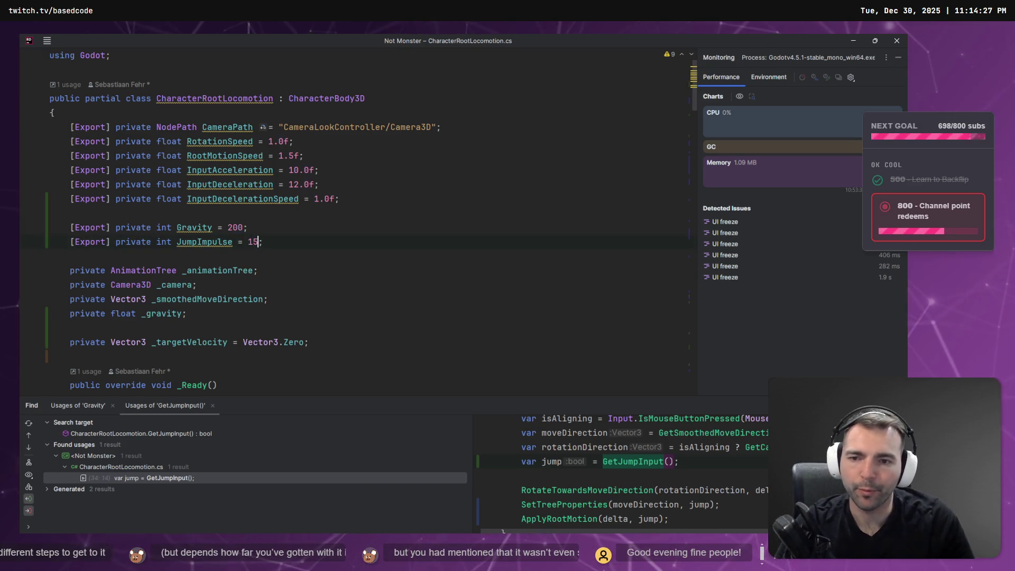
pyautogui.hotkey('alt', 'Tab')
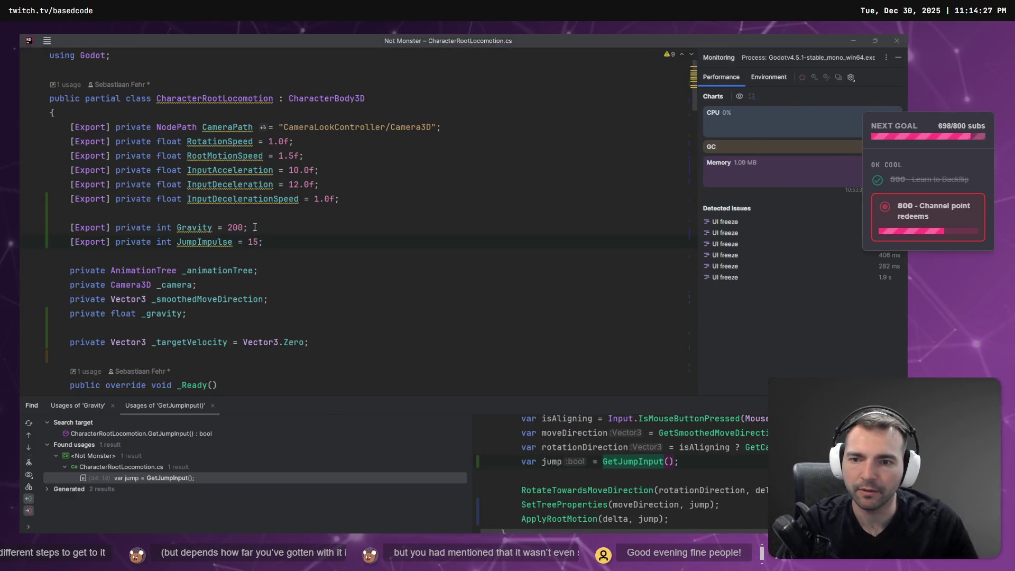
pyautogui.hotkey('alt', 'Tab')
pyautogui.click(418, 188)
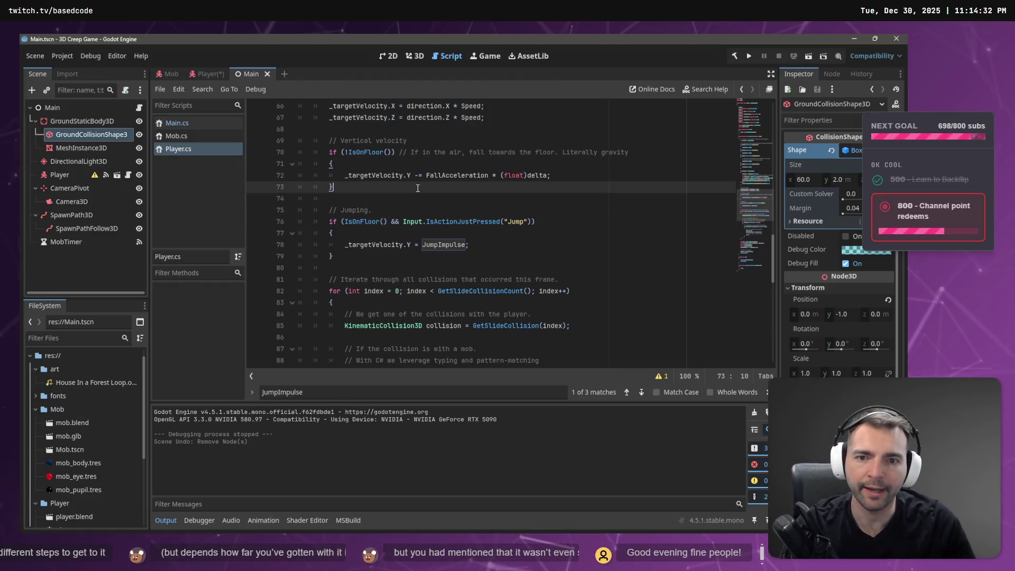
# Close the running 3D Creep Game debug window
pyautogui.press('F5')
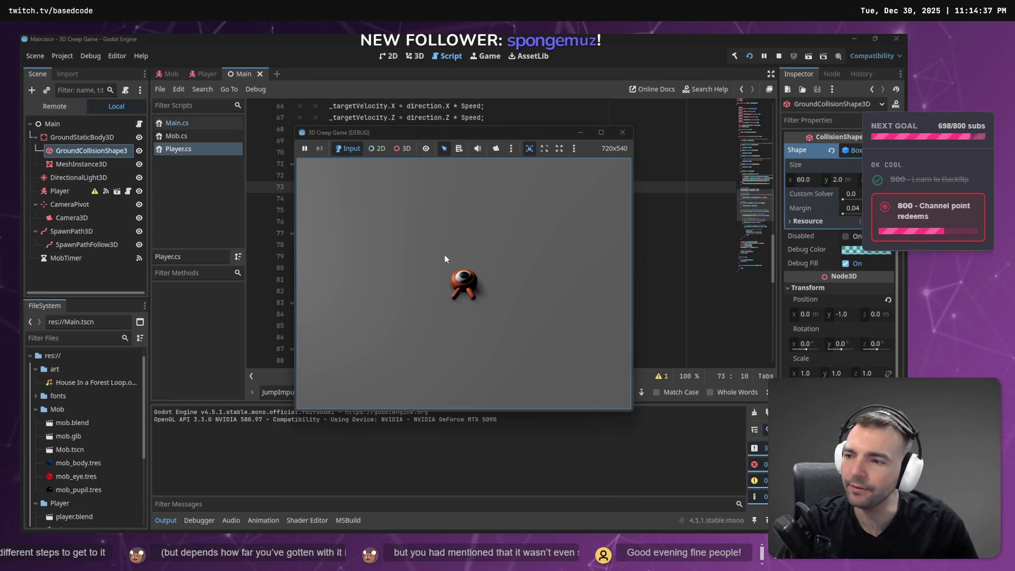
pyautogui.click(622, 132)
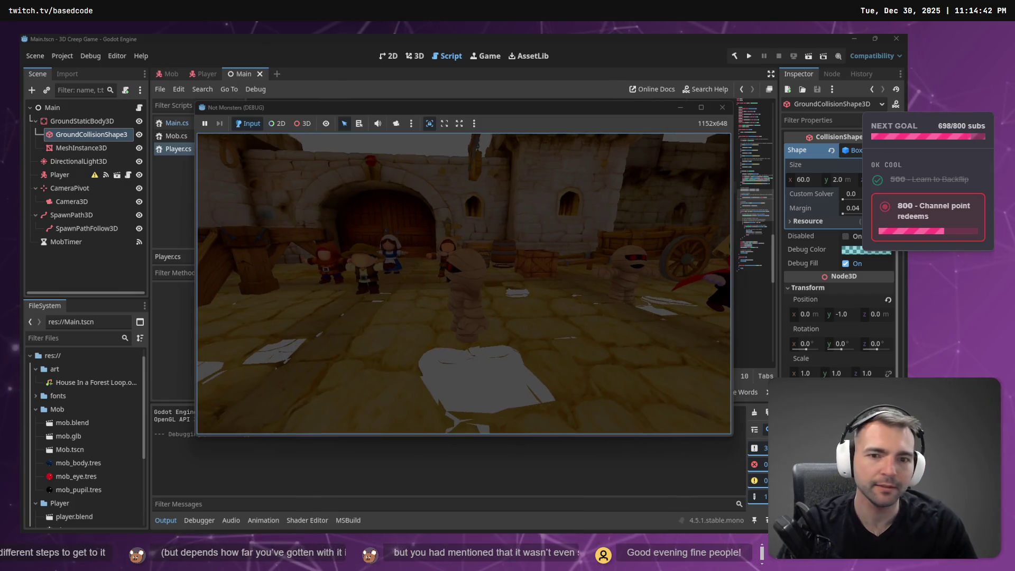
pyautogui.click(482, 234)
pyautogui.press('F5')
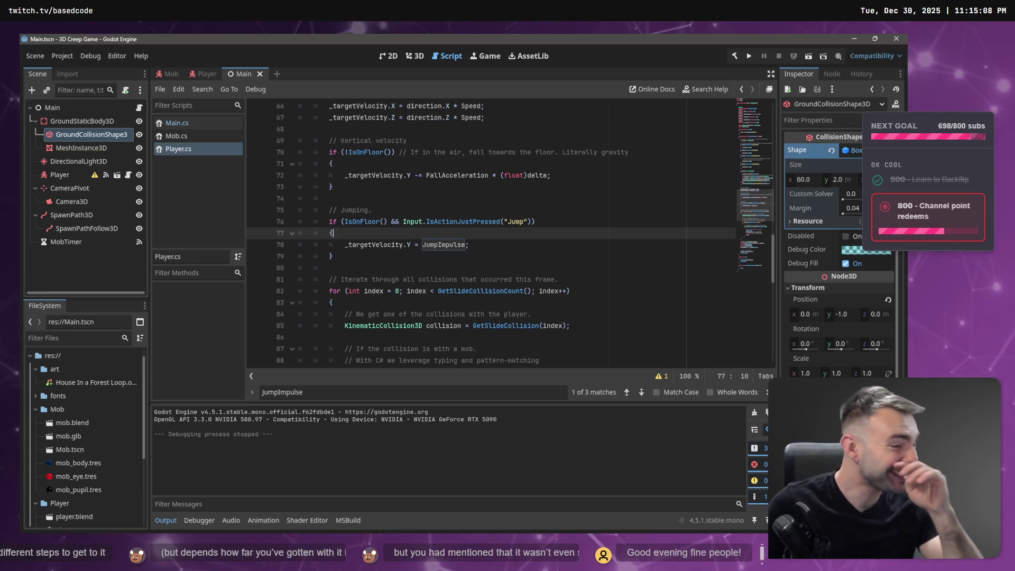
pyautogui.click(748, 55)
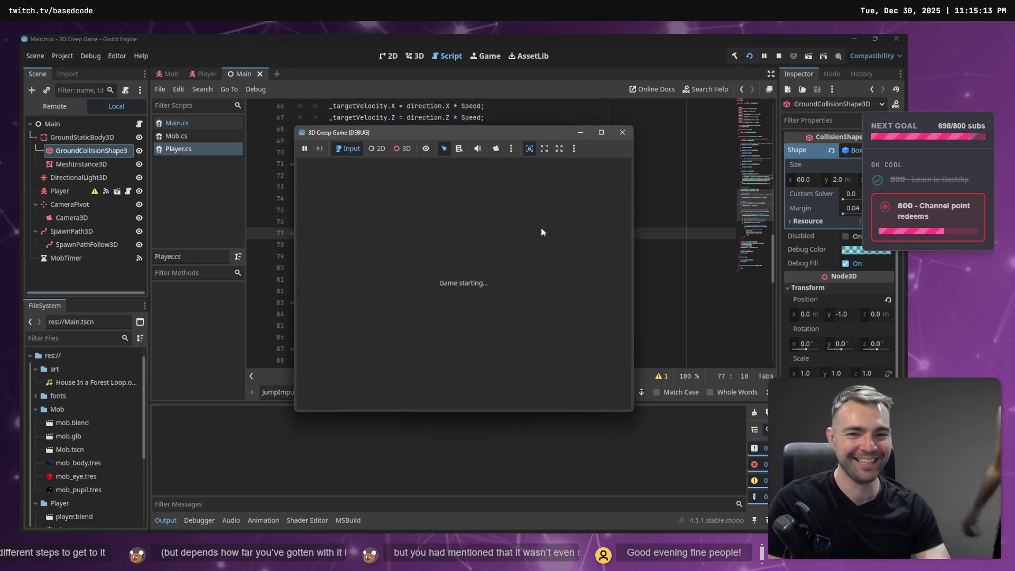
pyautogui.click(622, 133)
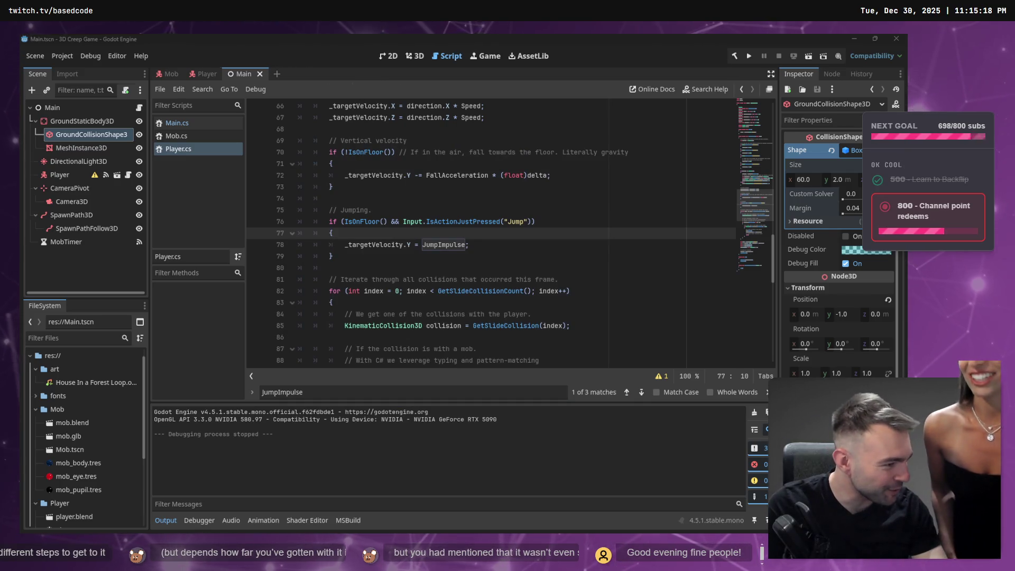
# Run Not Monsters and steer the mummy across the courtyard toward the castle
pyautogui.hotkey('alt', 'Tab')
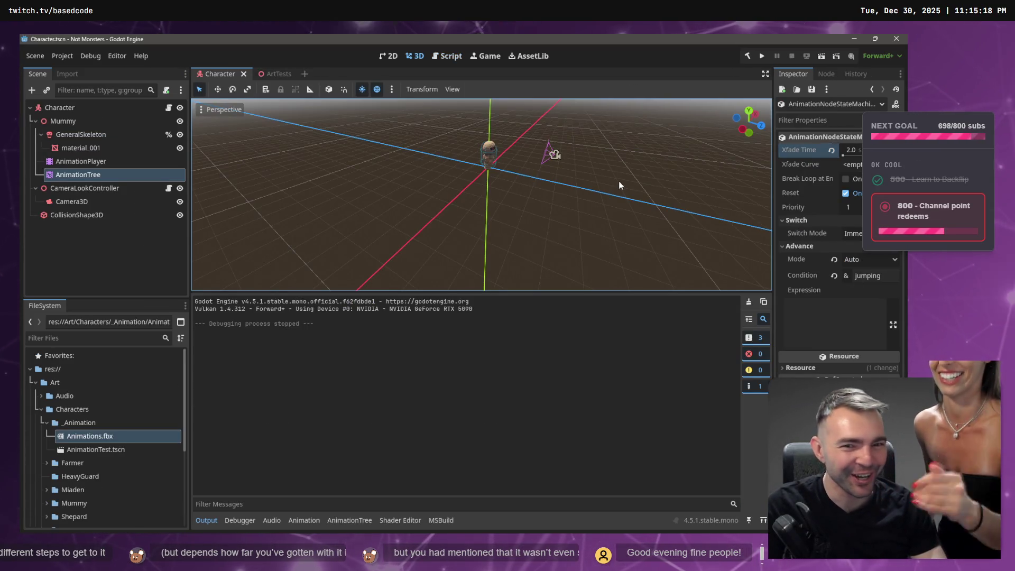
pyautogui.click(759, 57)
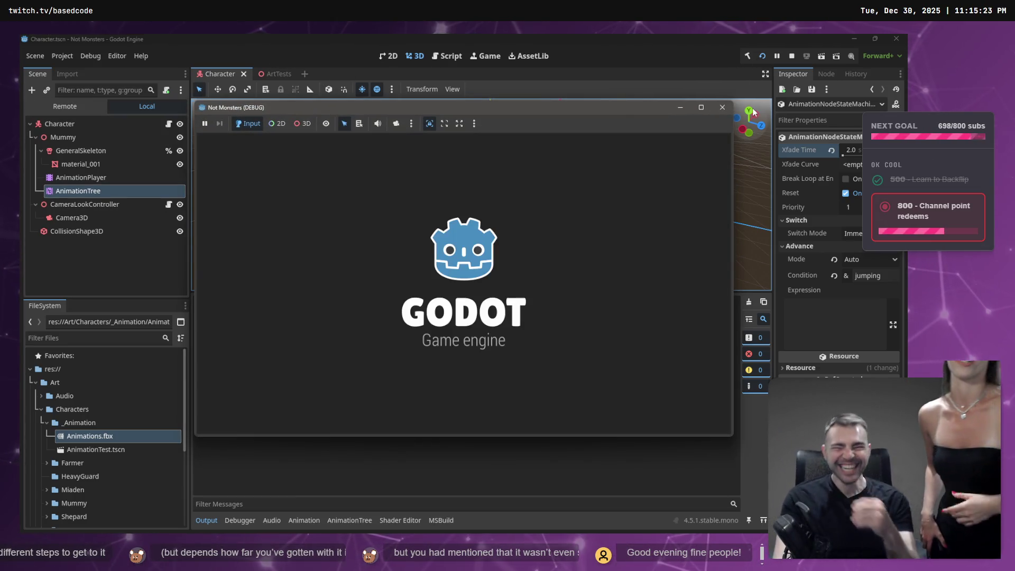
pyautogui.press('w')
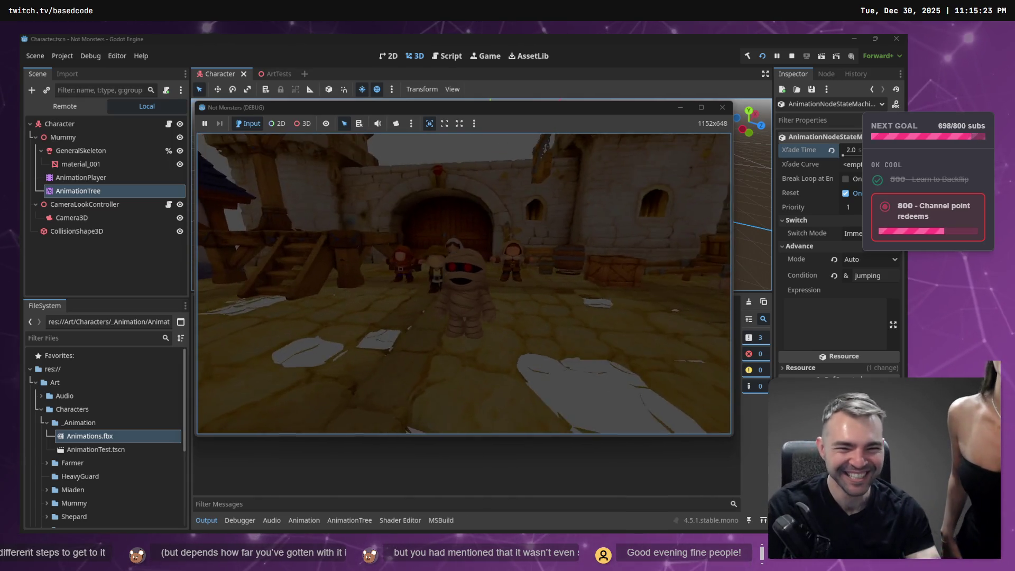
pyautogui.press('w')
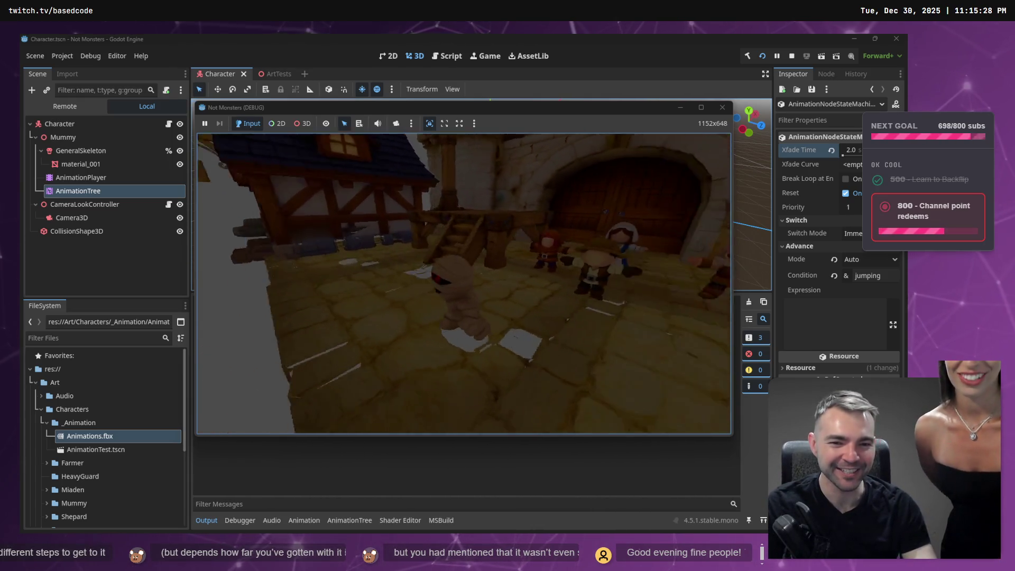
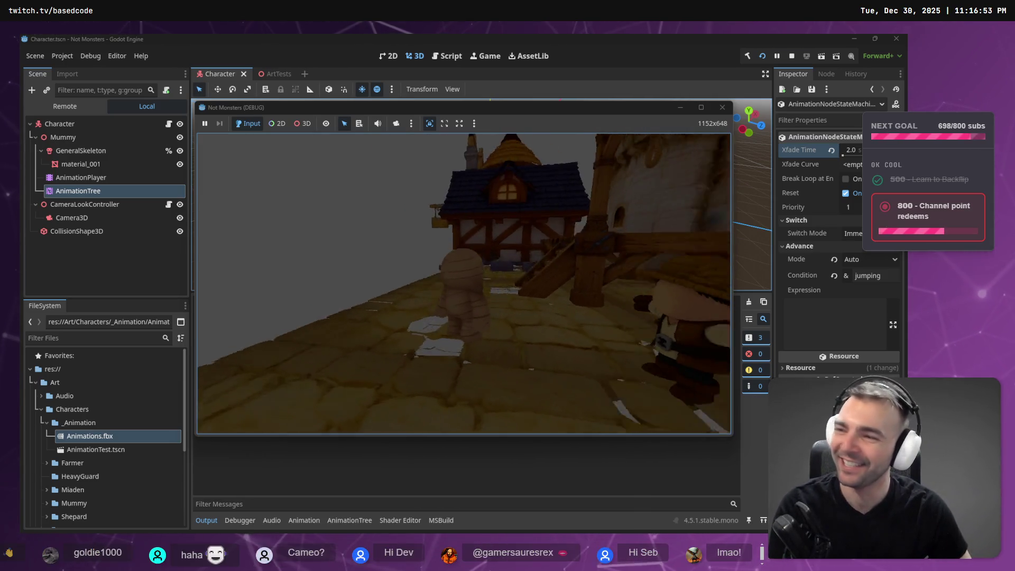
# Stop the running Not Monsters game and bring the Twitch clip page to the front
pyautogui.press('F8')
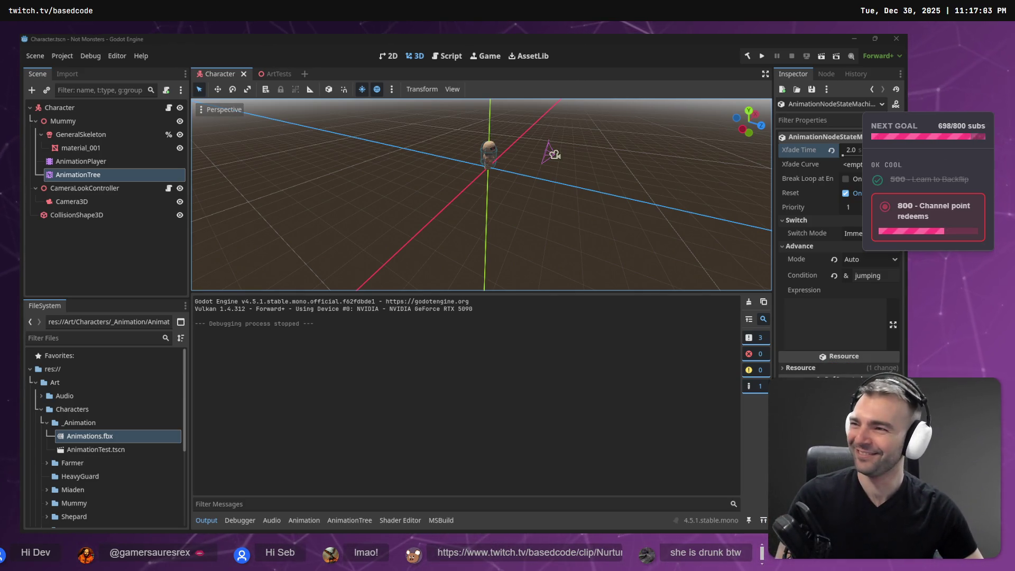
pyautogui.hotkey('alt', 'Tab')
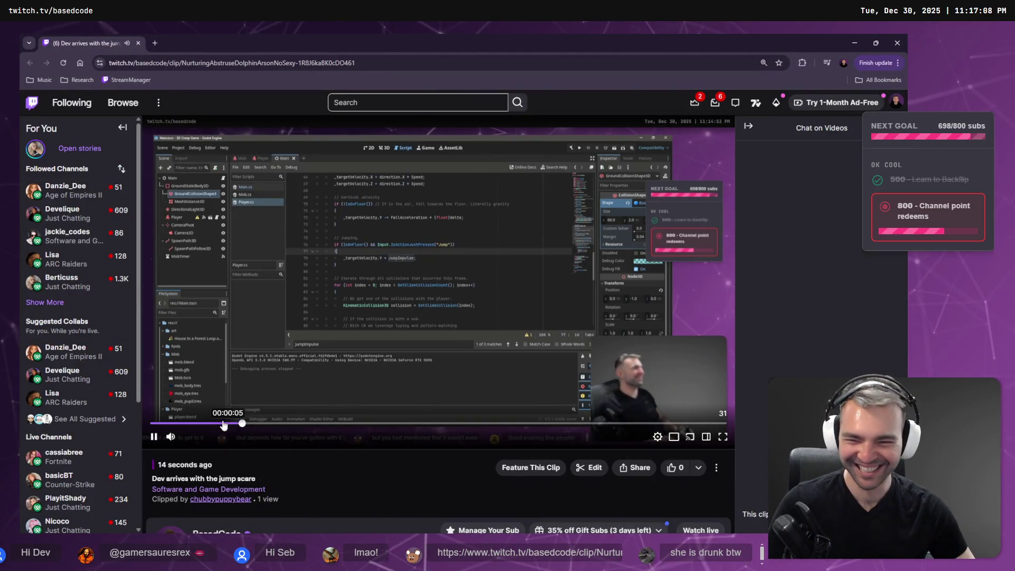
pyautogui.click(221, 423)
pyautogui.click(161, 423)
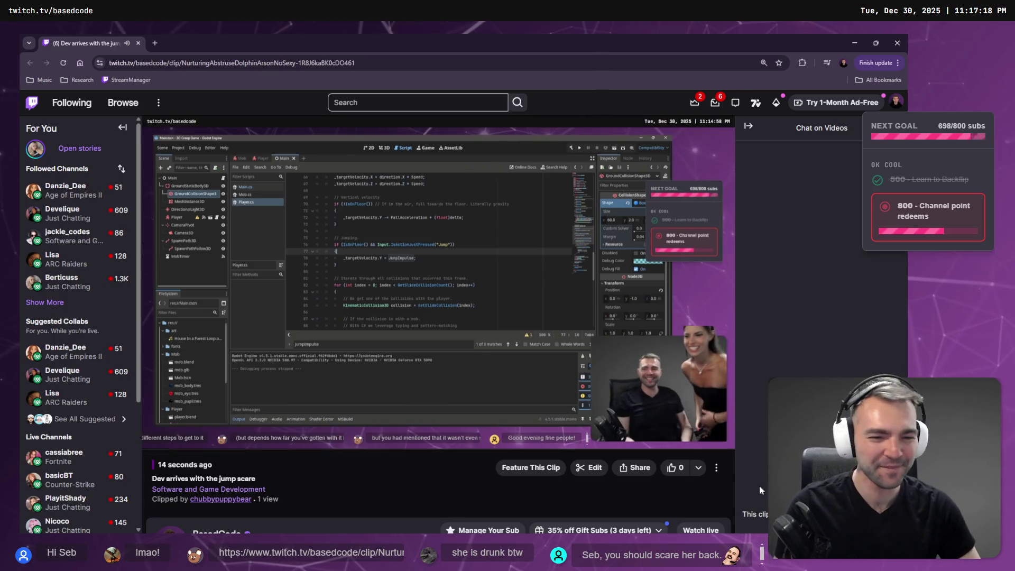
pyautogui.click(713, 435)
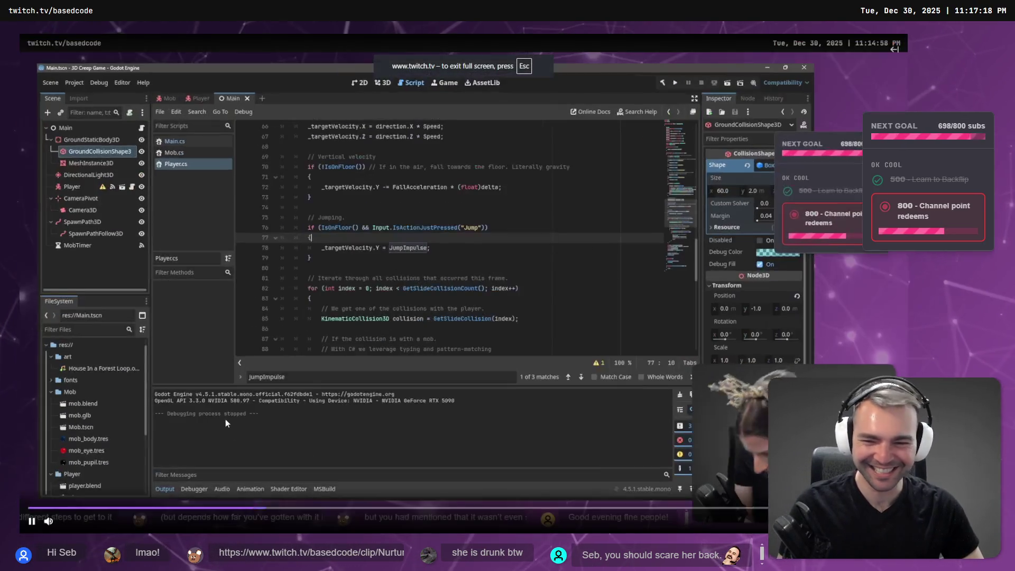
pyautogui.press('space')
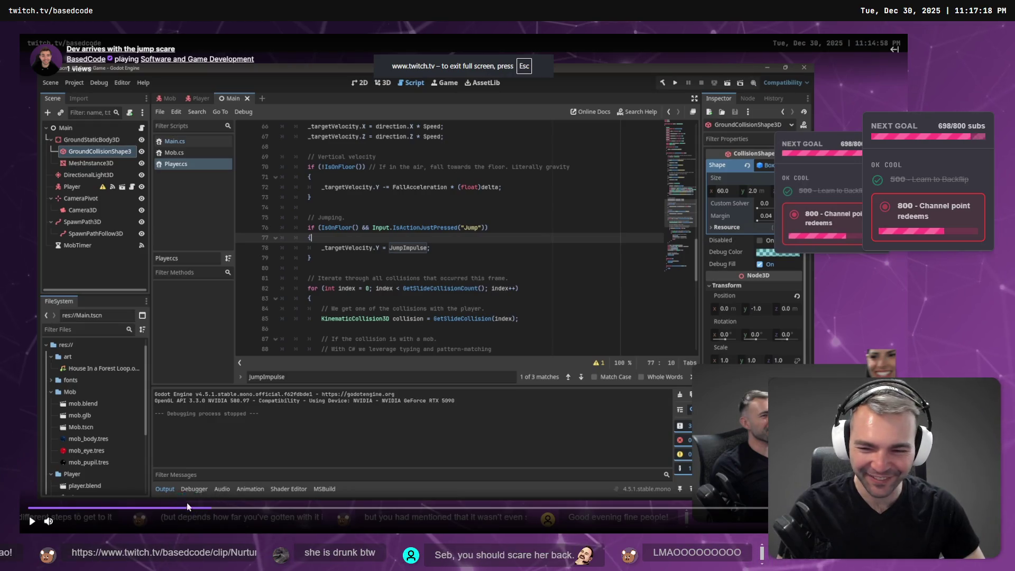
pyautogui.click(171, 508)
pyautogui.moveTo(170, 508); pyautogui.dragTo(112, 507)
pyautogui.press('space')
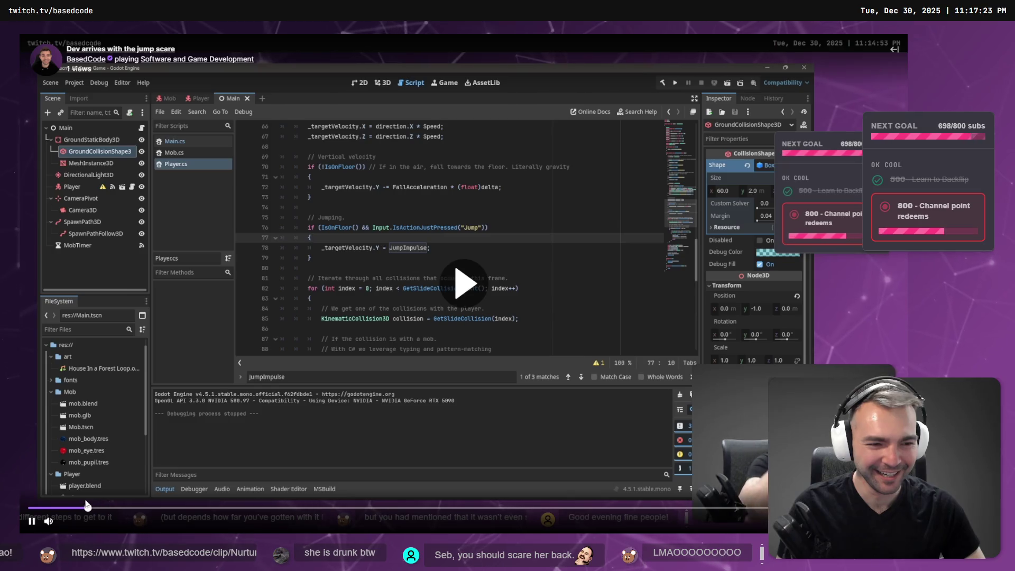
pyautogui.press('space')
pyautogui.moveTo(91, 511); pyautogui.dragTo(80, 513)
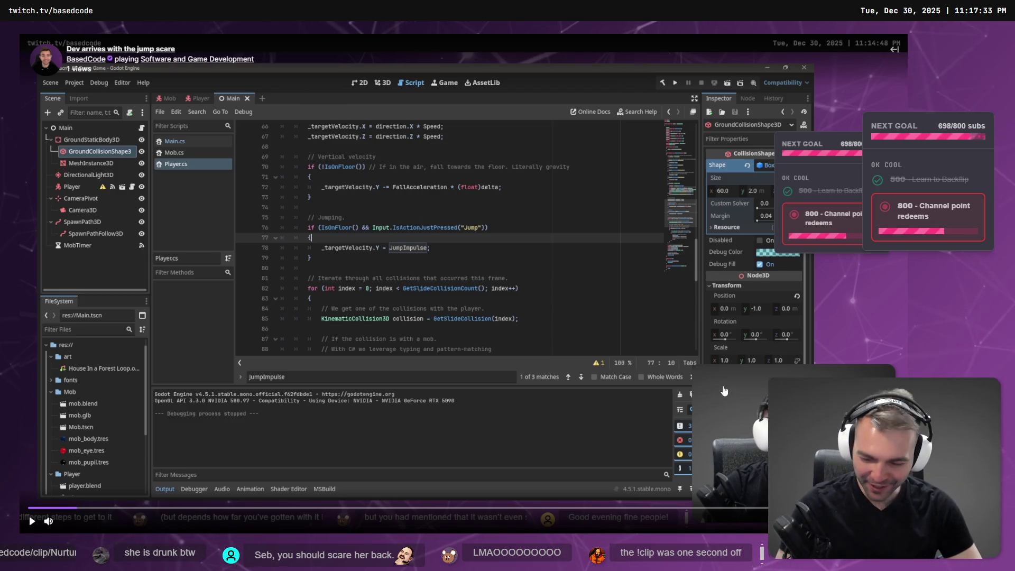
pyautogui.press('Print')
pyautogui.moveTo(735, 405)
pyautogui.mouseDown()
pyautogui.moveTo(878, 512)
pyautogui.moveTo(886, 505)
pyautogui.mouseUp()
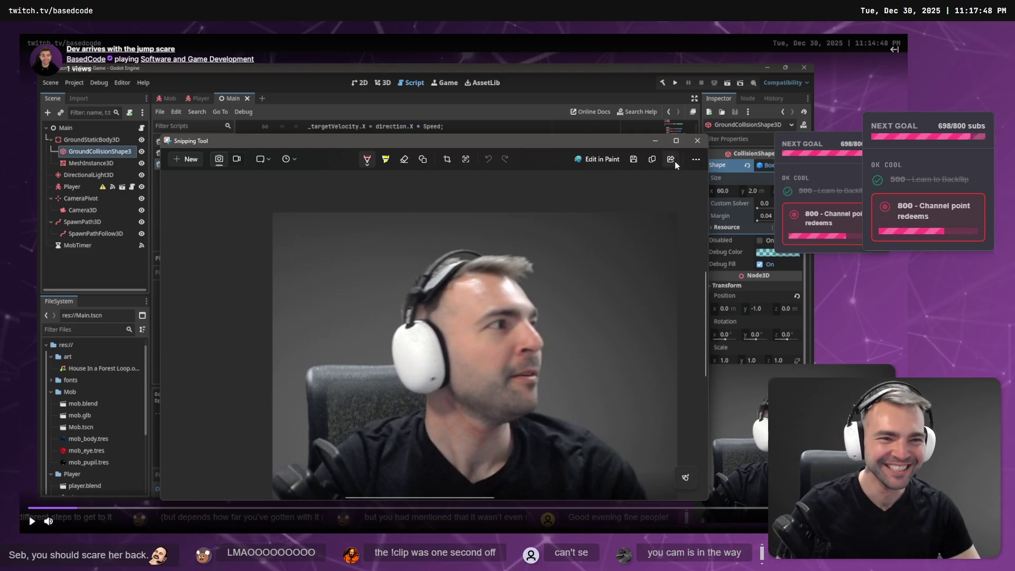
pyautogui.click(695, 142)
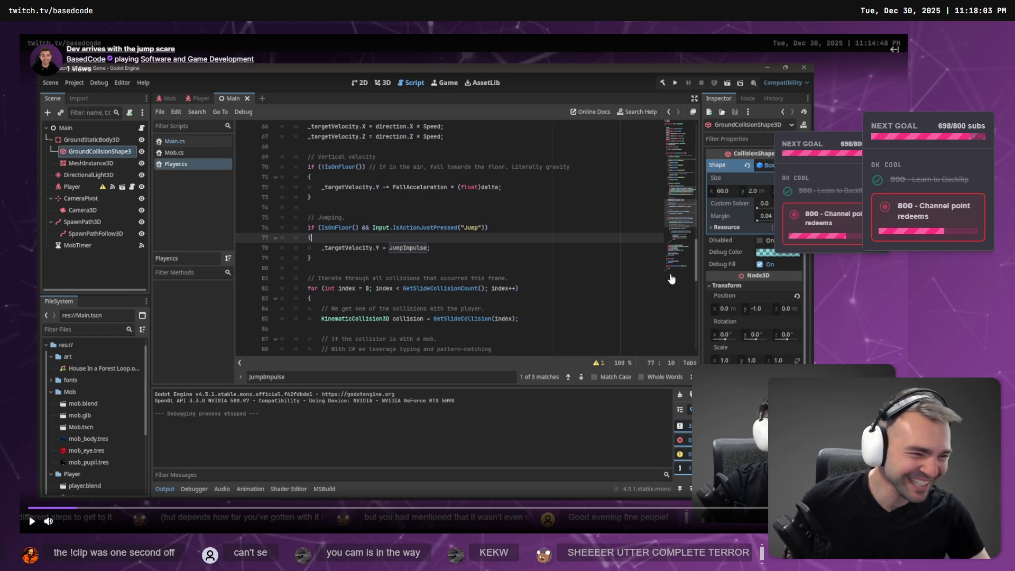
pyautogui.click(744, 418)
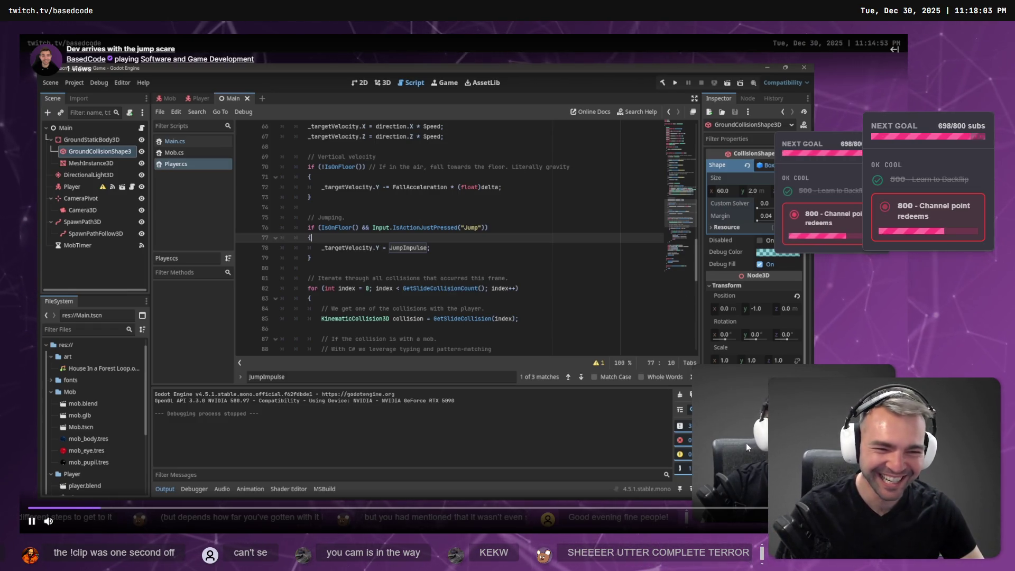
pyautogui.doubleClick(366, 240)
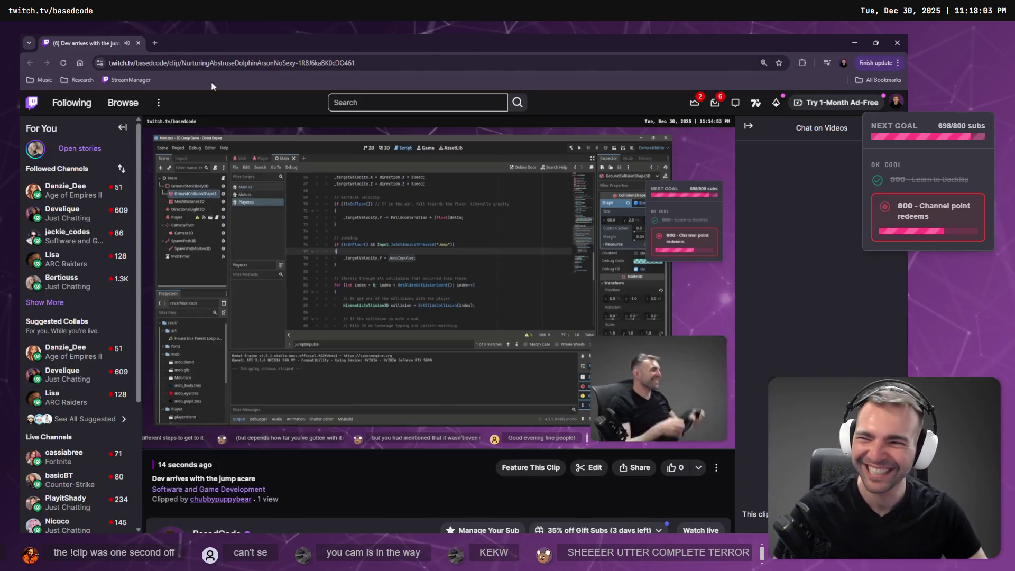
pyautogui.hotkey('alt', 'Tab')
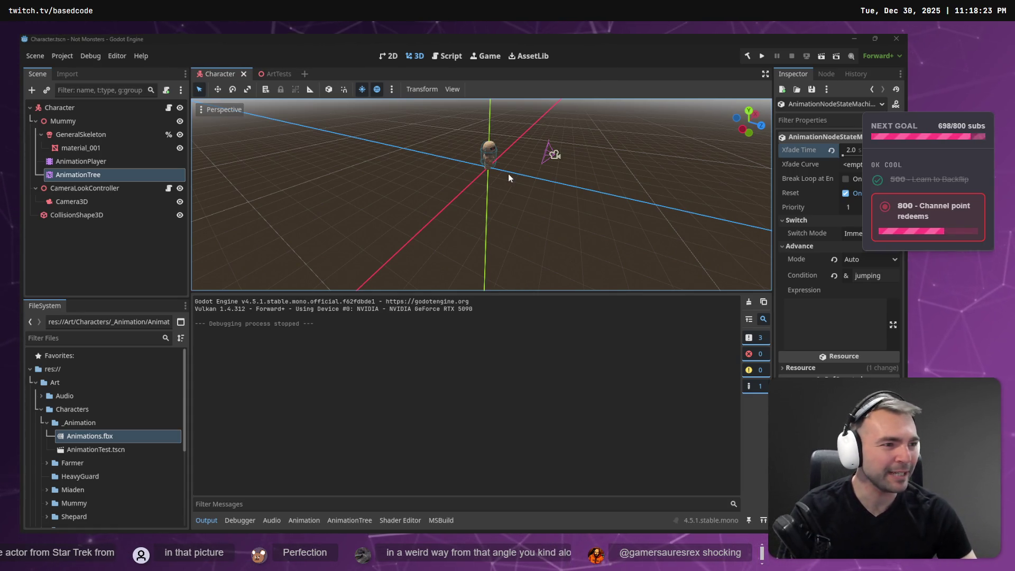
pyautogui.click(538, 74)
# Play a quick Not Monsters test run, stop it, and switch to the mouse and input coordinates docs
pyautogui.press('F5')
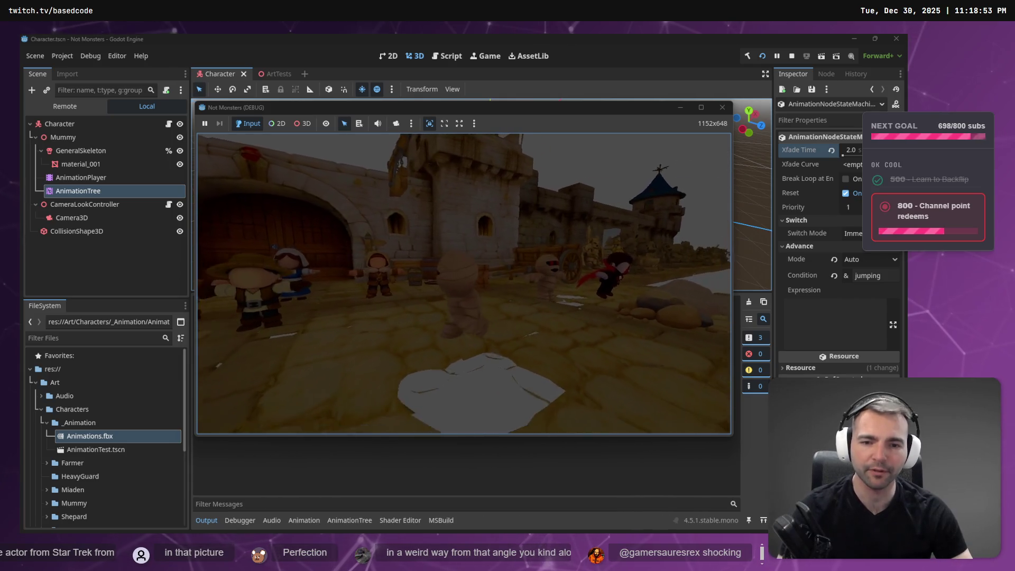
pyautogui.press('F8')
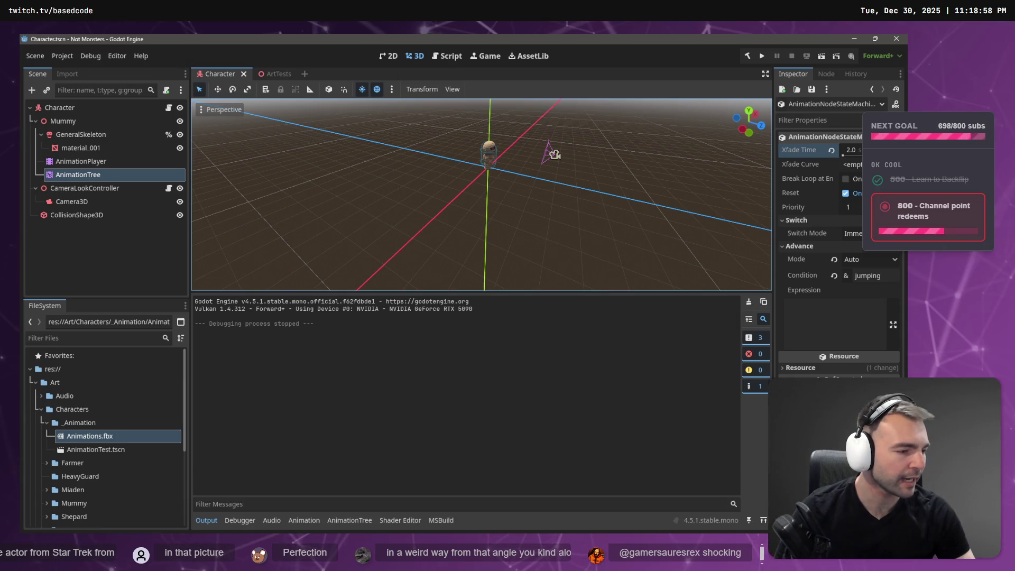
pyautogui.hotkey('alt', 'Tab')
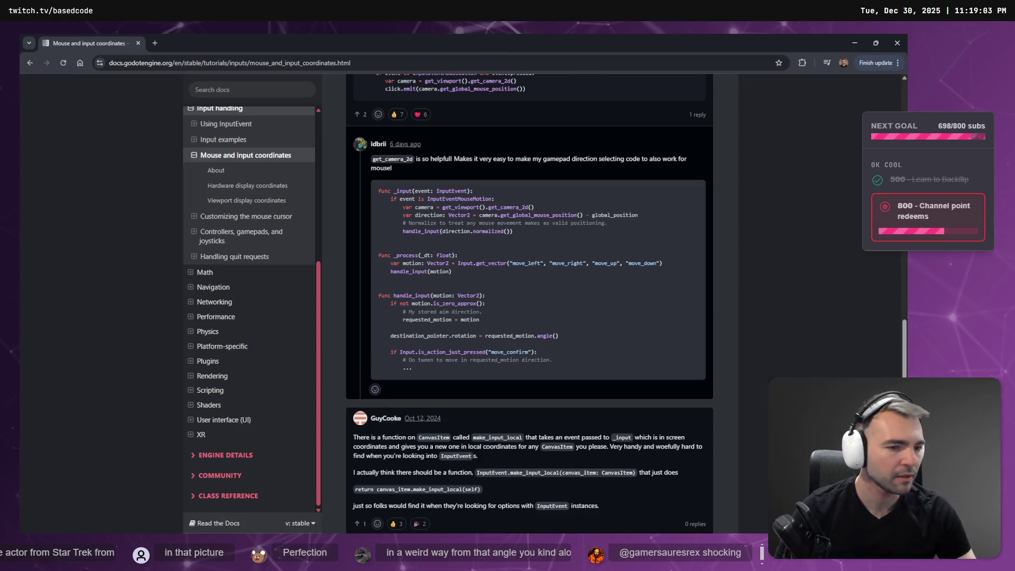
# Load chat.openai.com in a new browser tab beside the docs page
pyautogui.hotkey('ctrl', 't')
pyautogui.write('chat.openai.com')
pyautogui.press('Return')
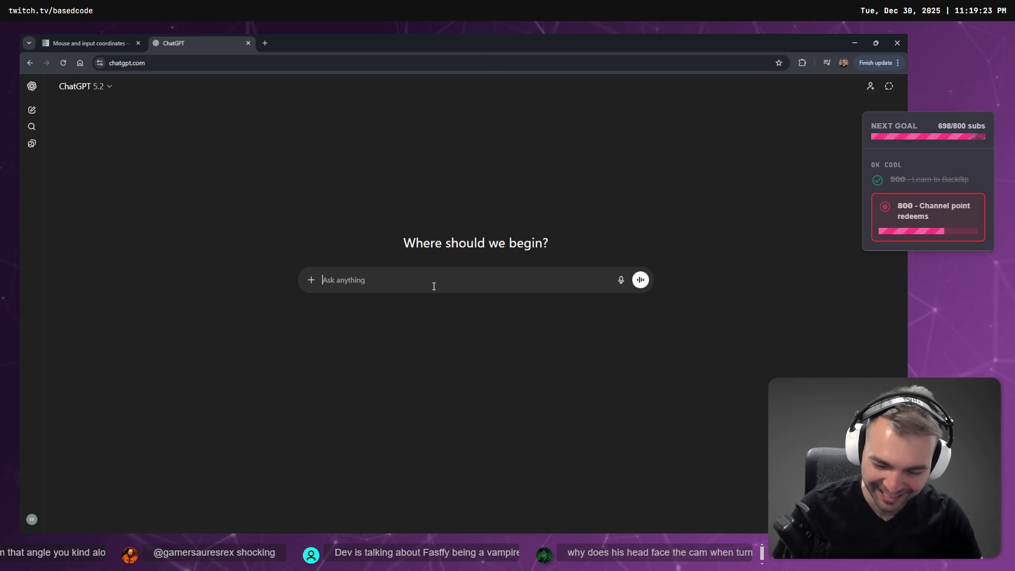
# Paste a webcam screenshot into the ChatGPT message field as an attachment
pyautogui.press('super+h')
pyautogui.press('super+h')
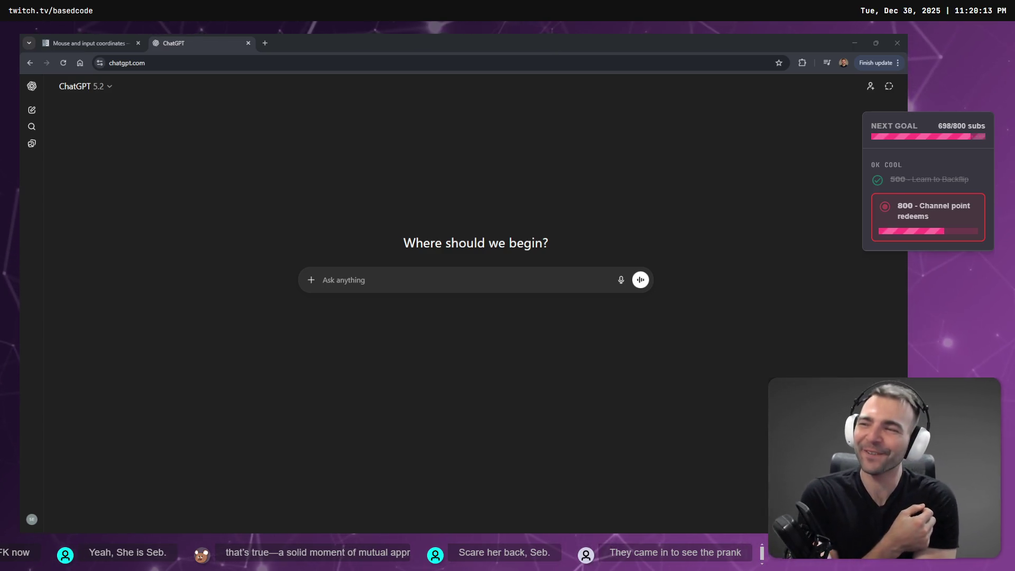
pyautogui.click(121, 43)
pyautogui.click(175, 43)
pyautogui.click(365, 279)
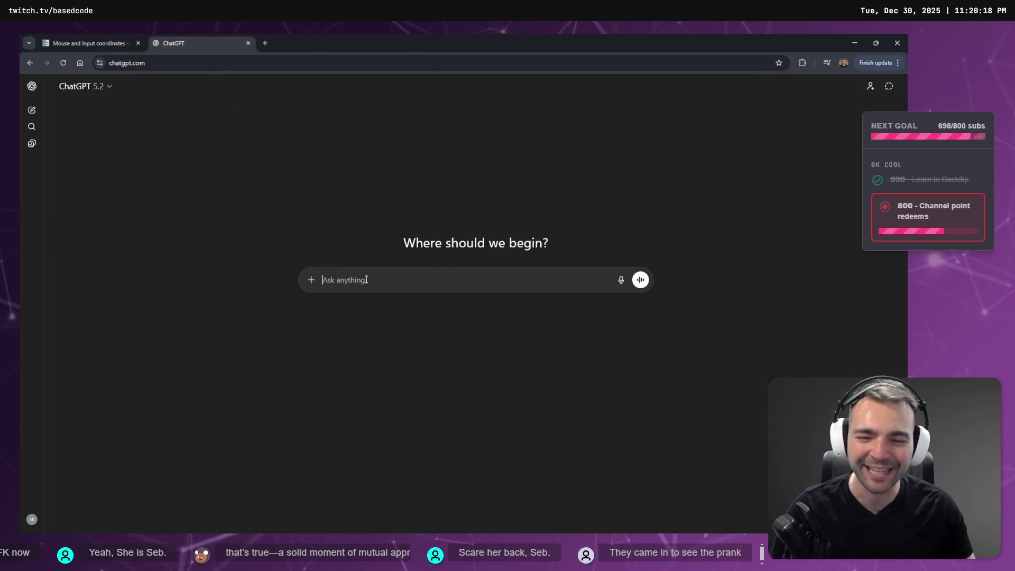
pyautogui.hotkey('ctrl', 'v')
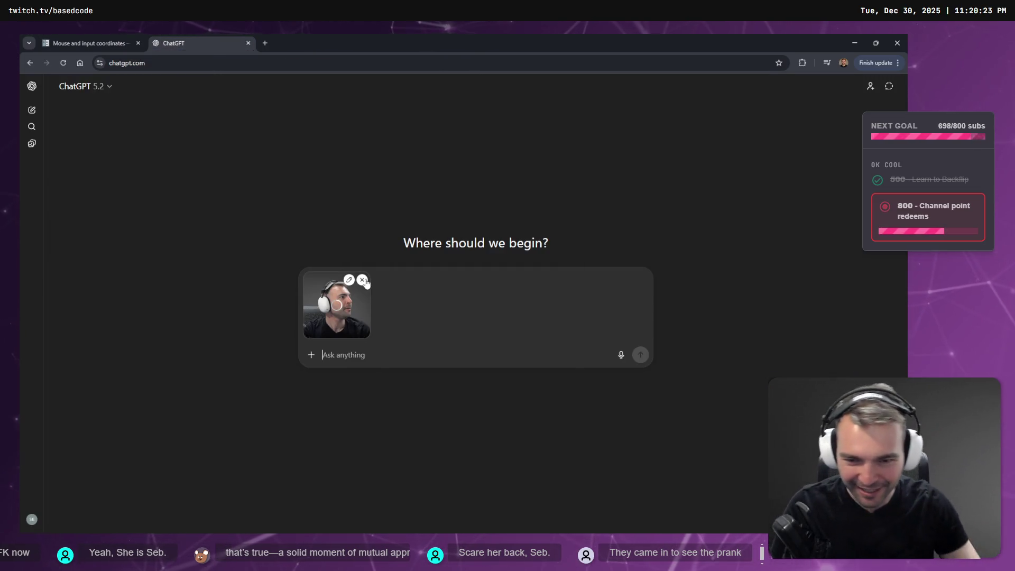
# Remove the attached screenshot from the ChatGPT prompt, then glance at the docs tab
pyautogui.click(362, 280)
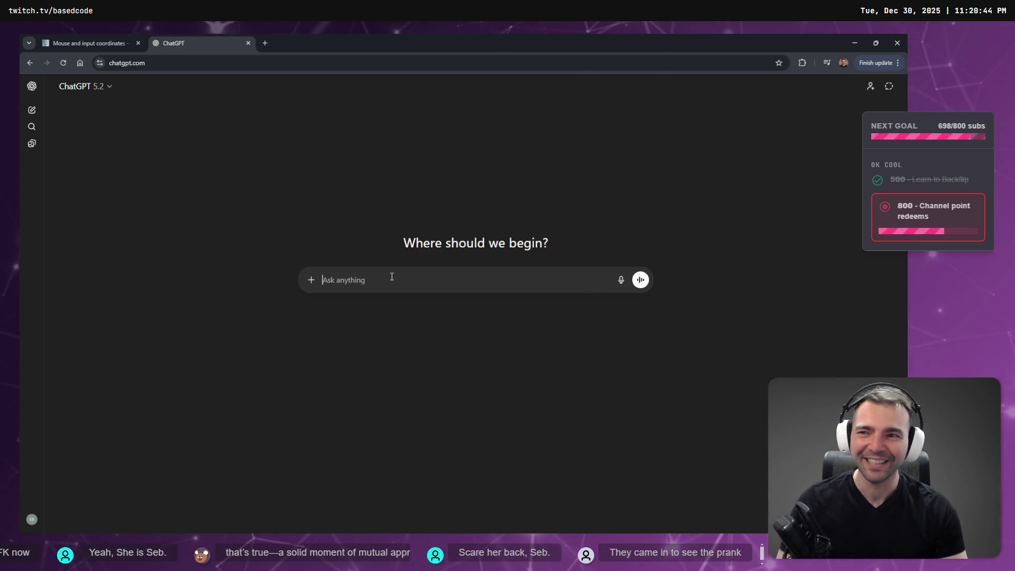
pyautogui.click(145, 44)
pyautogui.click(153, 43)
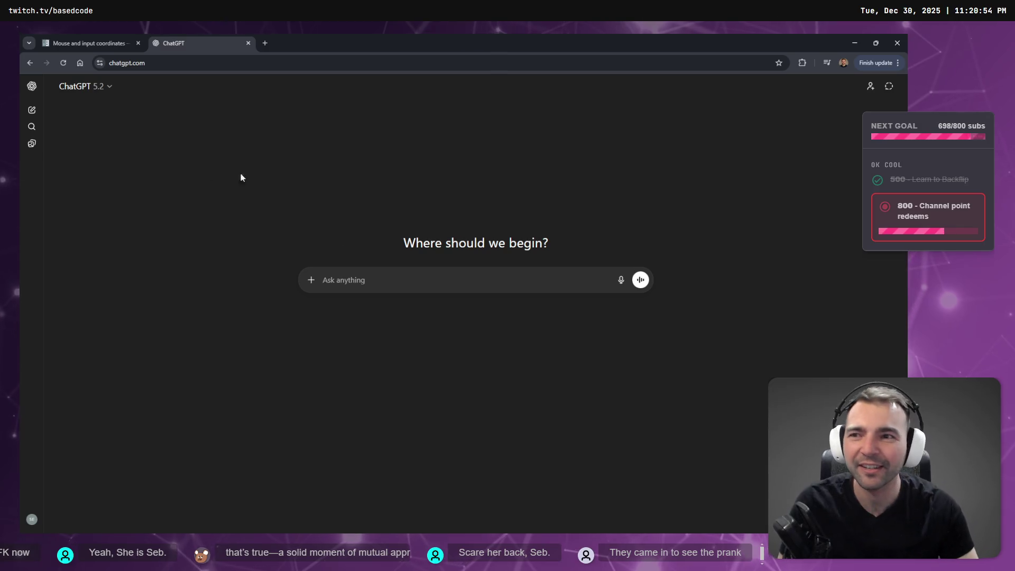
# Shrink the browser window to reveal Godot and flip between the docs and ChatGPT tabs
pyautogui.moveTo(732, 44)
pyautogui.mouseDown()
pyautogui.moveTo(636, 293)
pyautogui.moveTo(633, 452)
pyautogui.moveTo(565, 38)
pyautogui.moveTo(570, 24)
pyautogui.mouseUp()
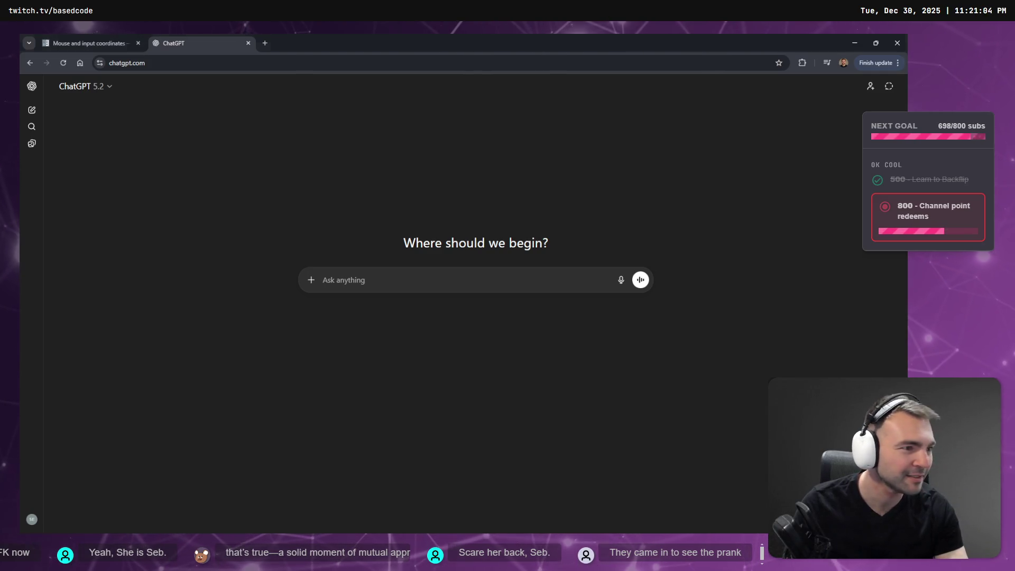
pyautogui.click(101, 40)
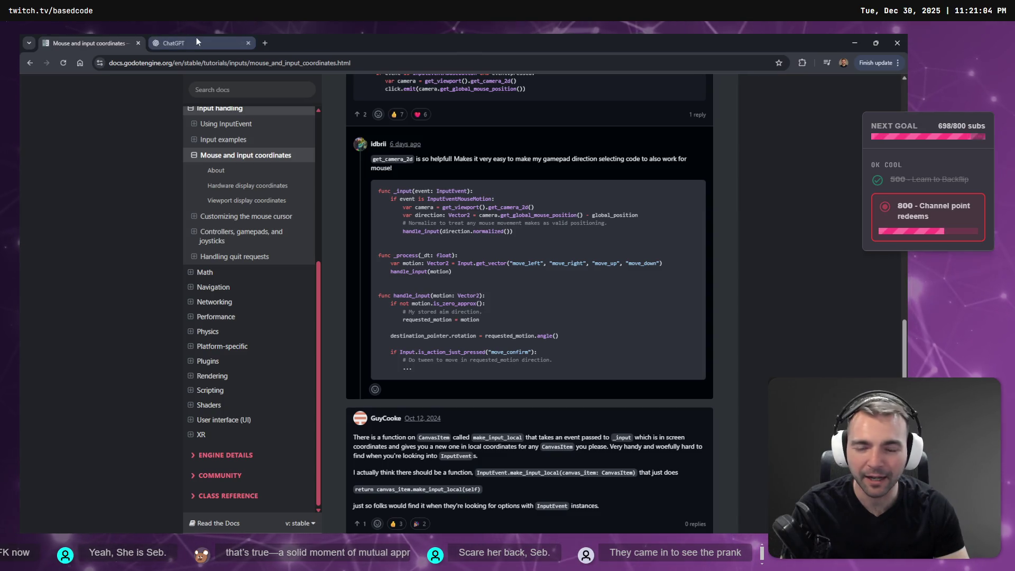
pyautogui.click(196, 41)
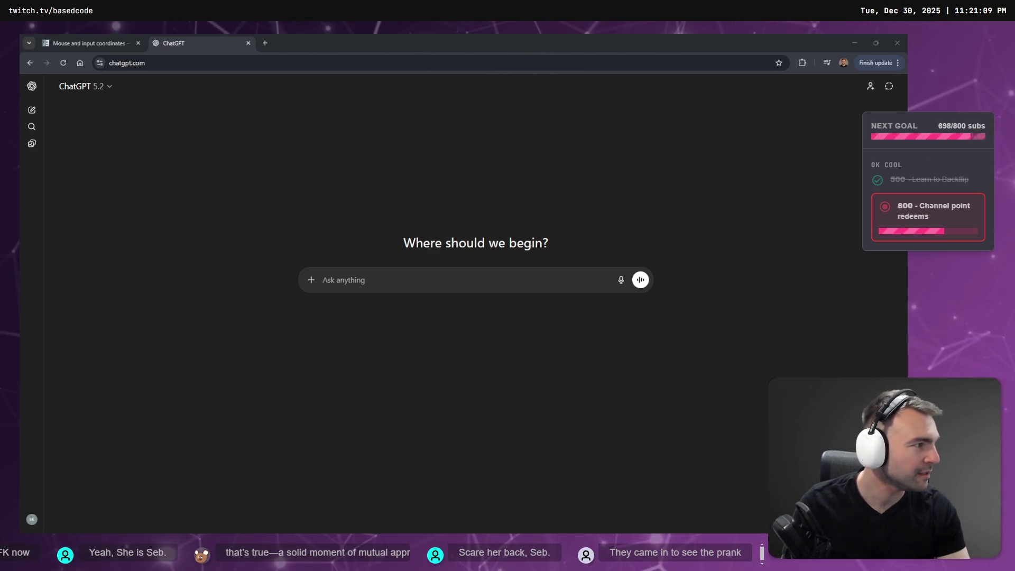
# In CharacterRootLocomotion.cs, change JumpImpulse from 15 to 30 and Gravity from 200 to 180
pyautogui.hotkey('alt', 'Tab')
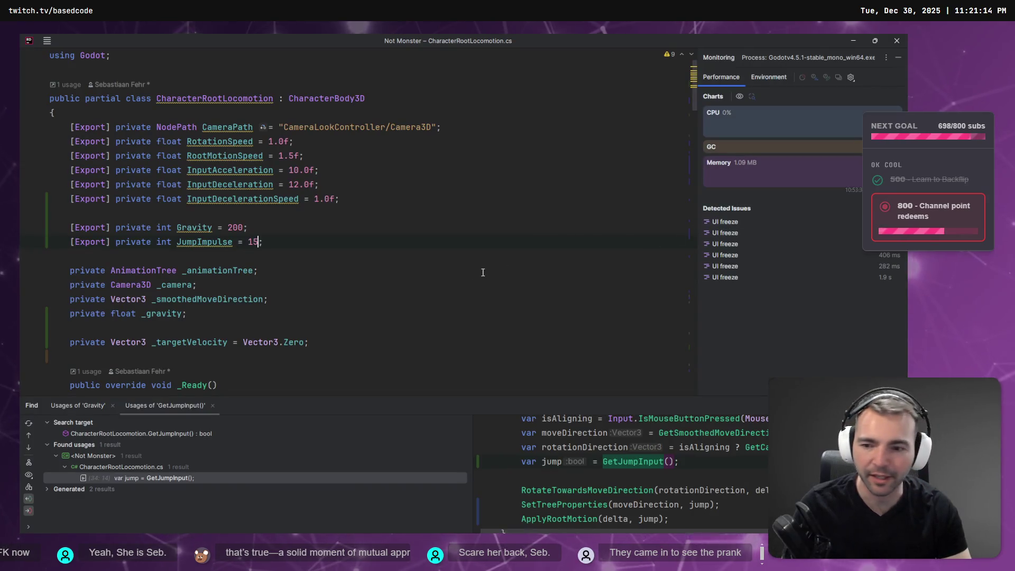
pyautogui.click(228, 242)
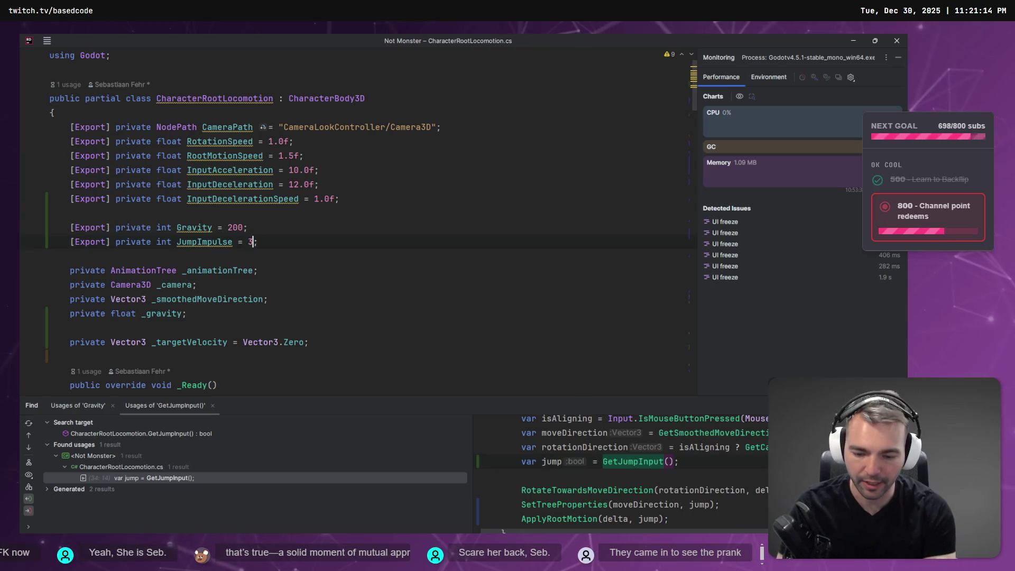
pyautogui.doubleClick(241, 228)
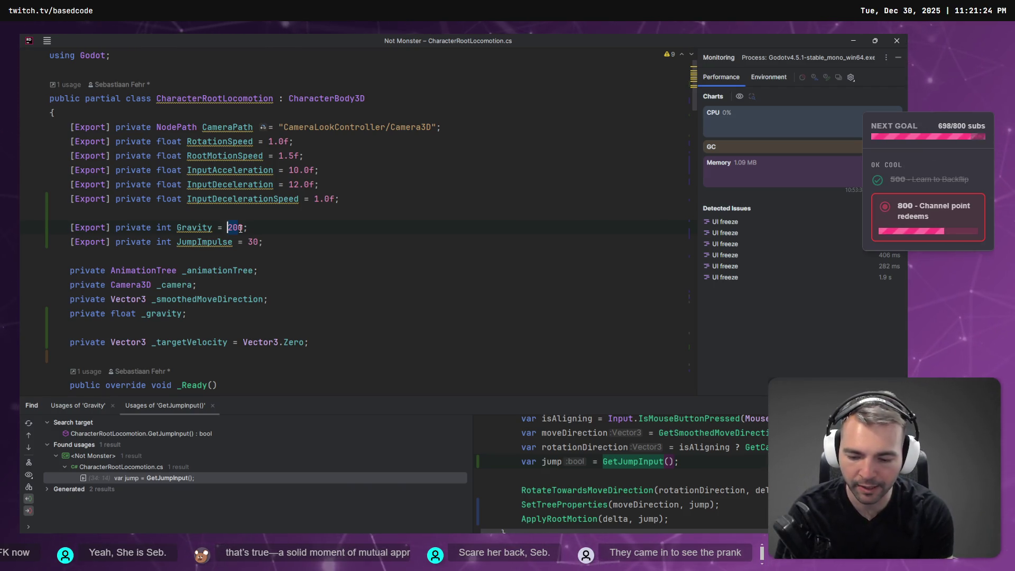
pyautogui.hotkey('alt', 'Tab')
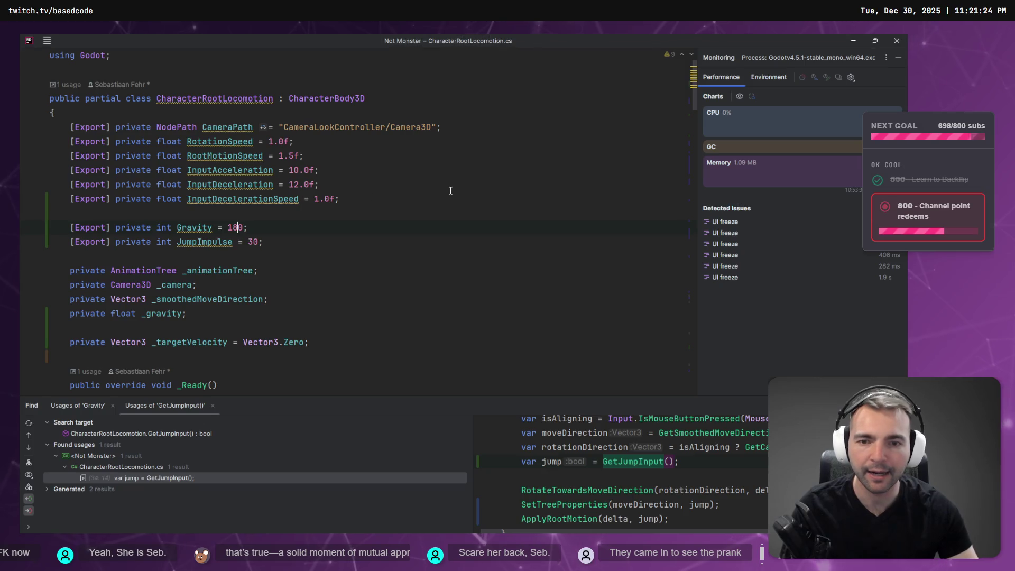
pyautogui.hotkey('alt', 'Tab')
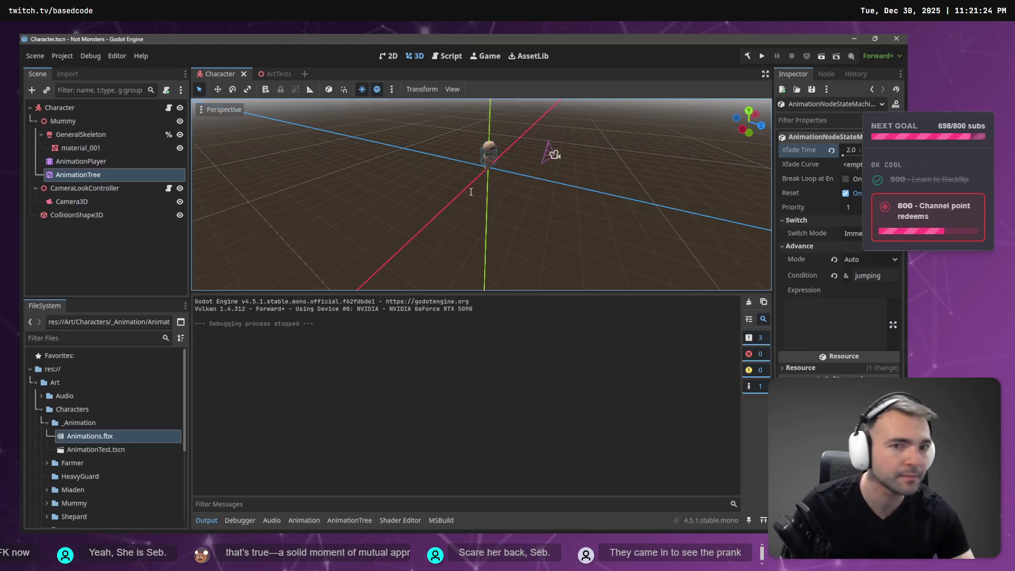
# Build and run Not Monsters to try the JumpImpulse 30 / Gravity 180 jump, then stop it
pyautogui.press('F5')
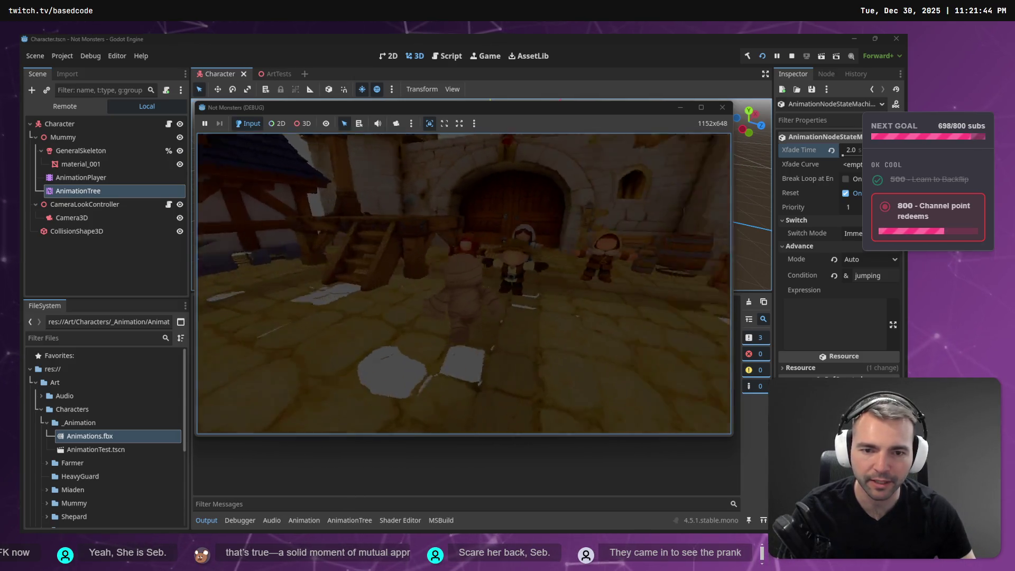
pyautogui.press('F8')
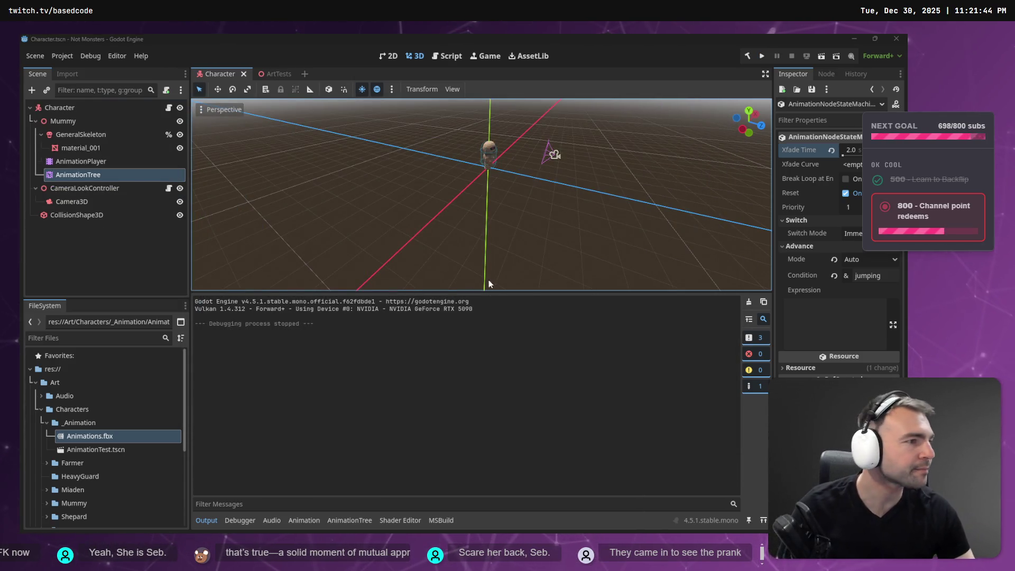
# Change RootMotionSpeed from 1.5f to 1.8f in CharacterRootLocomotion.cs and test it in Godot
pyautogui.hotkey('alt', 'Tab')
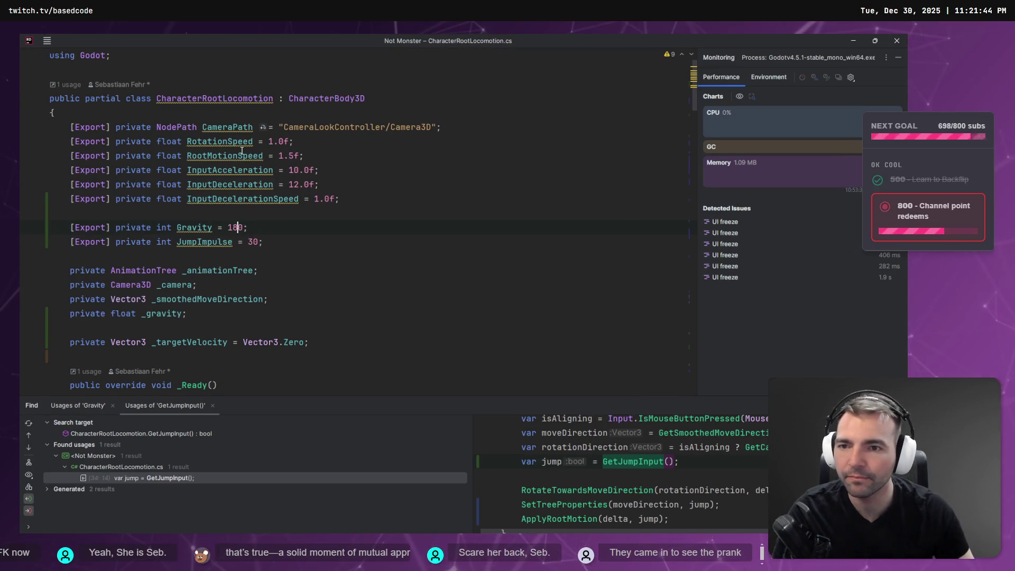
pyautogui.click(293, 155)
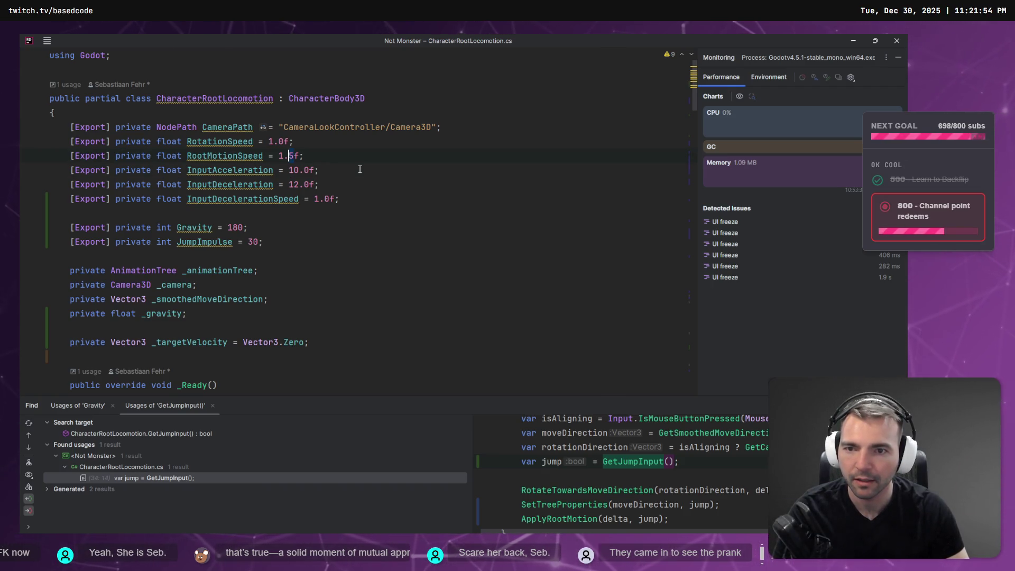
pyautogui.write('8')
pyautogui.click(294, 141)
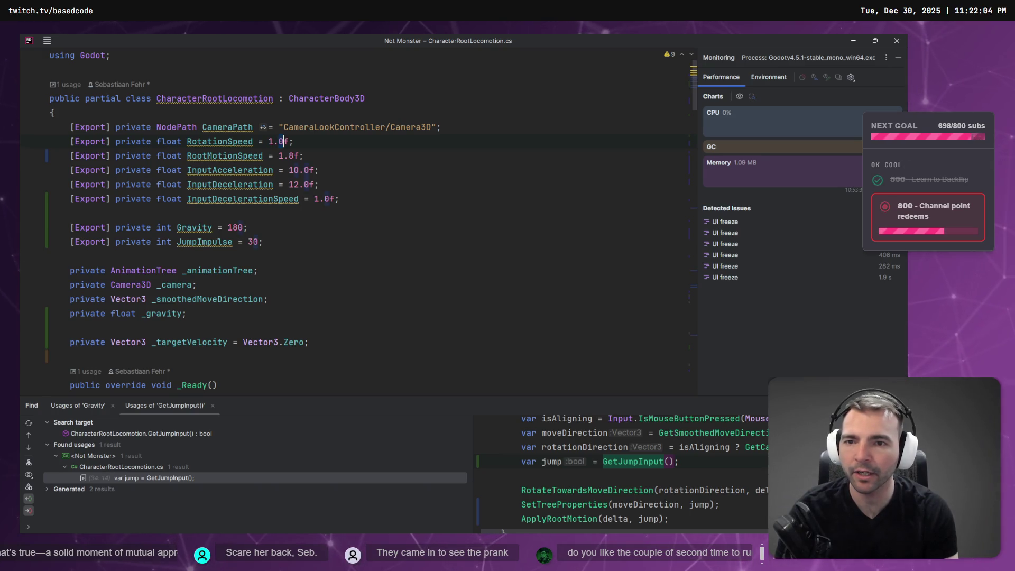
pyautogui.write('3')
pyautogui.hotkey('alt', 'Tab')
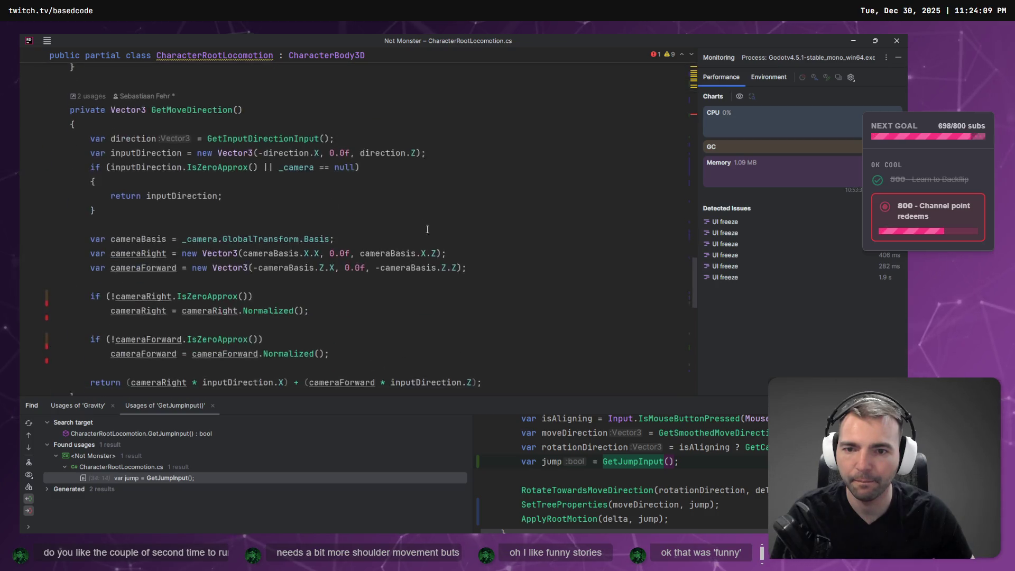
pyautogui.scroll(-5, 428, 241)
# Write _animationTree.Set("parameter/") in _Ready following ChatGPT's example, then switch to the Not Monster whiteboard
pyautogui.scroll(15, 425, 242)
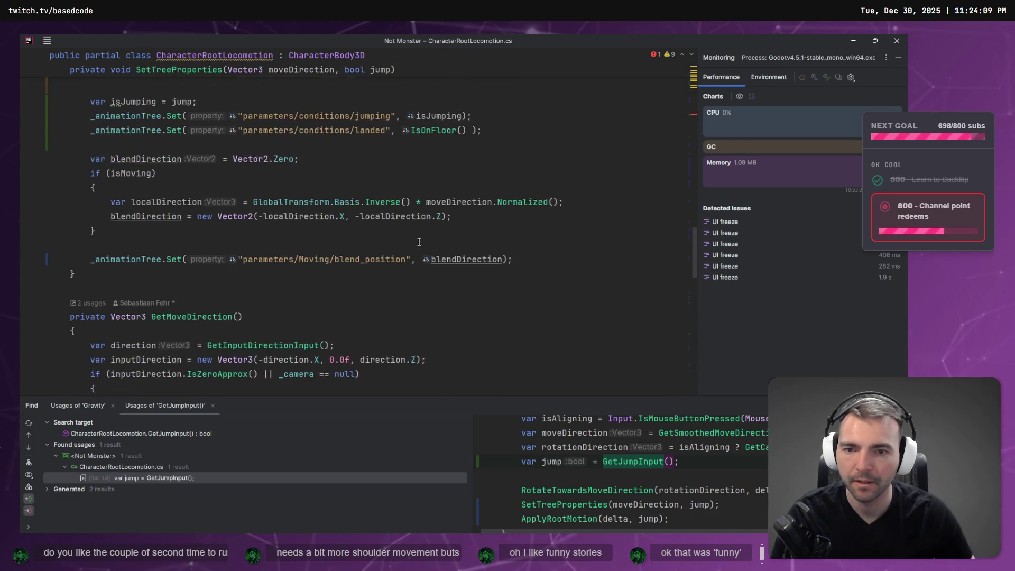
pyautogui.scroll(15, 424, 243)
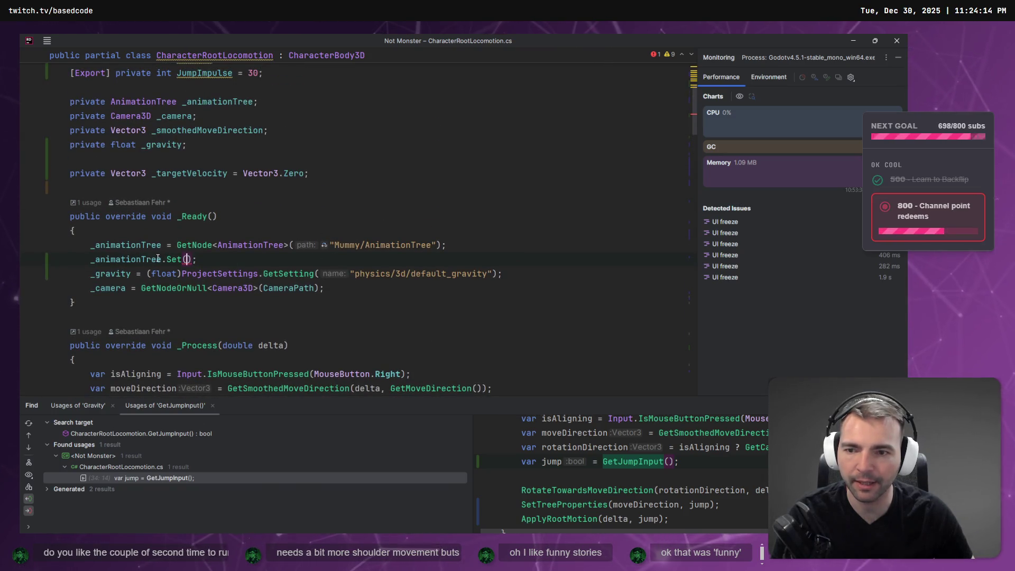
pyautogui.write('"')
pyautogui.hotkey('alt', 'Tab')
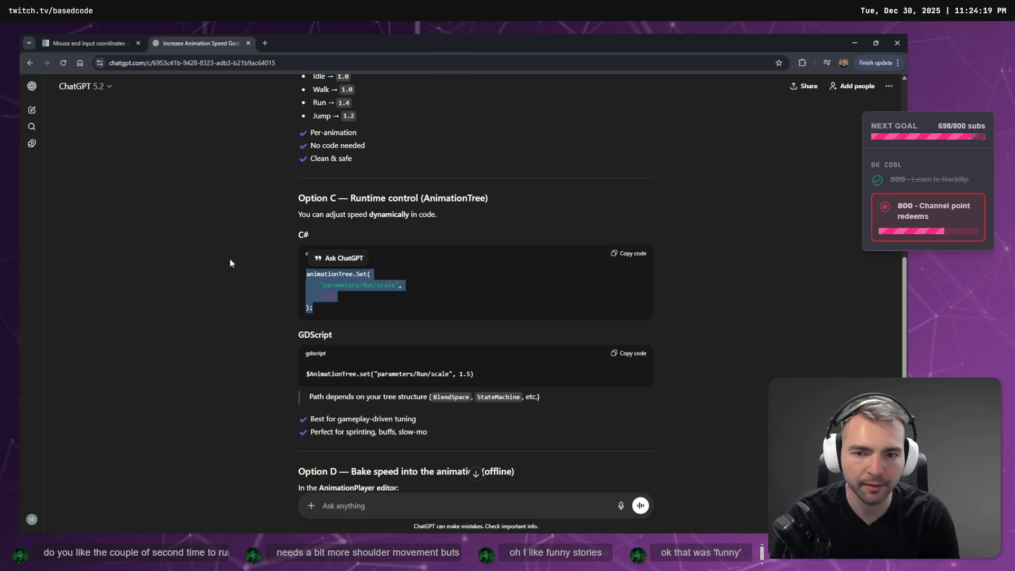
pyautogui.hotkey('alt', 'Tab')
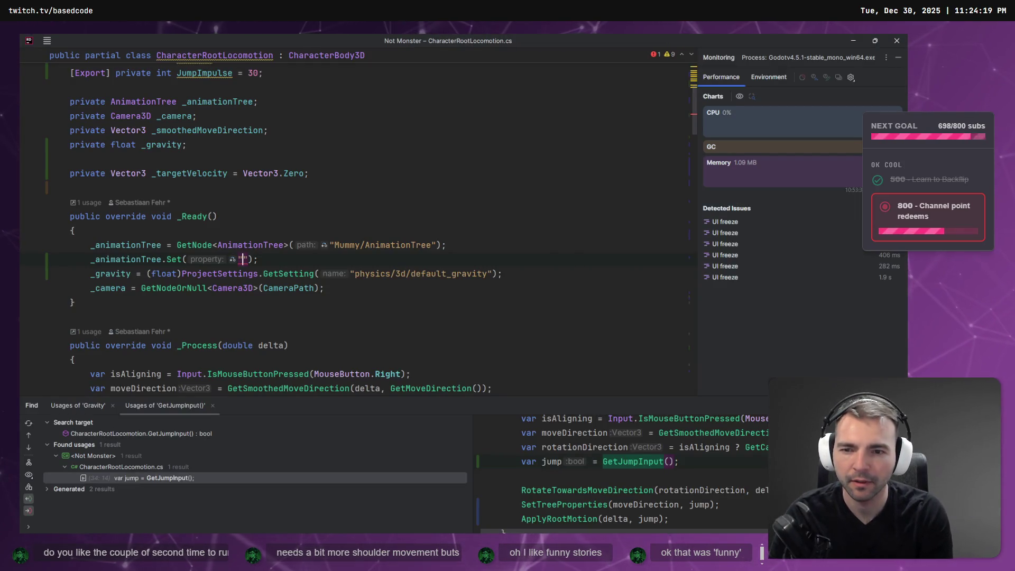
pyautogui.write('parameter')
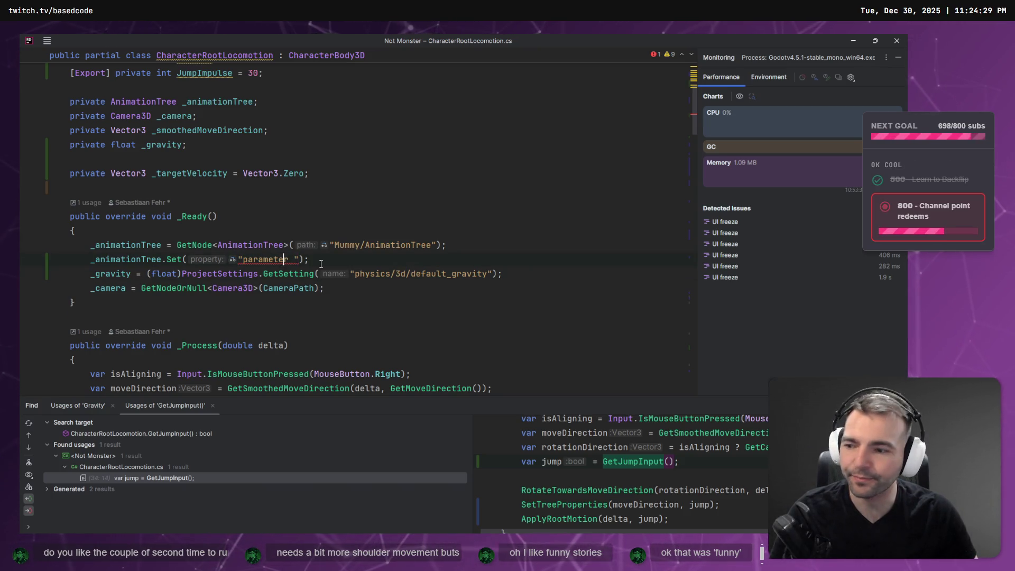
pyautogui.click(355, 273)
pyautogui.press('Left')
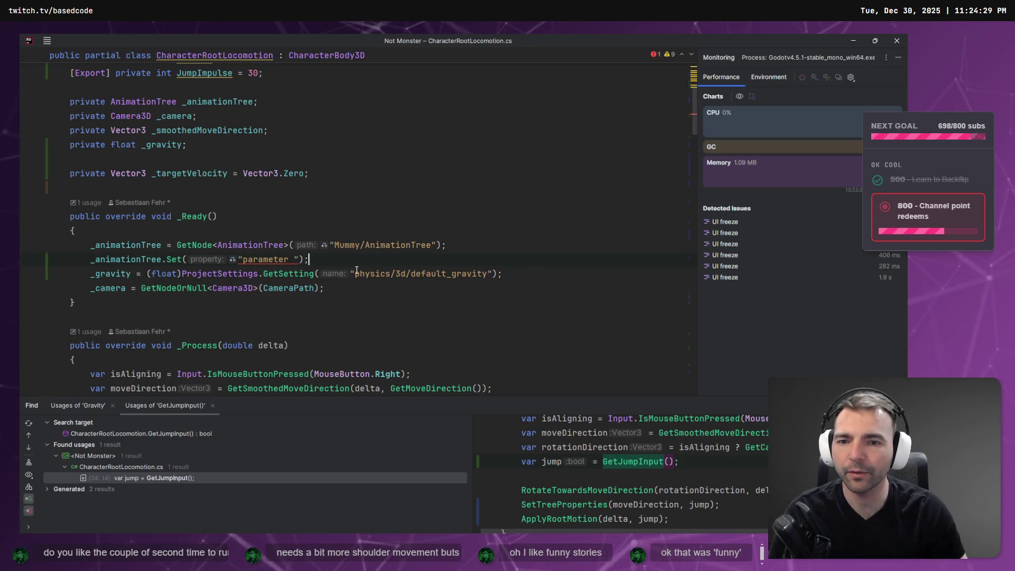
pyautogui.press('Left')
pyautogui.press('Left')
pyautogui.press('Left')
pyautogui.write('/')
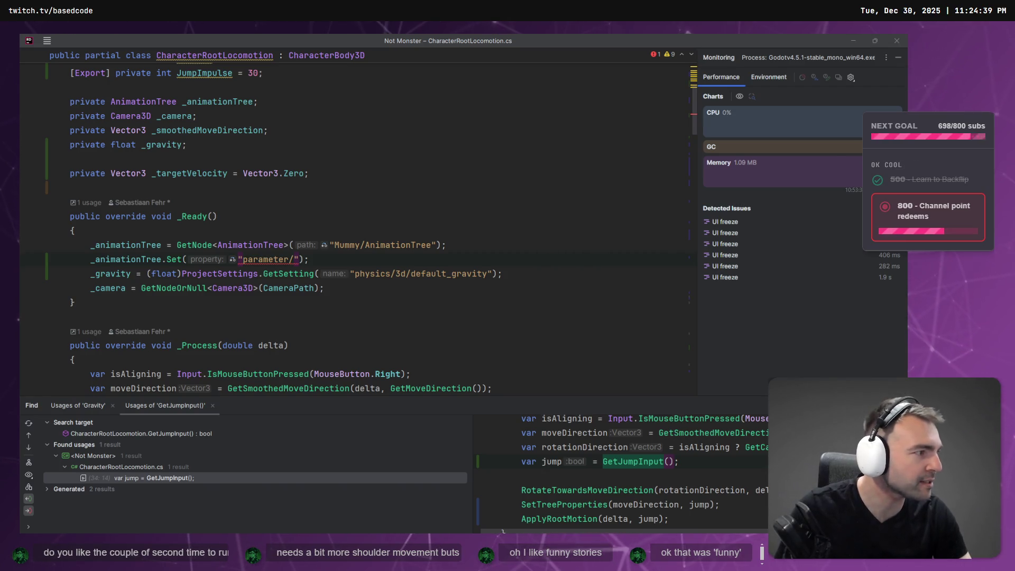
pyautogui.hotkey('alt', 'Tab')
pyautogui.scroll(-5, 371, 168)
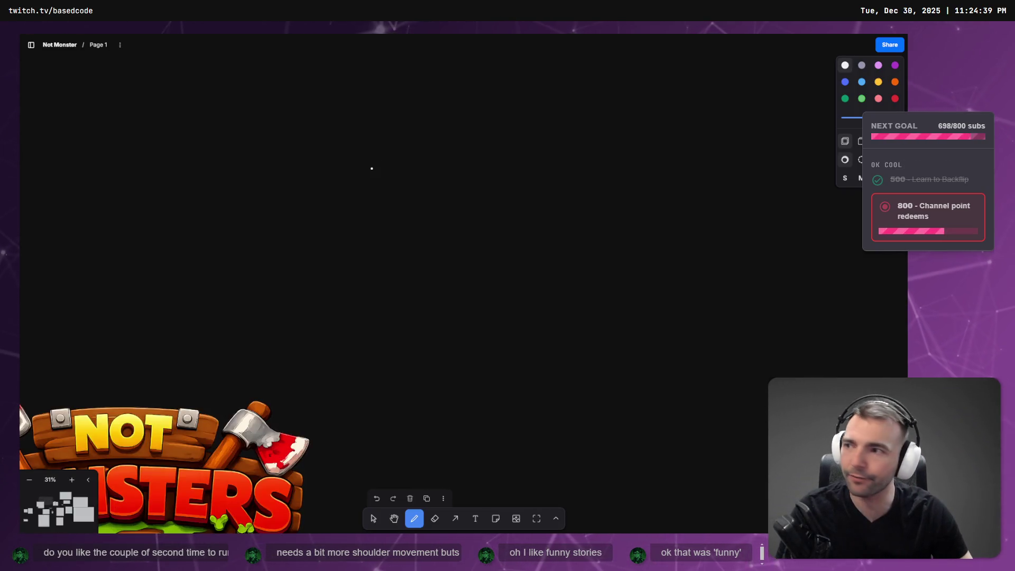
# Zoom in on the Not Monsters title slide and switch to the select tool
pyautogui.scroll(-5, 390, 159)
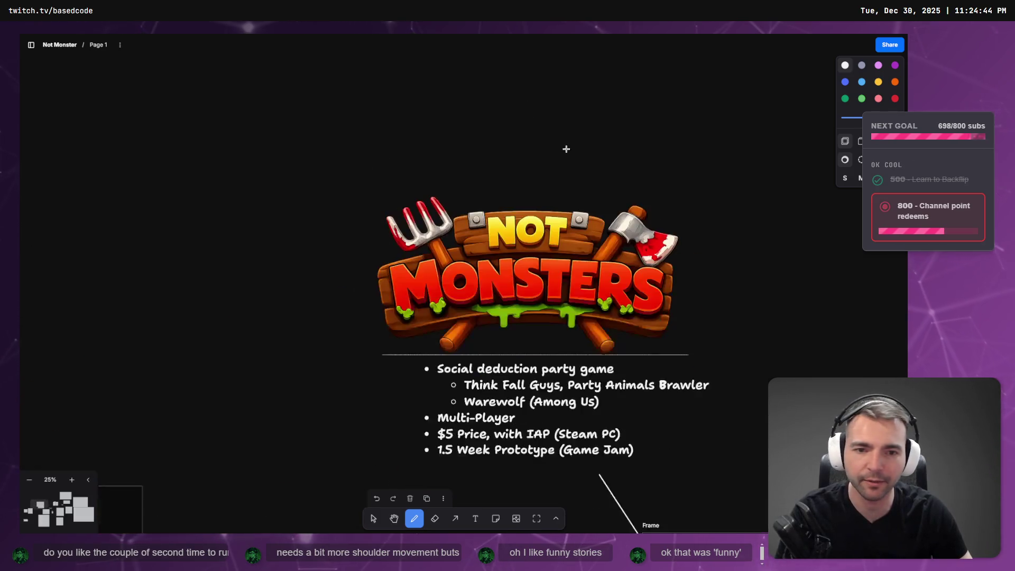
pyautogui.scroll(5, 549, 132)
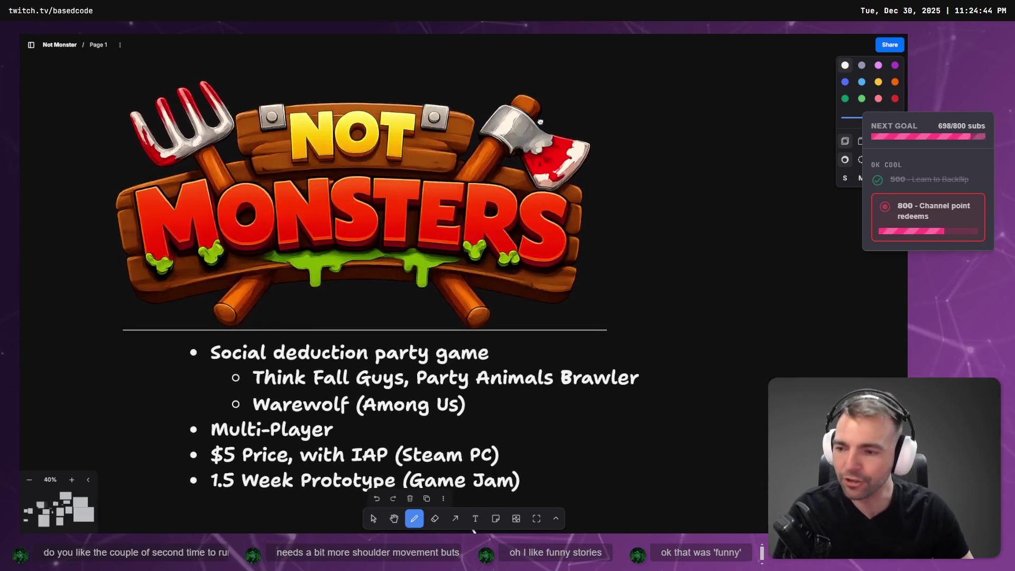
pyautogui.click(757, 145)
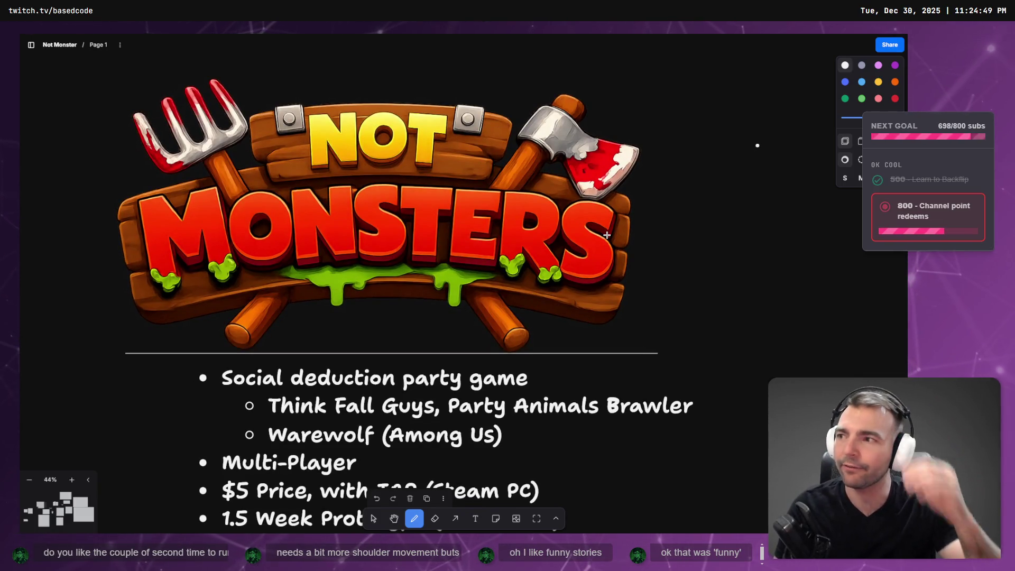
pyautogui.scroll(-3, 560, 265)
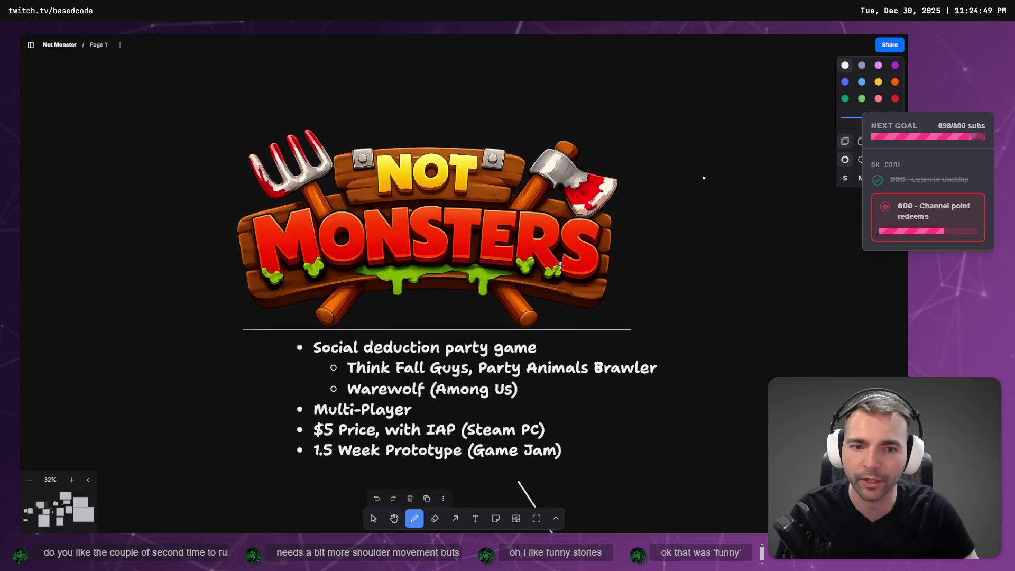
pyautogui.press('v')
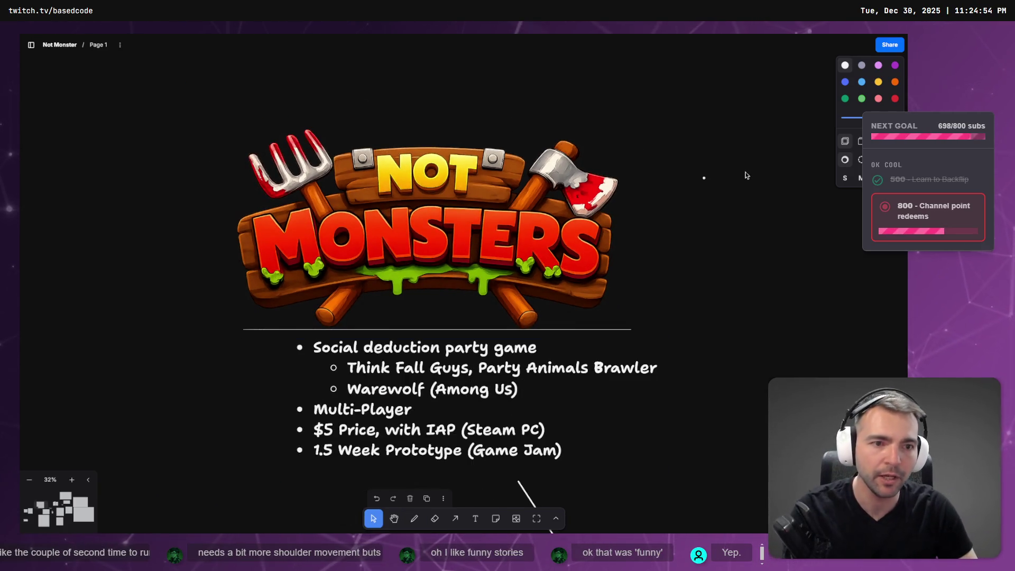
# Pan and zoom across the board to the three key-art drafts and their prompt notes
pyautogui.scroll(3, 680, 256)
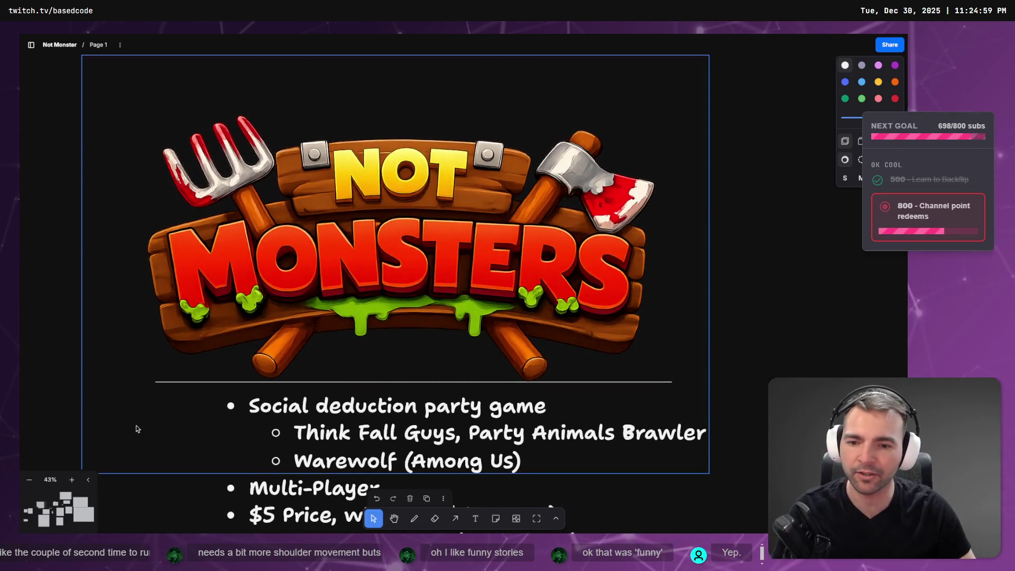
pyautogui.scroll(-1, 761, 279)
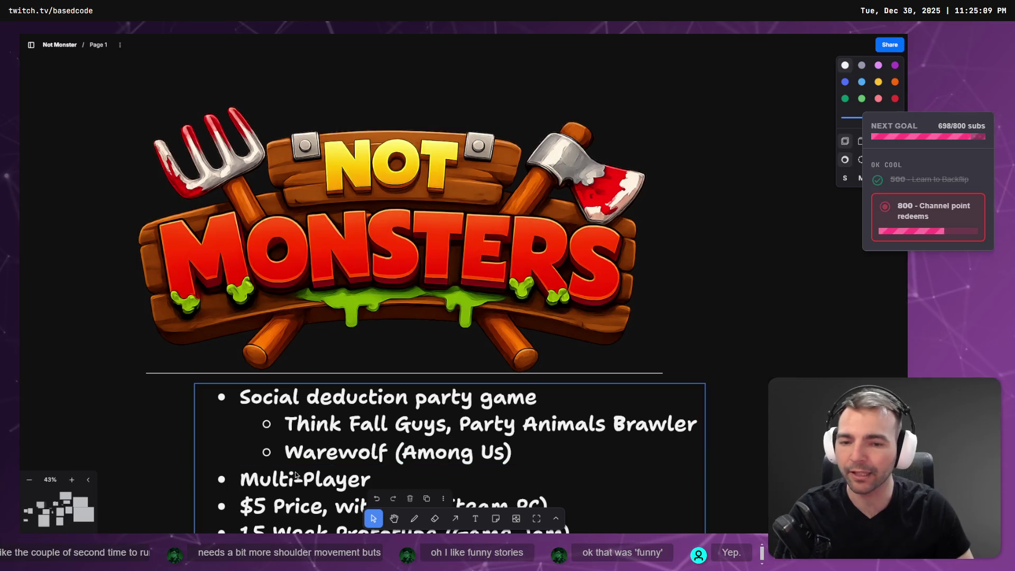
pyautogui.scroll(-2, 671, 374)
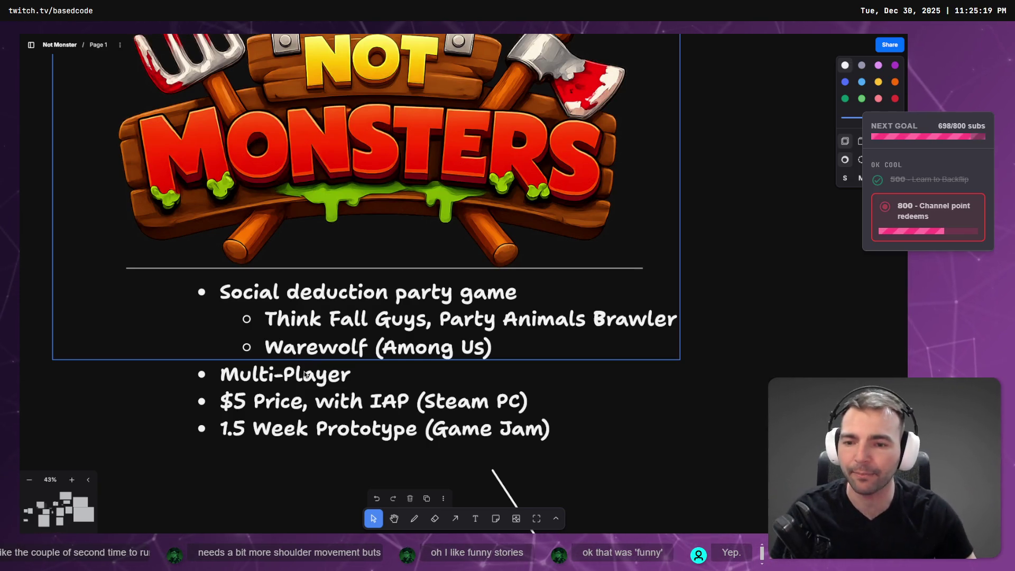
pyautogui.scroll(-3, 525, 346)
pyautogui.moveTo(624, 272); pyautogui.dragTo(803, 298)
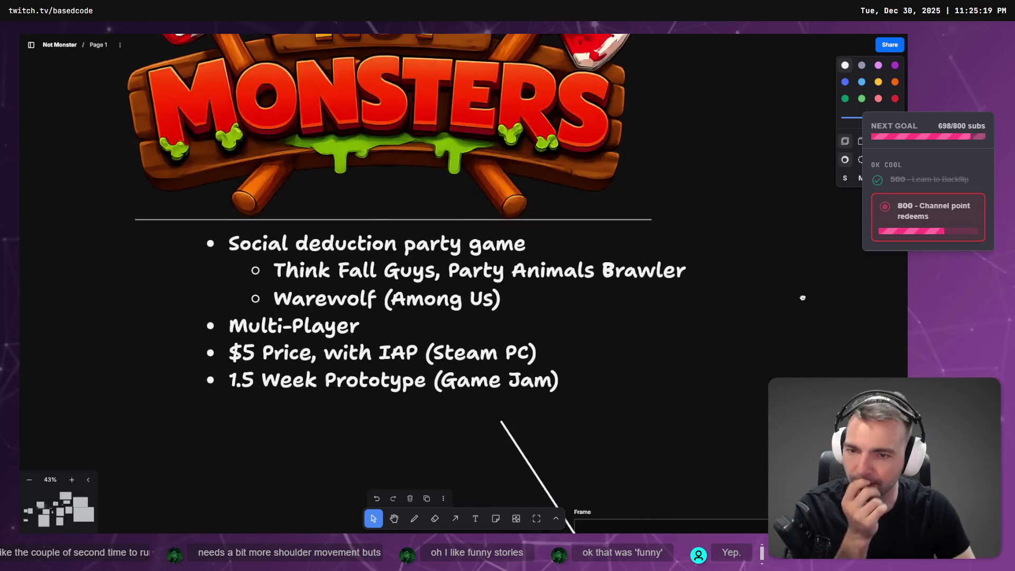
pyautogui.moveTo(824, 332); pyautogui.dragTo(512, 154)
pyautogui.scroll(5, 426, 85)
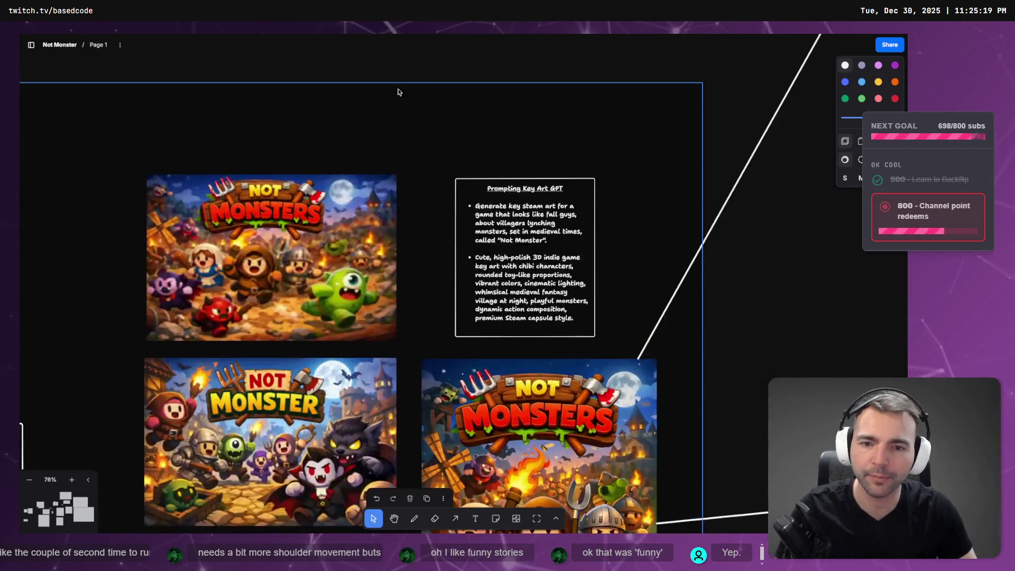
# Zoom in on each of the Not Monsters key-art variants on the board
pyautogui.hscroll(-3, 306, 259)
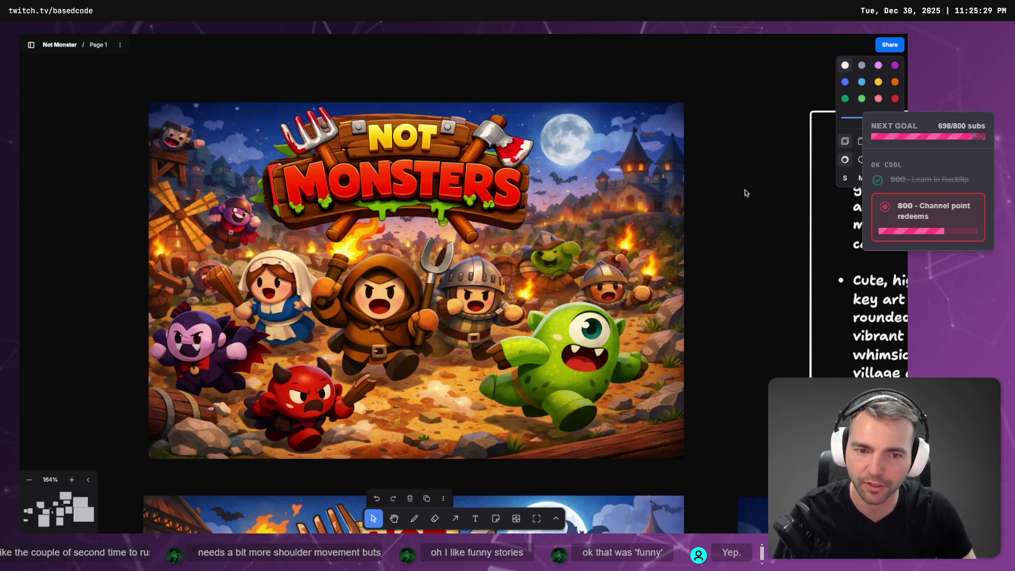
pyautogui.scroll(-5, 749, 230)
pyautogui.scroll(5, 675, 333)
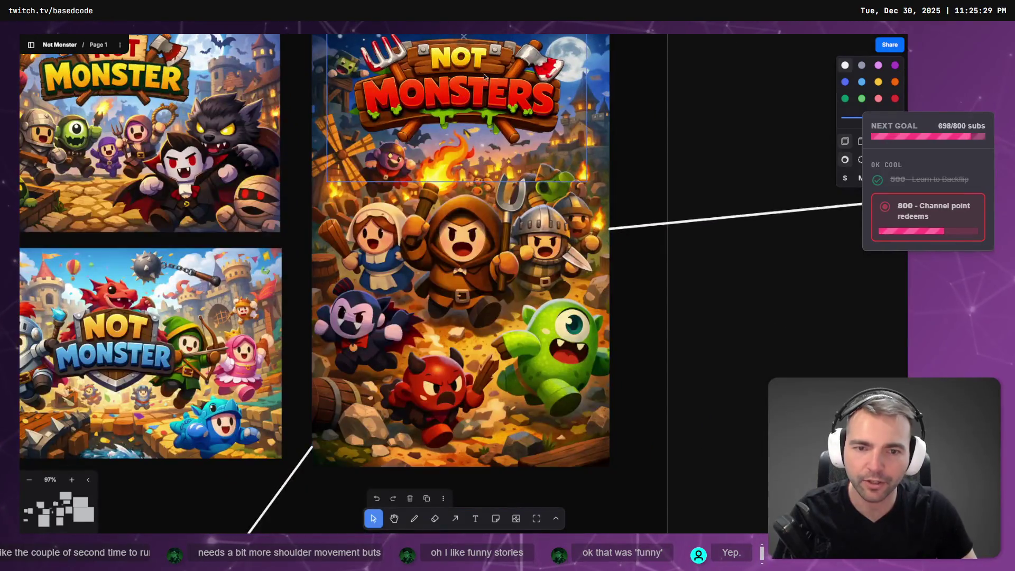
# Pan up to the main-menu mockup, then scroll down to the lobby mockup
pyautogui.moveTo(674, 332); pyautogui.dragTo(657, 80)
pyautogui.scroll(3, 533, 242)
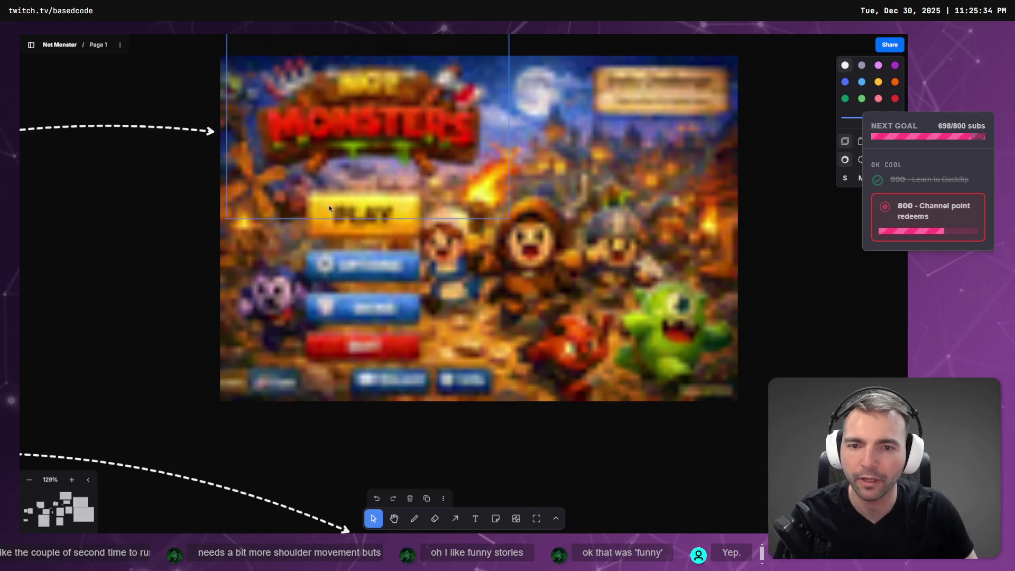
pyautogui.scroll(-8, 425, 271)
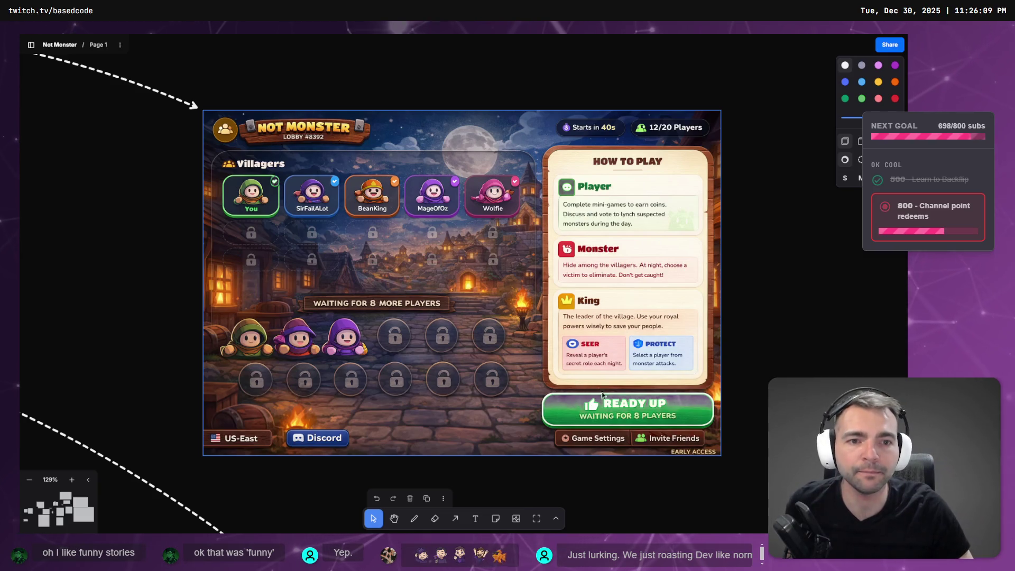
# Browse the night-phase and town-square mockups, then zoom out onto the Villagers Win and Game Over screens
pyautogui.scroll(-10, 602, 398)
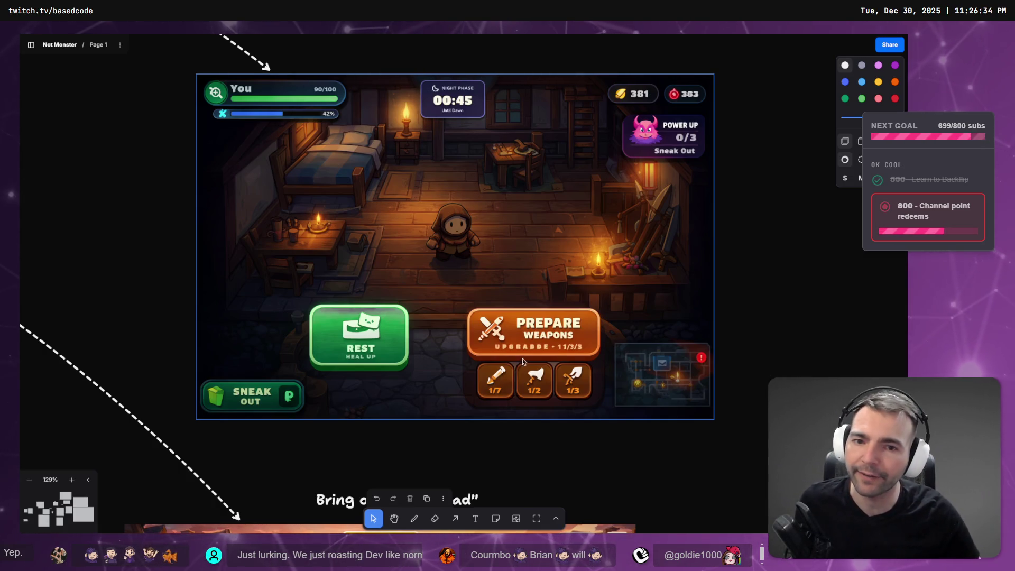
pyautogui.scroll(-8, 521, 359)
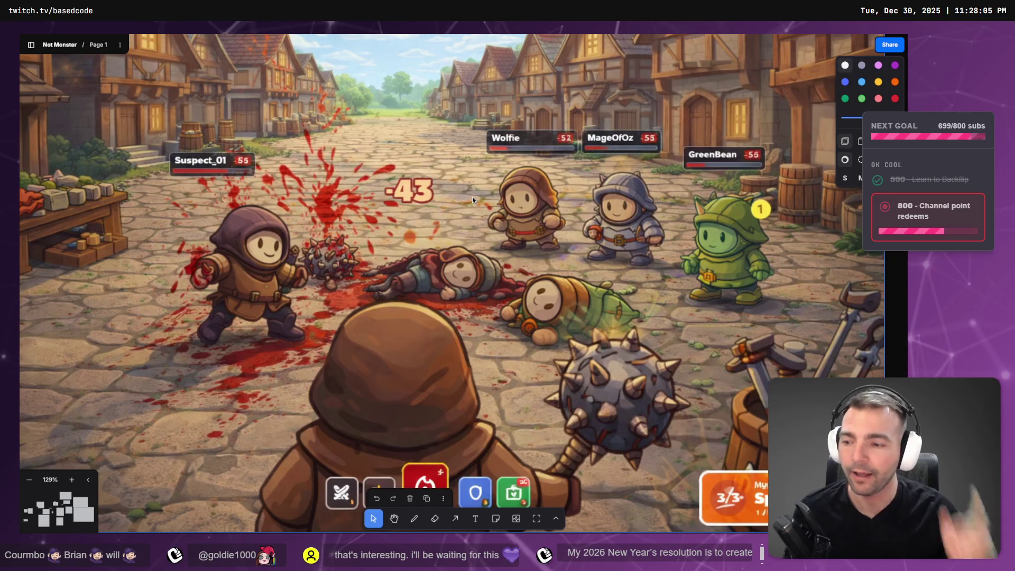
pyautogui.hotkey('ctrl', '-')
pyautogui.hotkey('ctrl', '-')
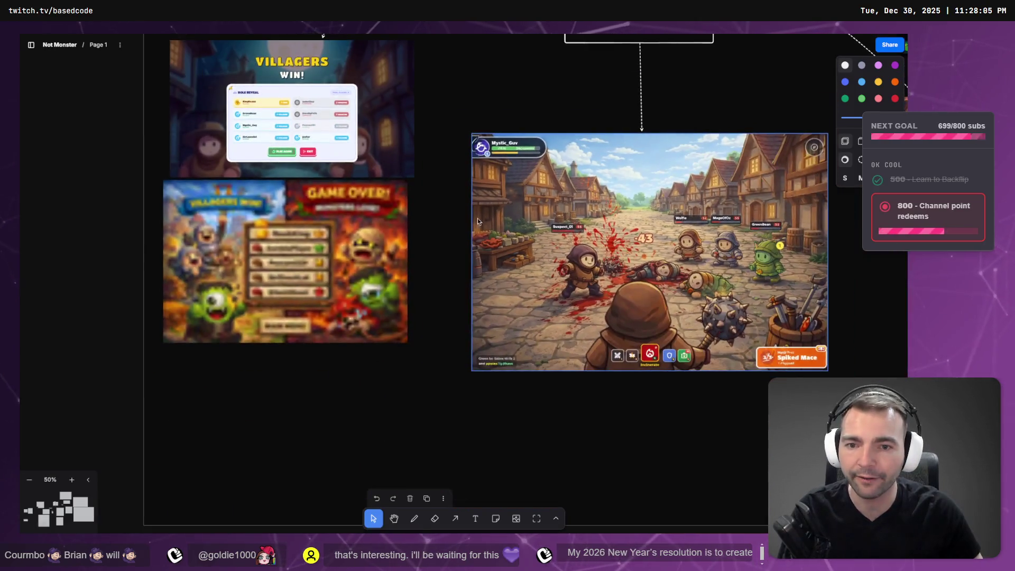
pyautogui.moveTo(478, 218); pyautogui.dragTo(657, 276)
pyautogui.scroll(3, 577, 328)
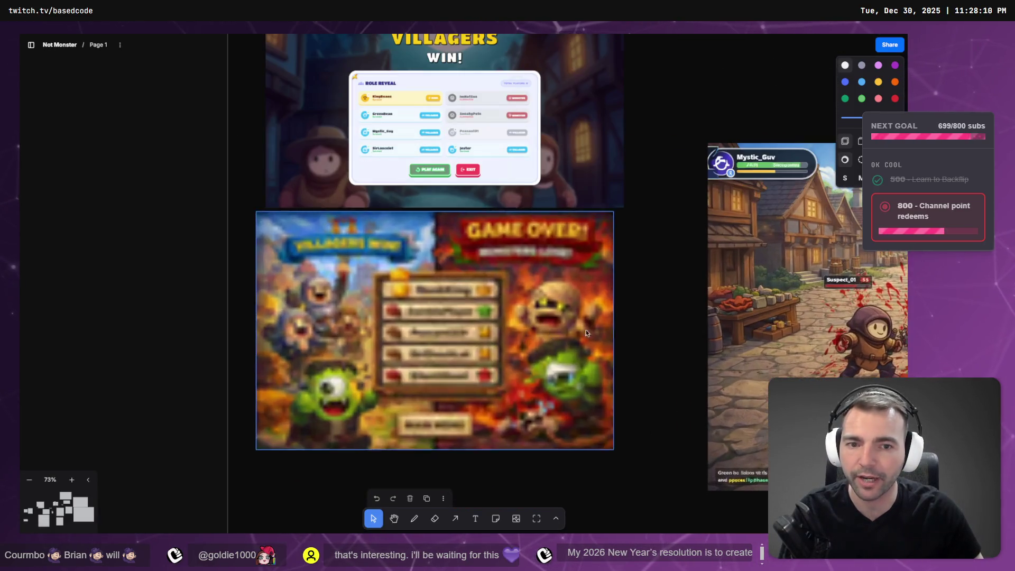